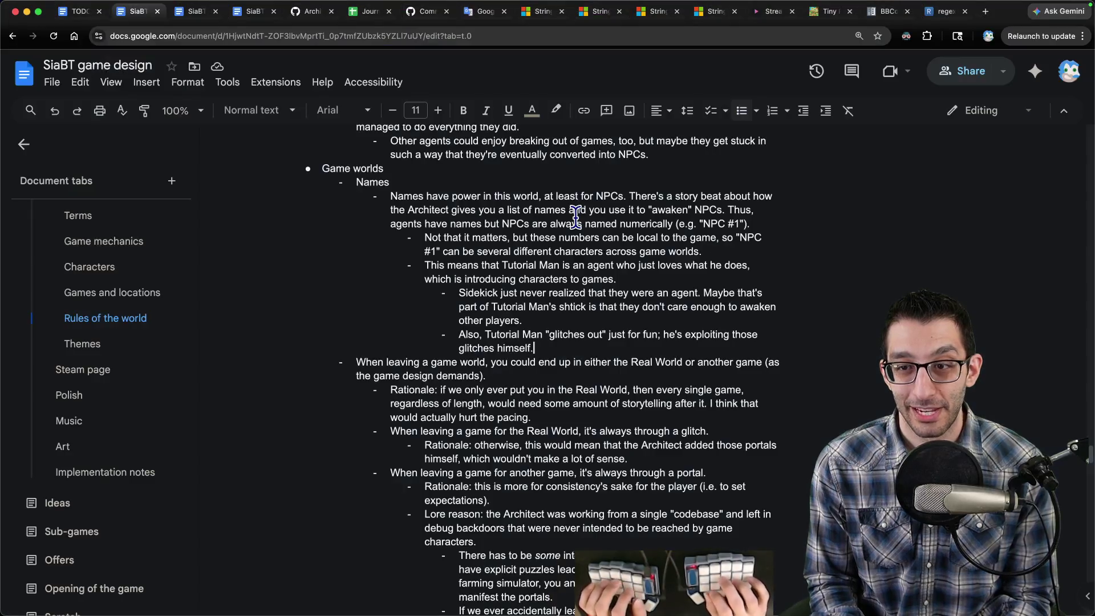
Switch to the TODO document in Chrome, then start a fresh browser tab.
key("ctrl+shift+Tab")
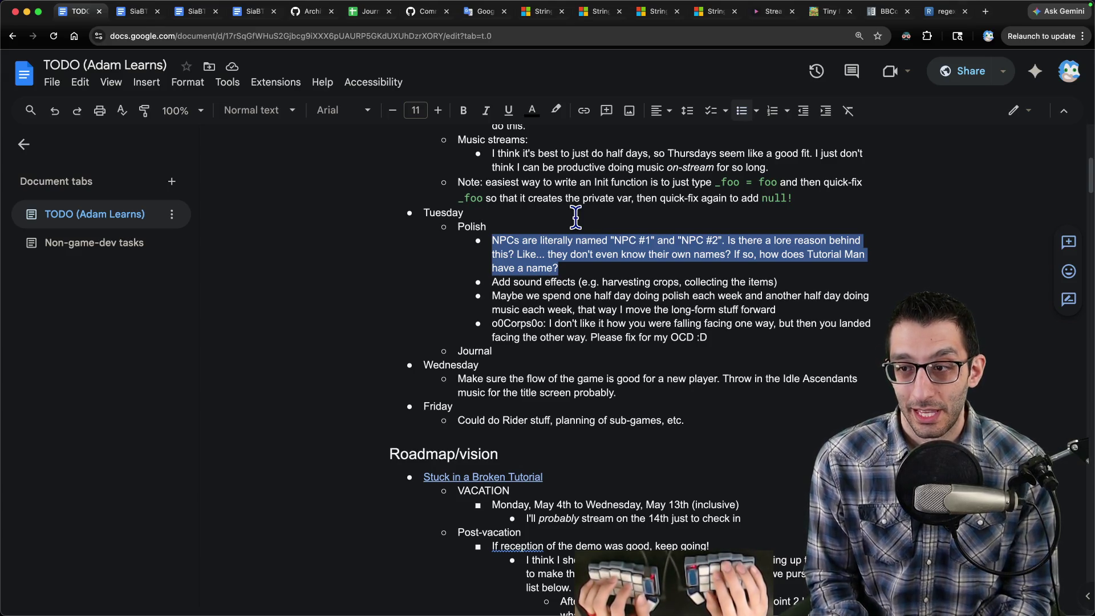
key("ctrl+t")
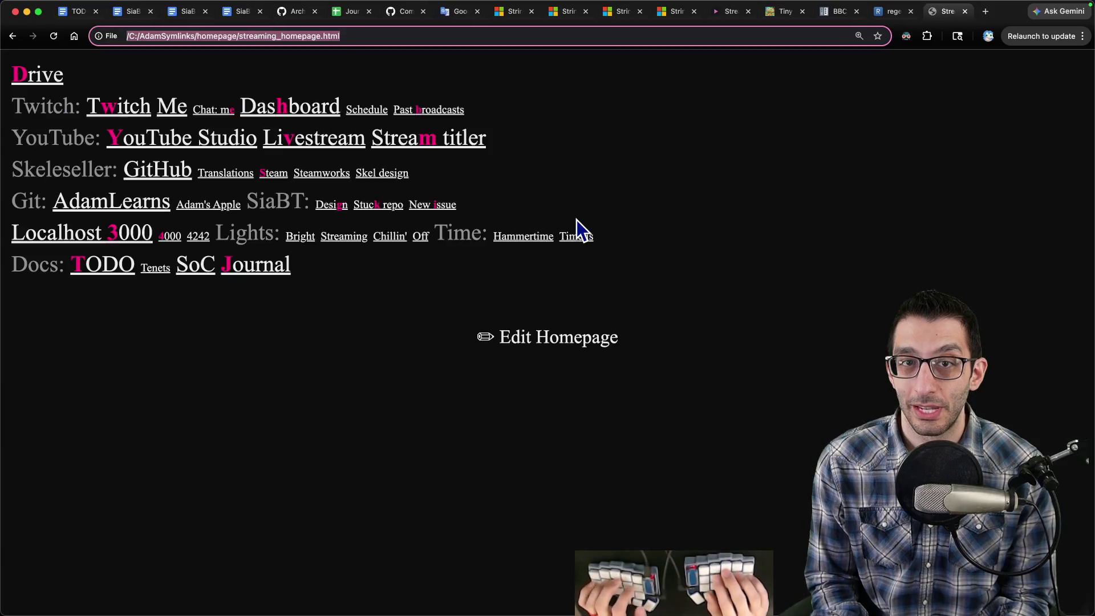
Google 'npc meaning' and open the Wikipedia 'Non-player character' article from the results.
type("npc meaning")
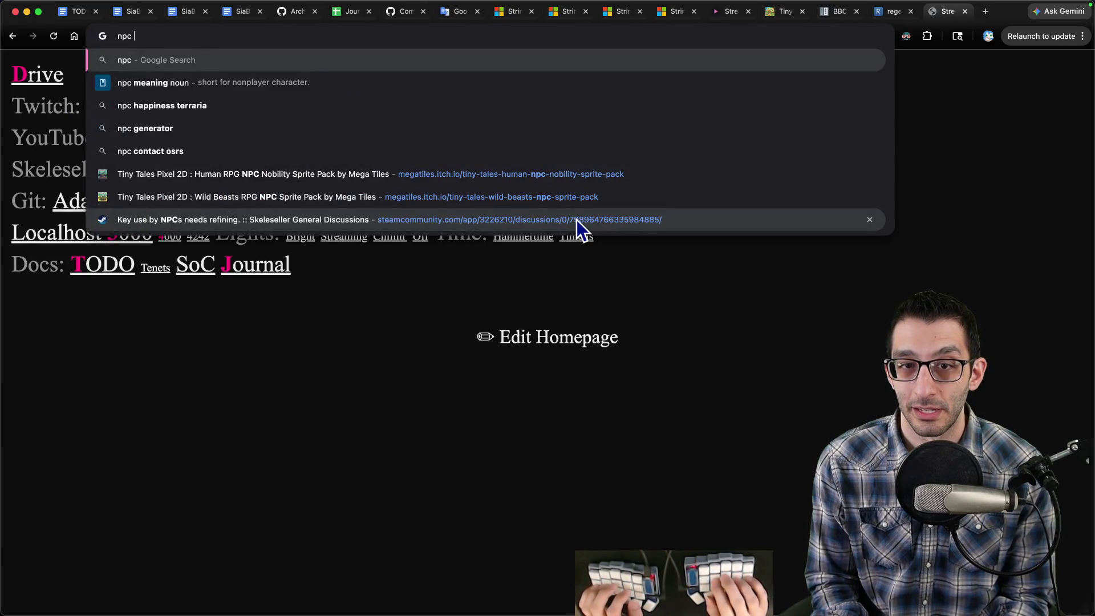
key("Return")
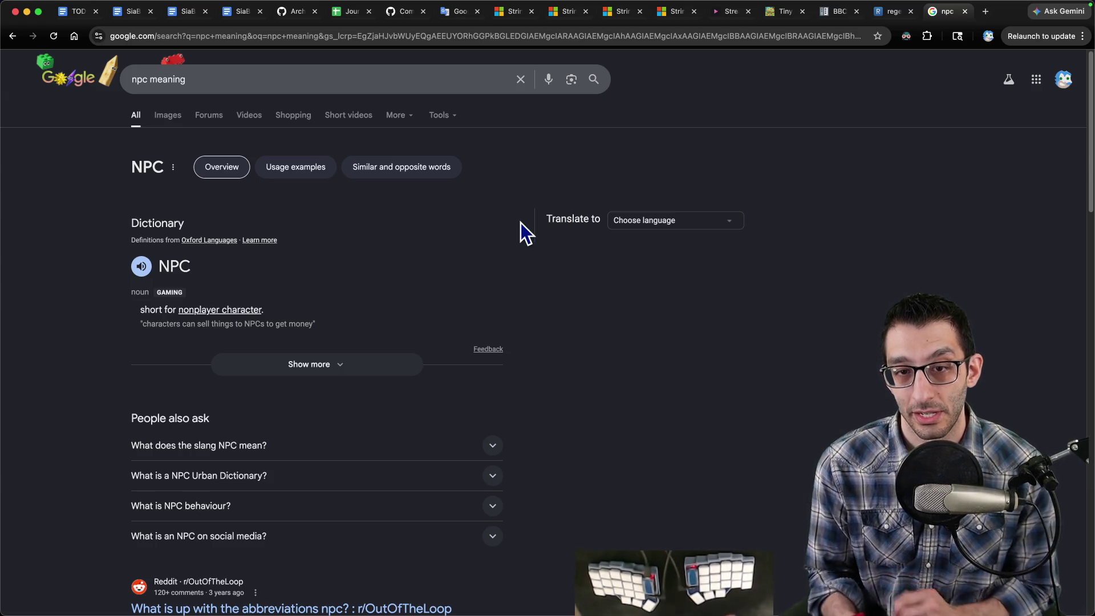
scroll(516, 224, "down", 4)
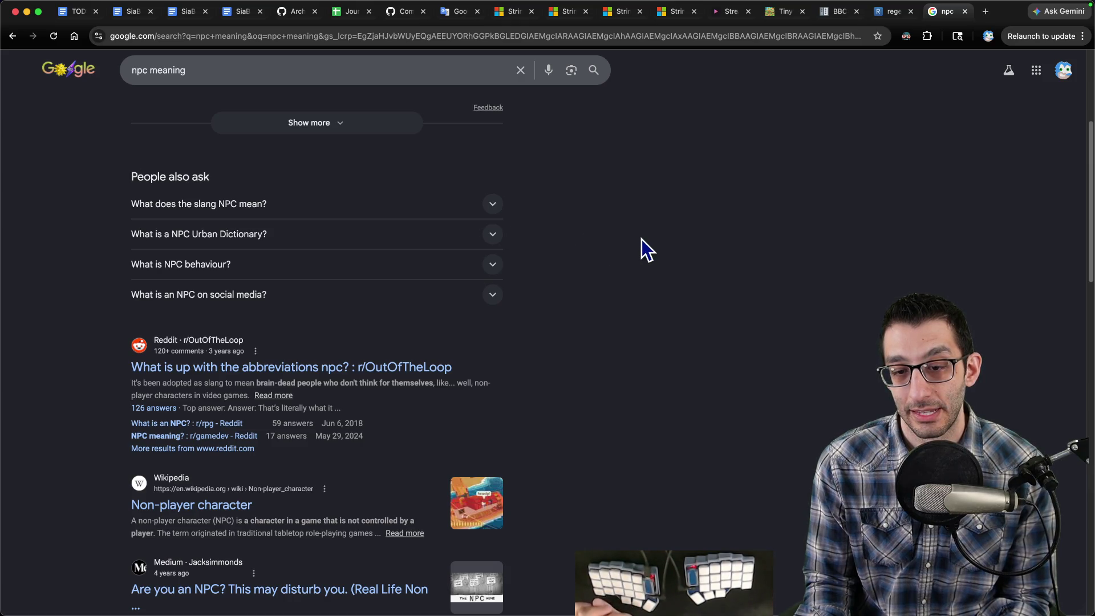
left_click(235, 508)
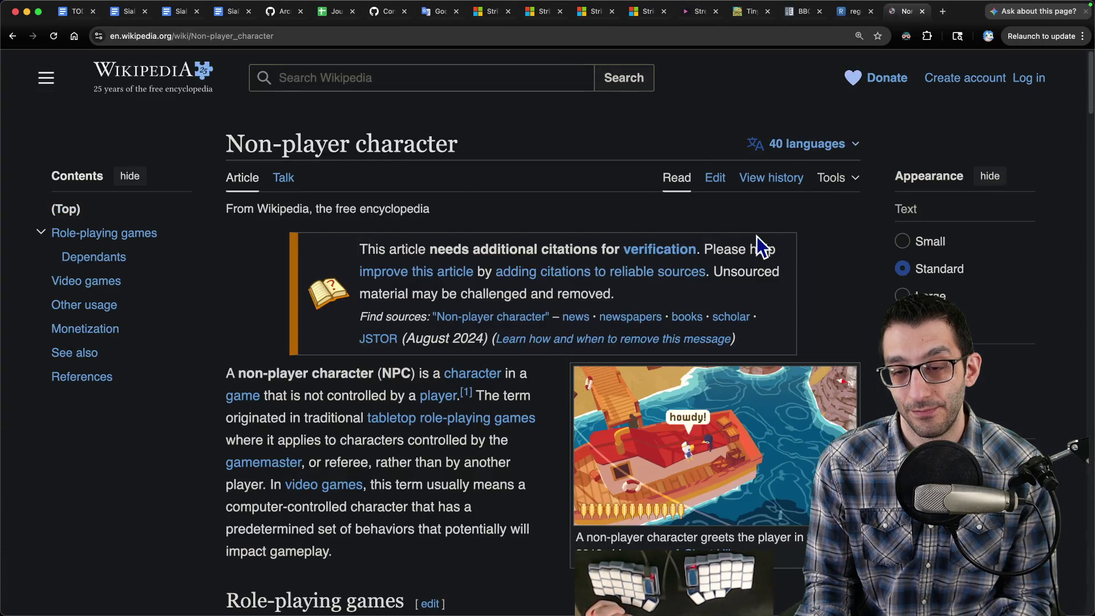
Read through the Non-player character article, return to its top, and open a new tab.
scroll(519, 265, "down", 4)
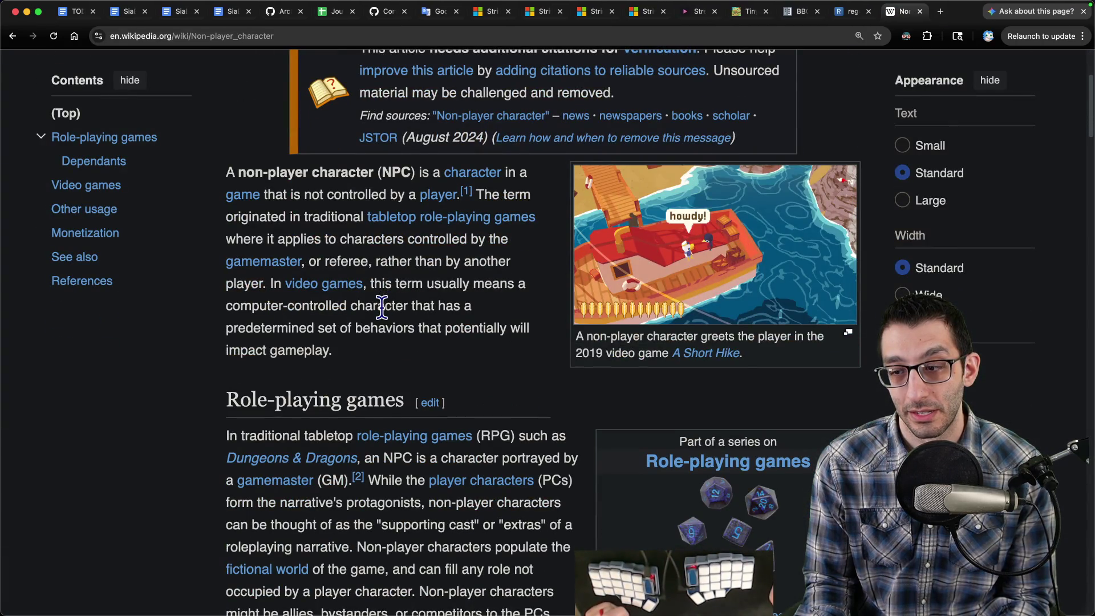
scroll(380, 311, "down", 2)
scroll(380, 311, "down", 2)
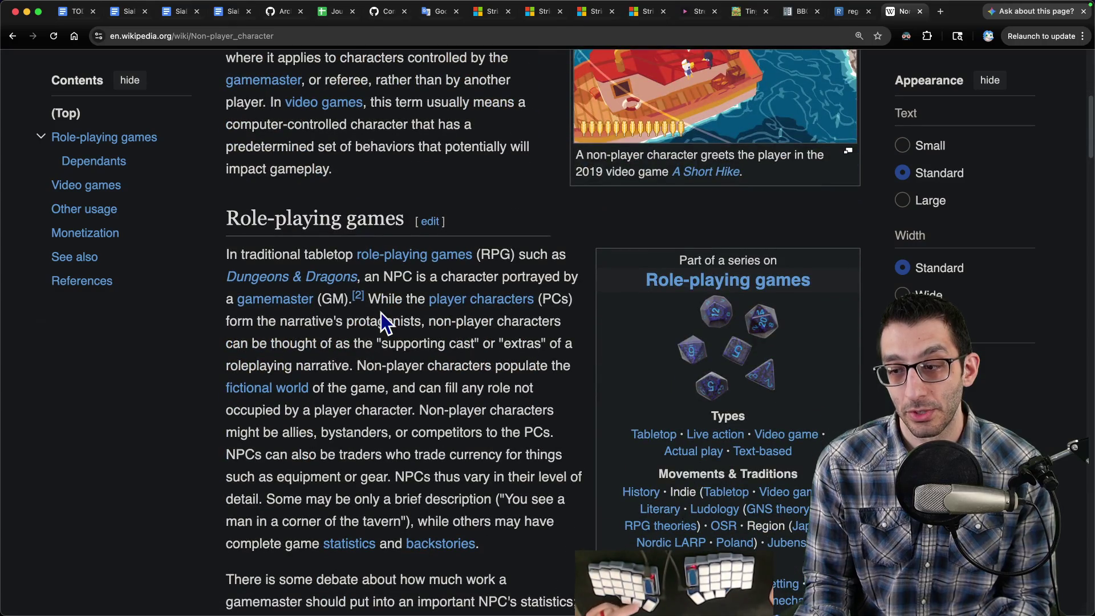
scroll(382, 312, "down", 5)
scroll(378, 310, "up", 15)
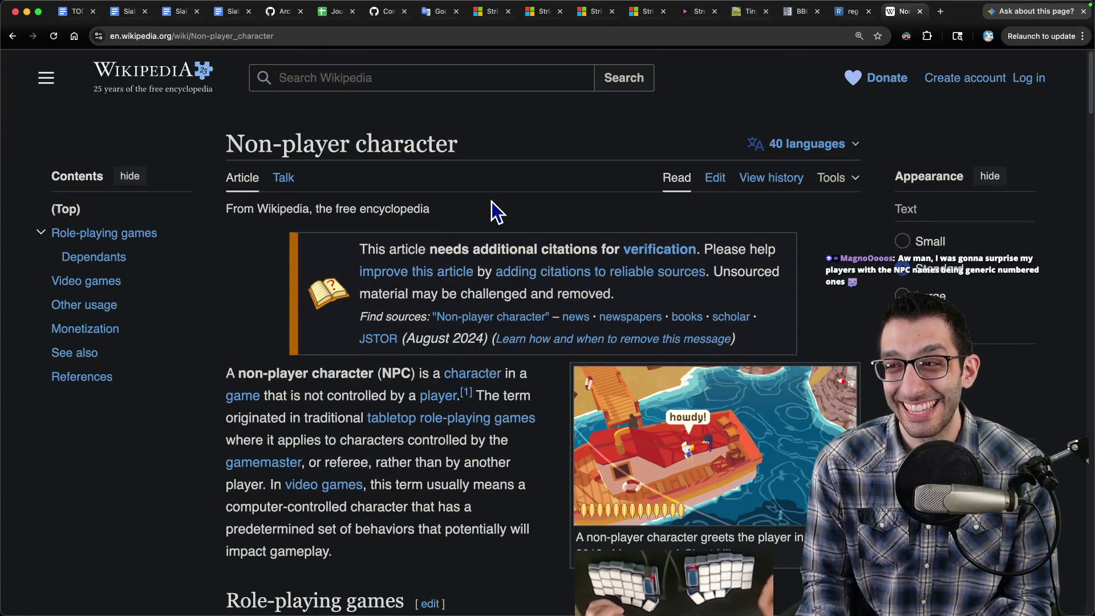
key("ctrl+t")
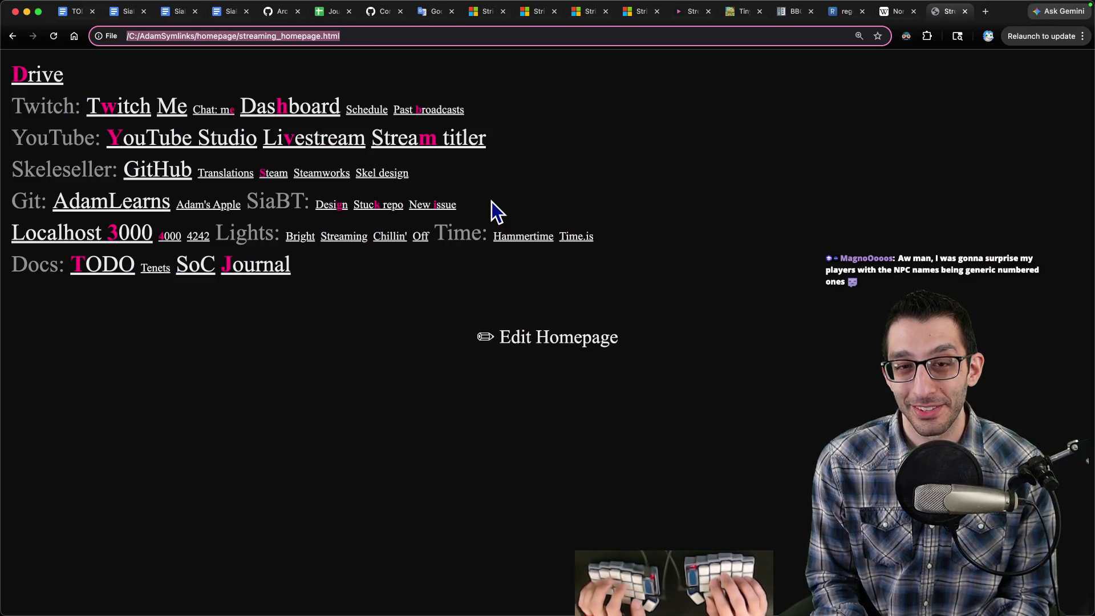
Search for 'paper mario origami king', browse the results, then close that tab.
type("paper mario orgi")
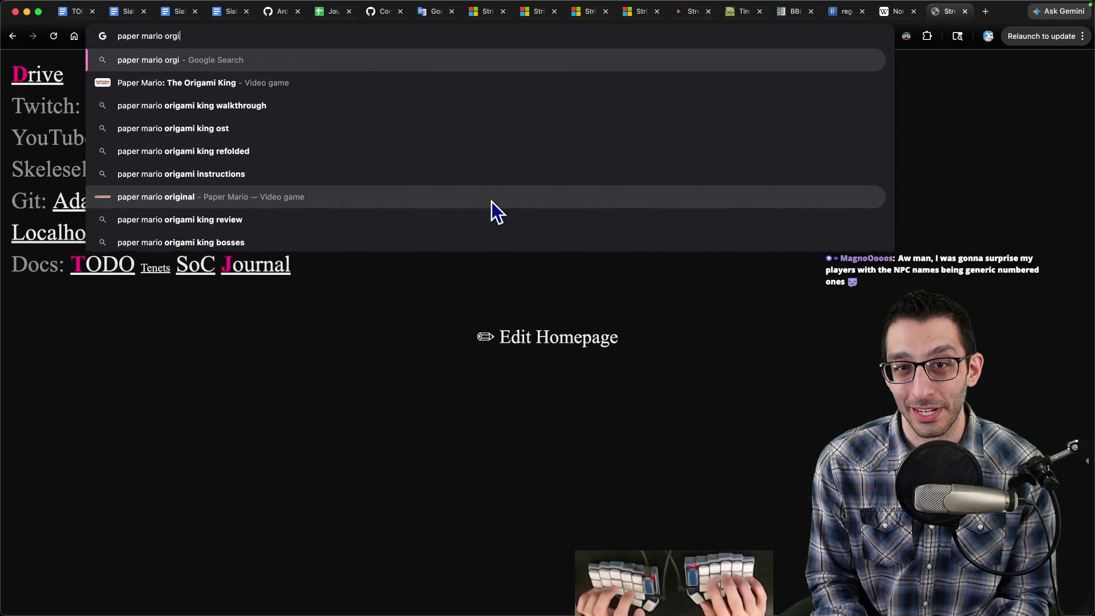
key("BackSpace")
key("BackSpace")
type("igami king")
key("Return")
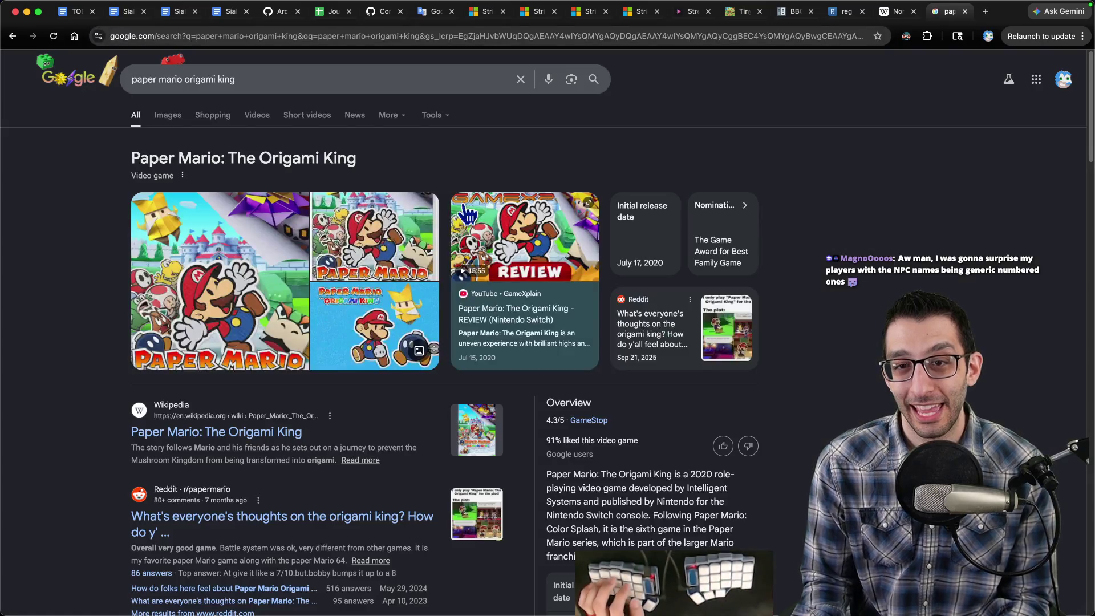
scroll(377, 218, "down", 2)
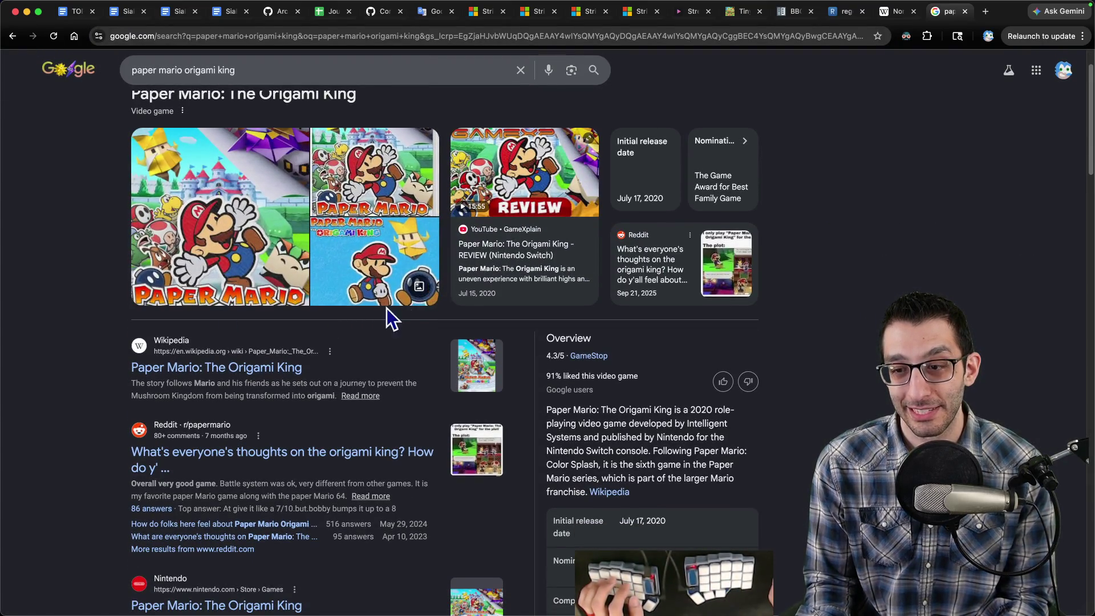
scroll(325, 333, "up", 2)
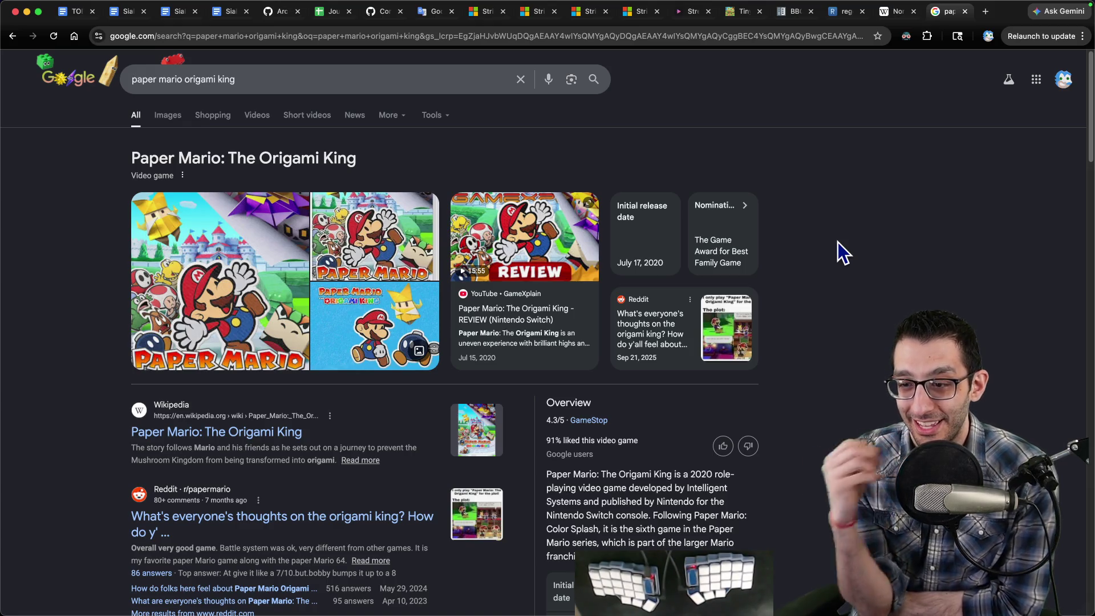
key("super+w")
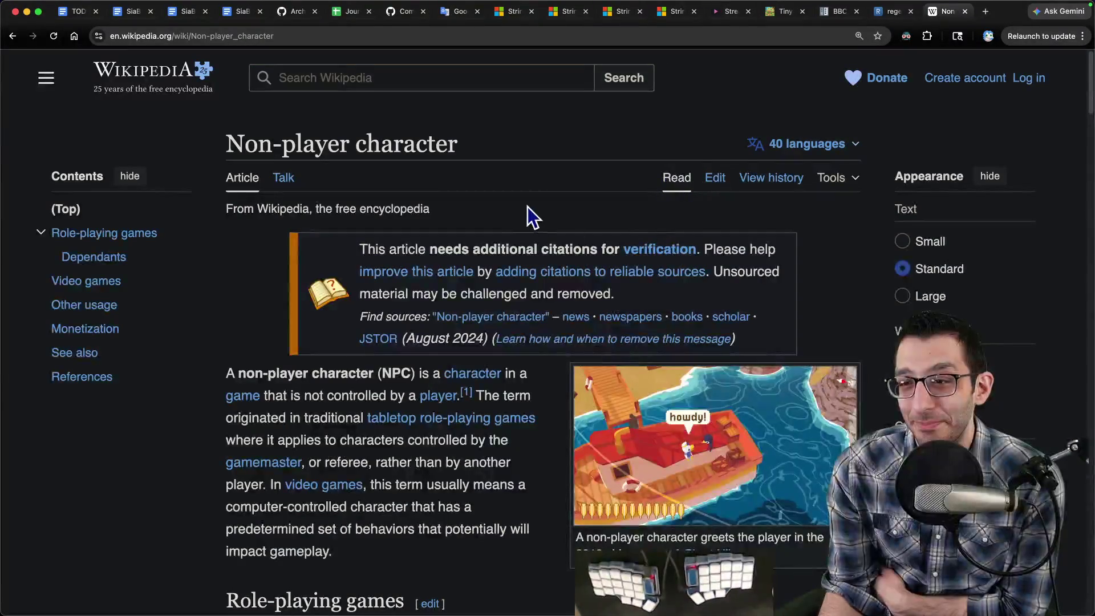
Skim the NPC article again, then return to Rider's FlowControlFlags.cs commit diff.
scroll(528, 215, "down", 5)
mouse_move(521, 123)
scroll(369, 303, "down", 2)
scroll(458, 277, "down", 10)
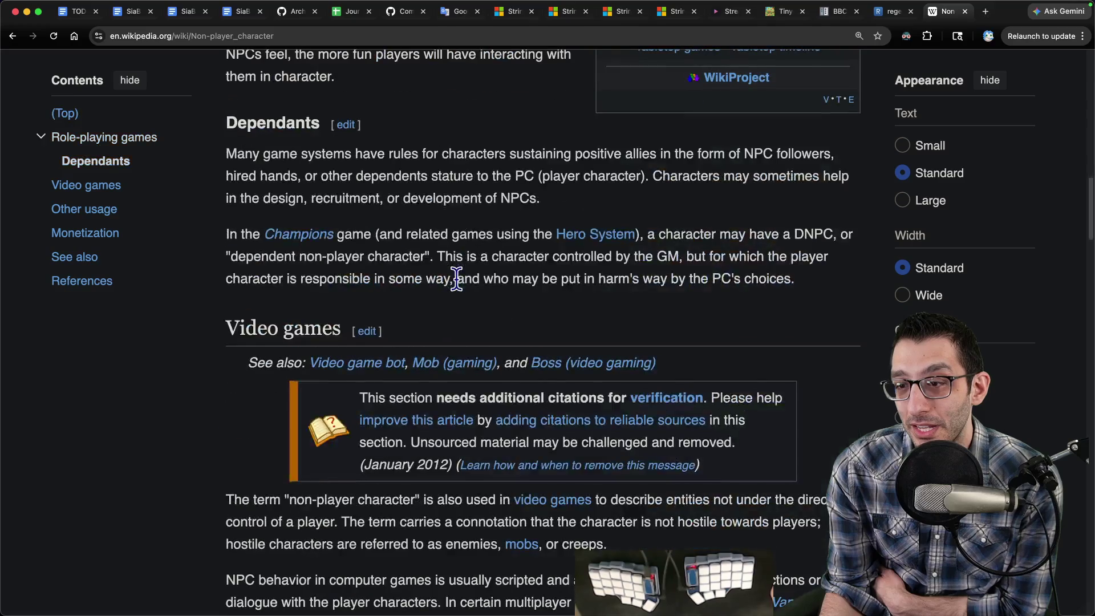
scroll(458, 278, "up", 11)
scroll(459, 278, "up", 4)
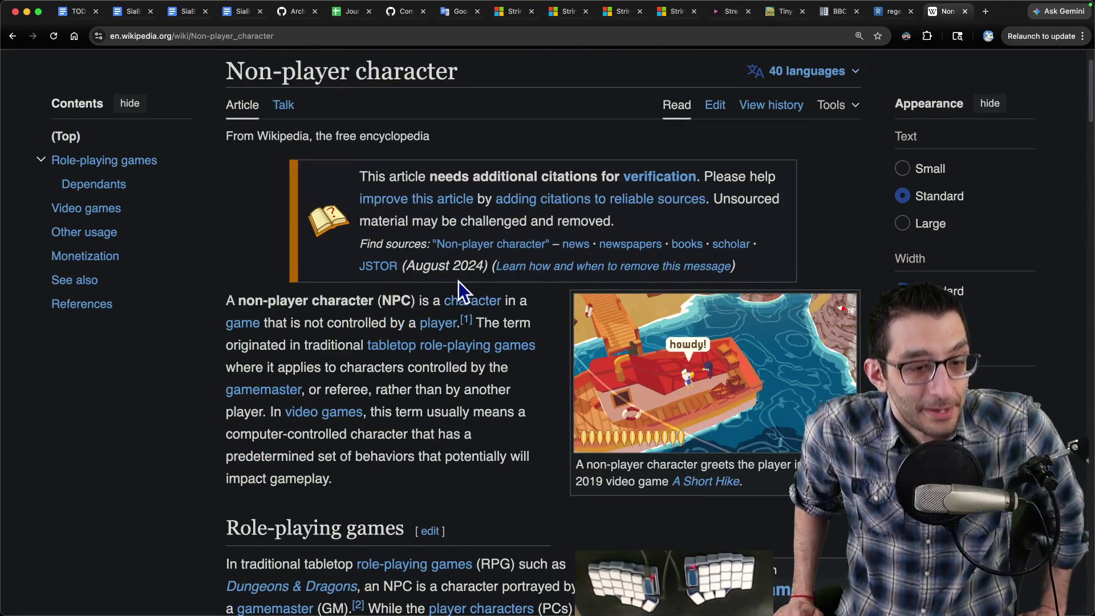
scroll(459, 282, "down", 10)
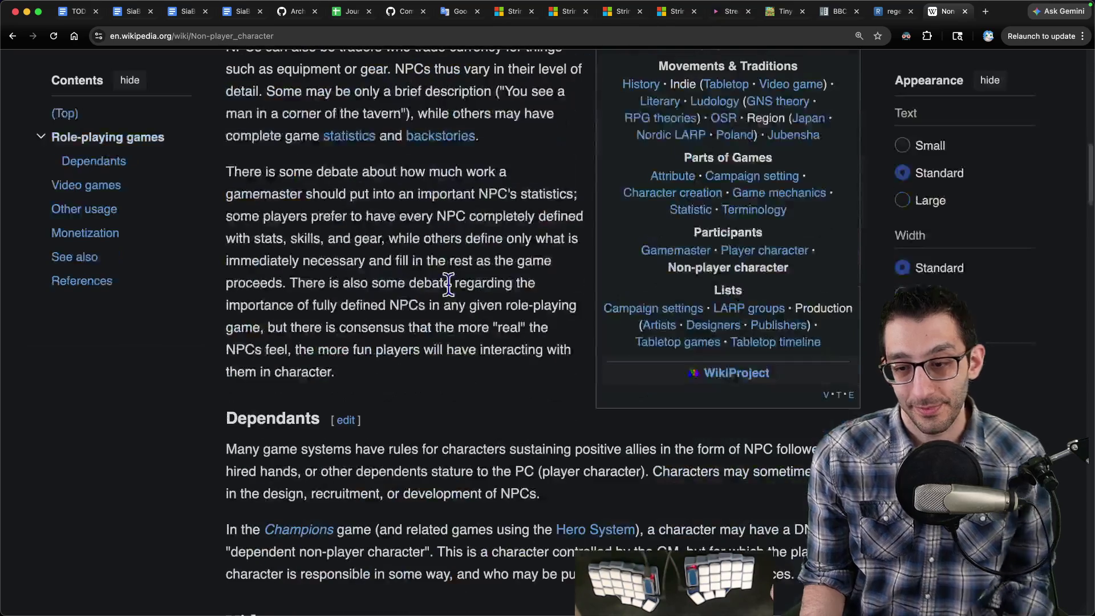
key("super+Tab")
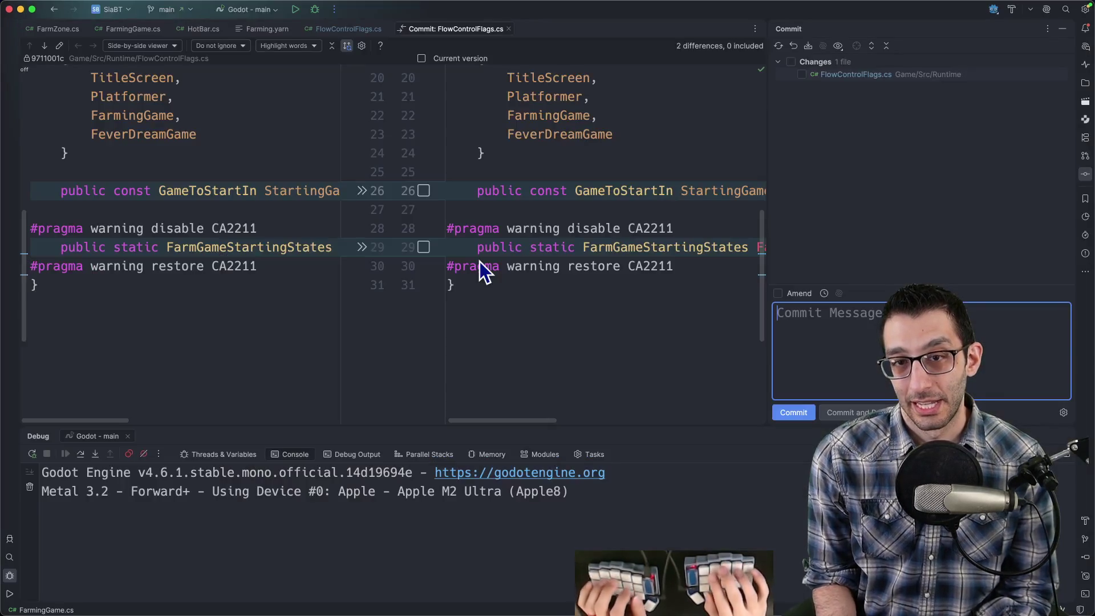
Find and open Farming.yarn through the project file search.
key("super+shift+o")
type("Whoa!")
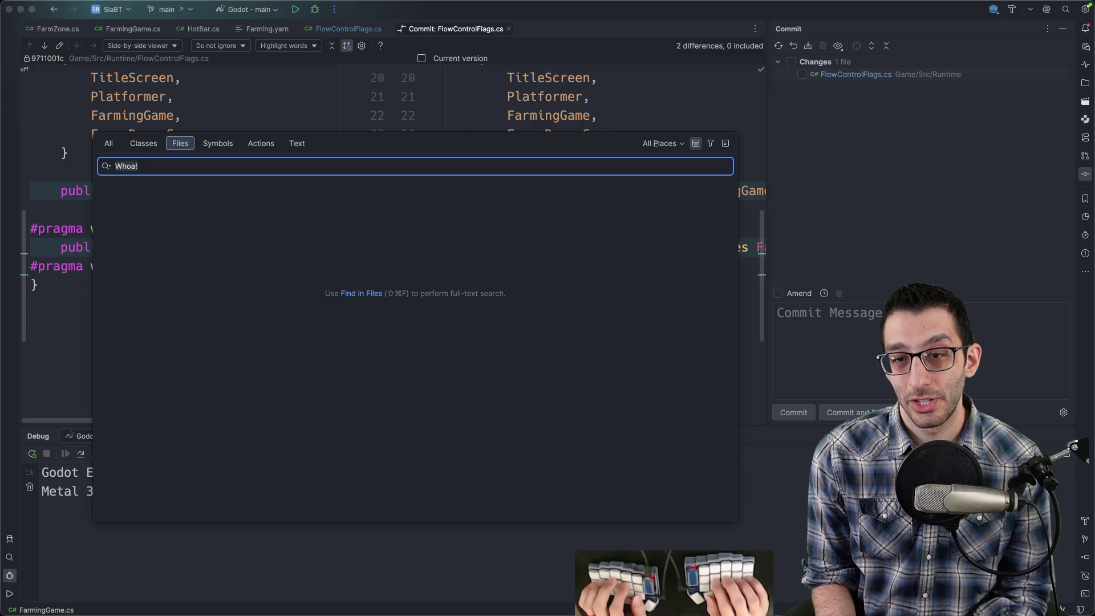
key("BackSpace")
key("BackSpace")
key("BackSpace")
type("farmyarn")
key("Return")
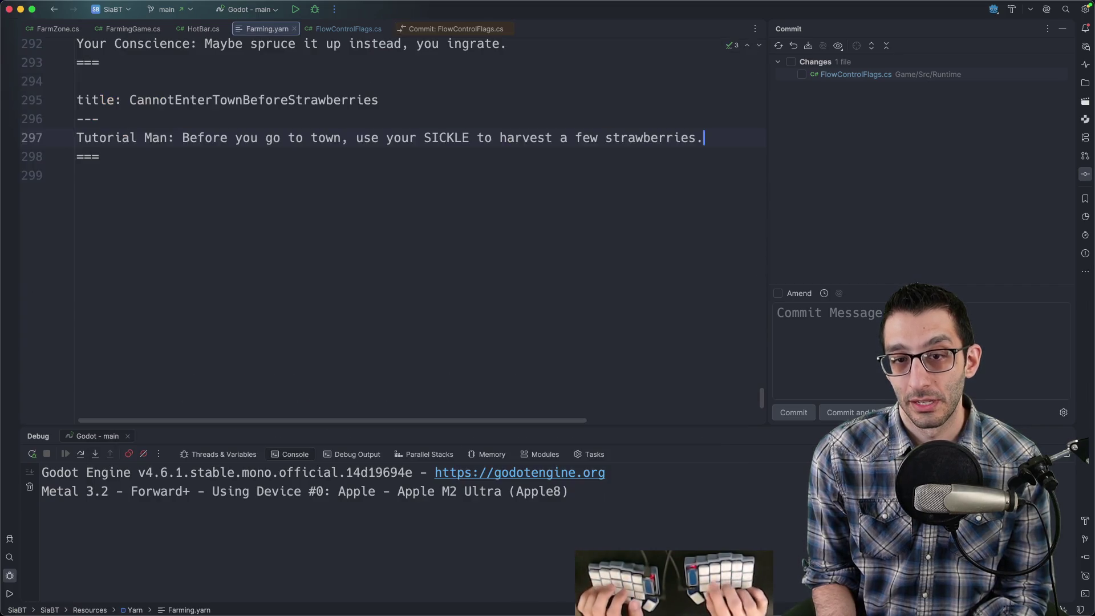
Replace 'people' with 'NPCs' on line 149 and view the Farming.yarn diff.
key("super+f")
type("people")
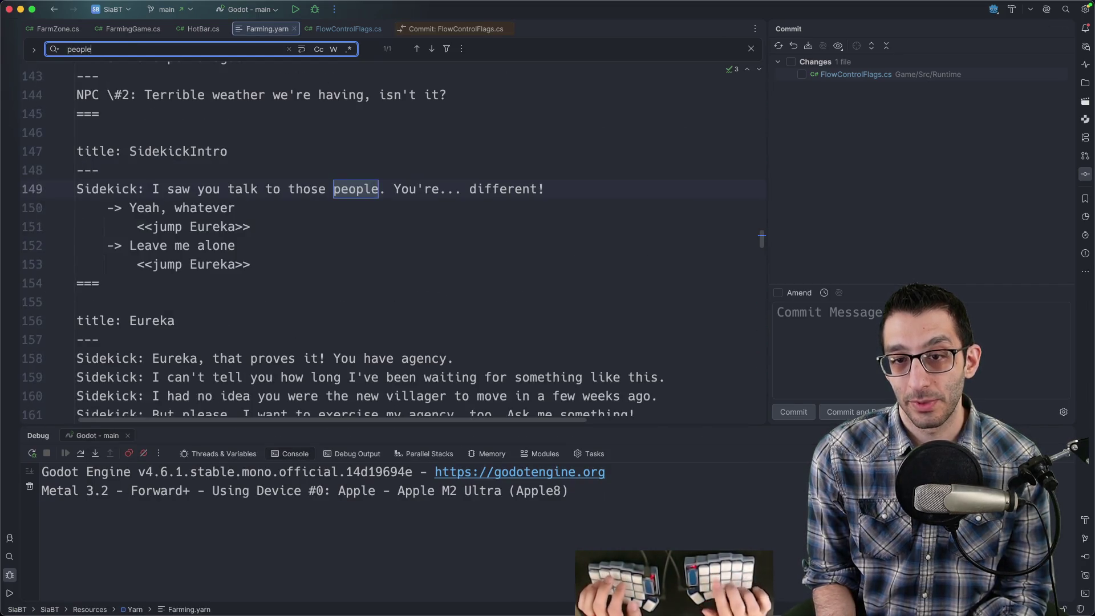
key("Escape")
type("NPCs")
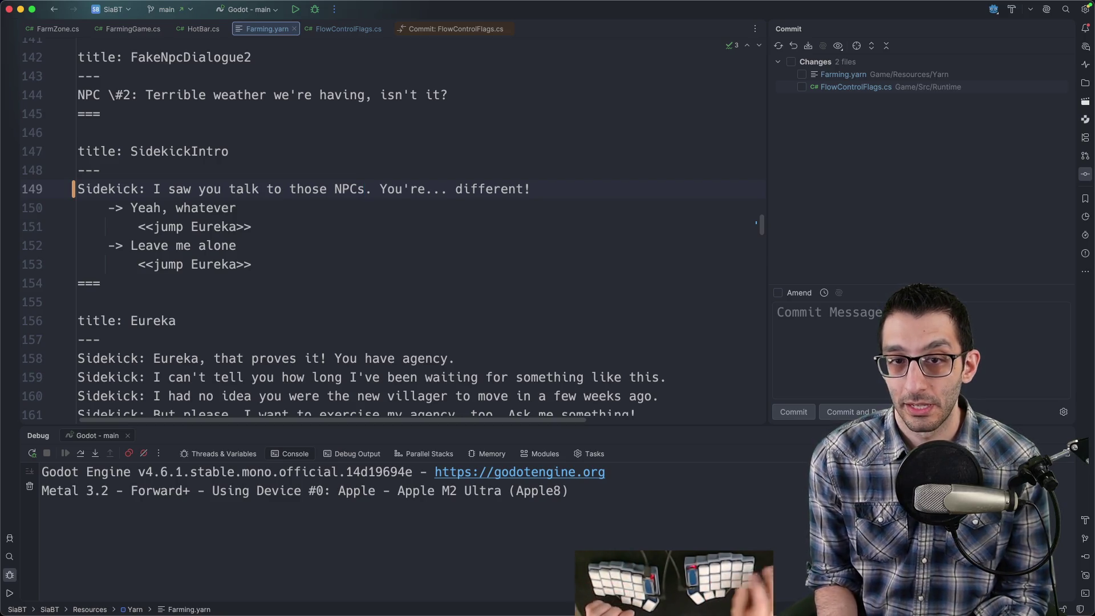
scroll(425, 253, "up", 5)
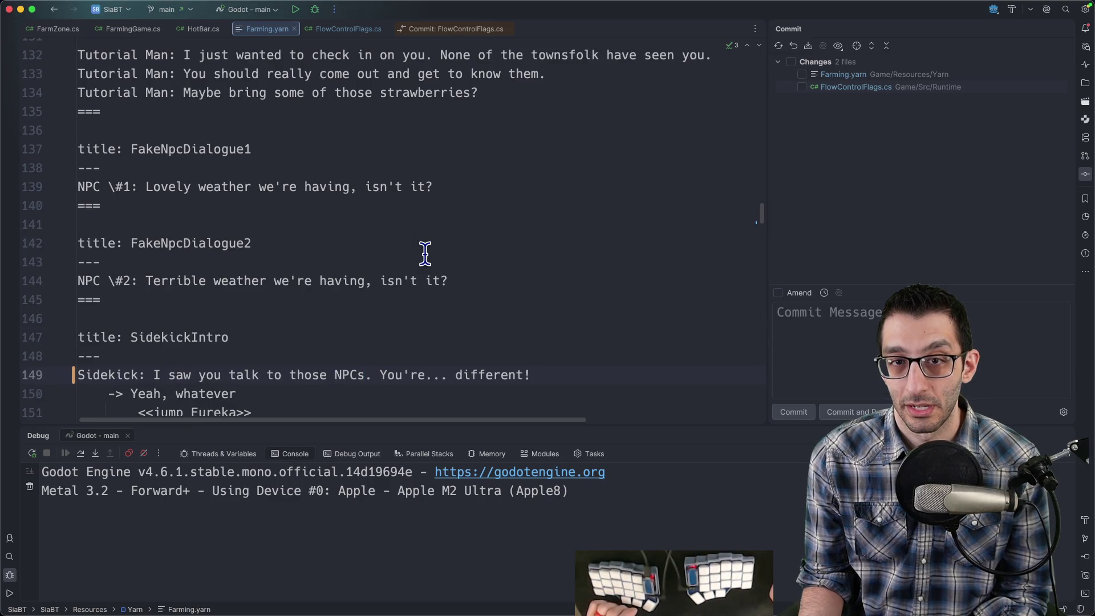
scroll(434, 257, "down", 3)
left_click(826, 75)
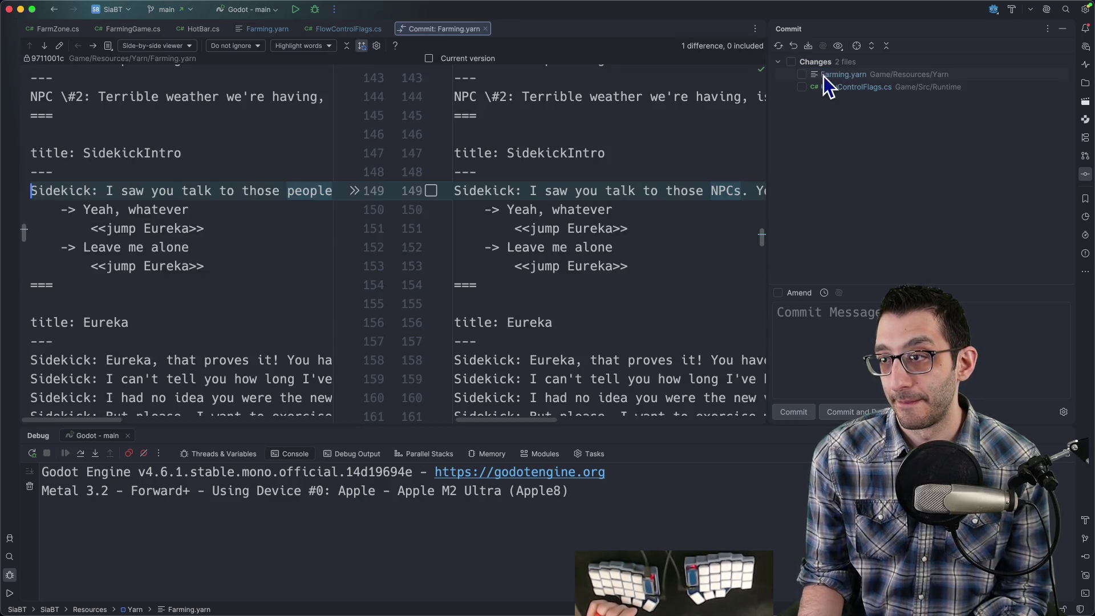
Commit Farming.yarn with a message explaining 'people' → 'NPCs' and naming all NPCs 'NPC ##'.
left_click(803, 74)
left_click(831, 320)
type("Change \"people")
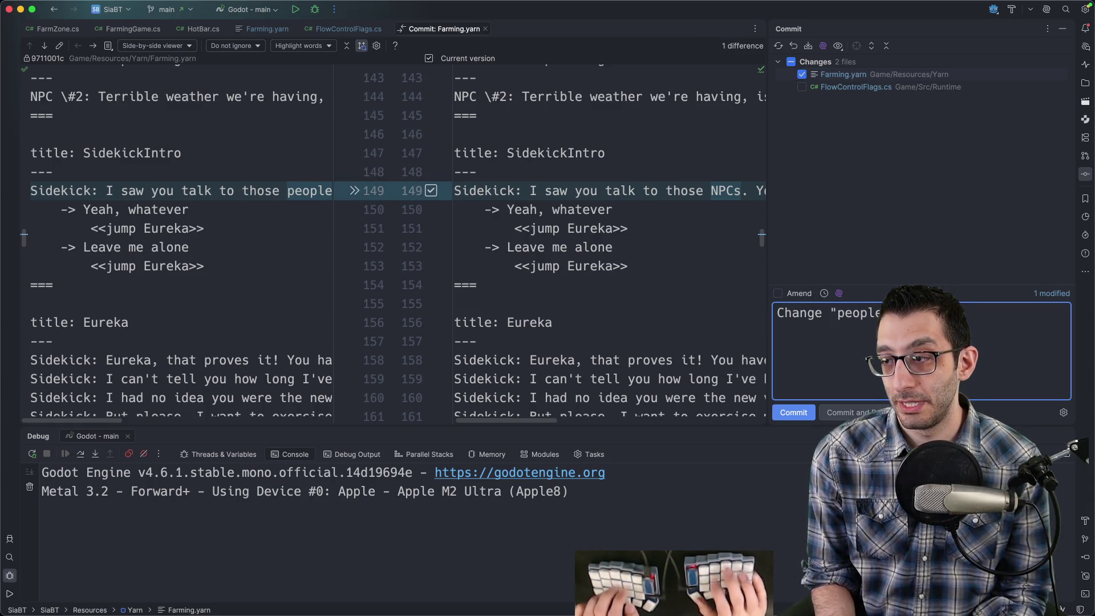
type("I decided on")
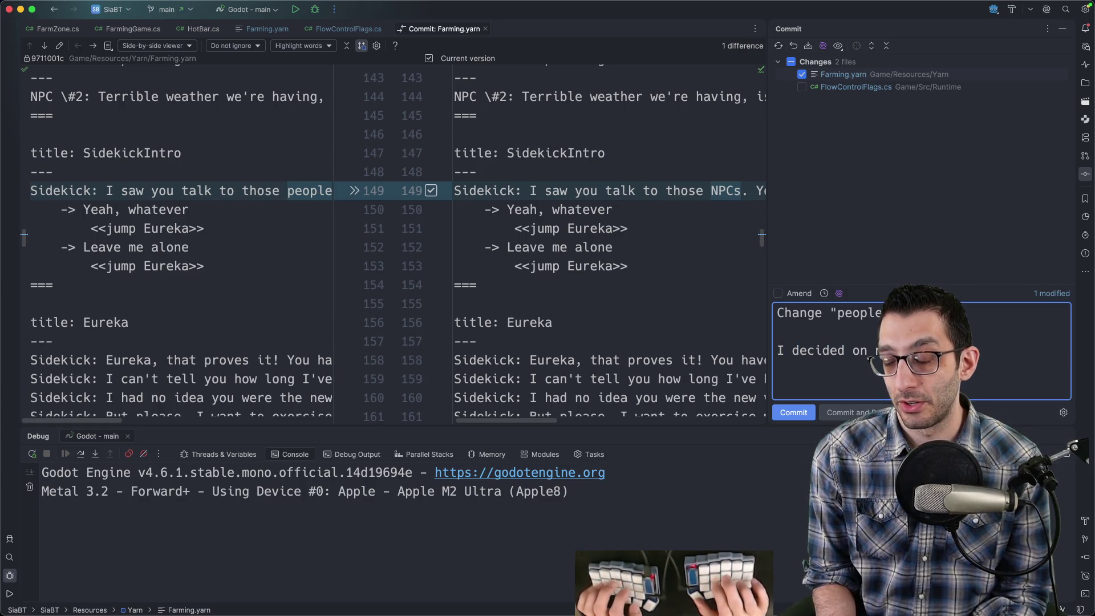
type("NPC #2")
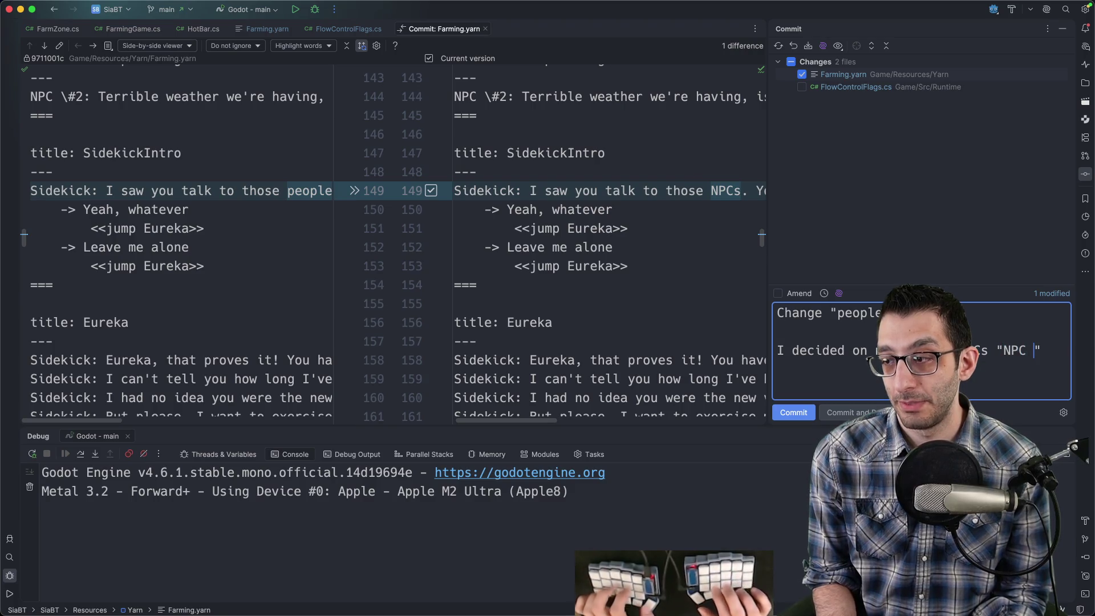
key("BackSpace")
type("#\"")
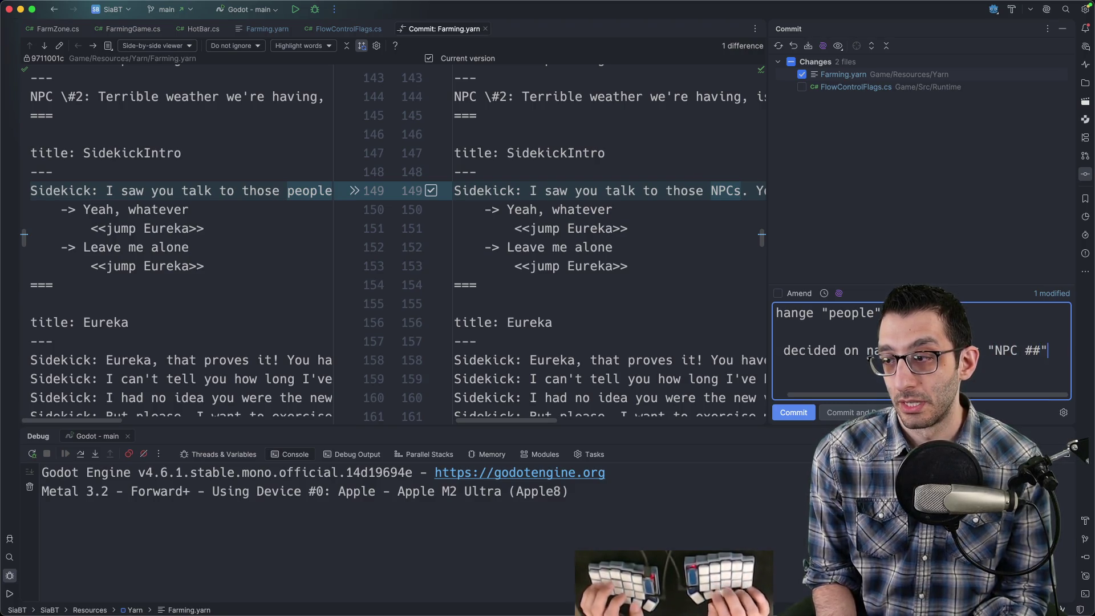
type(", so I guess ")
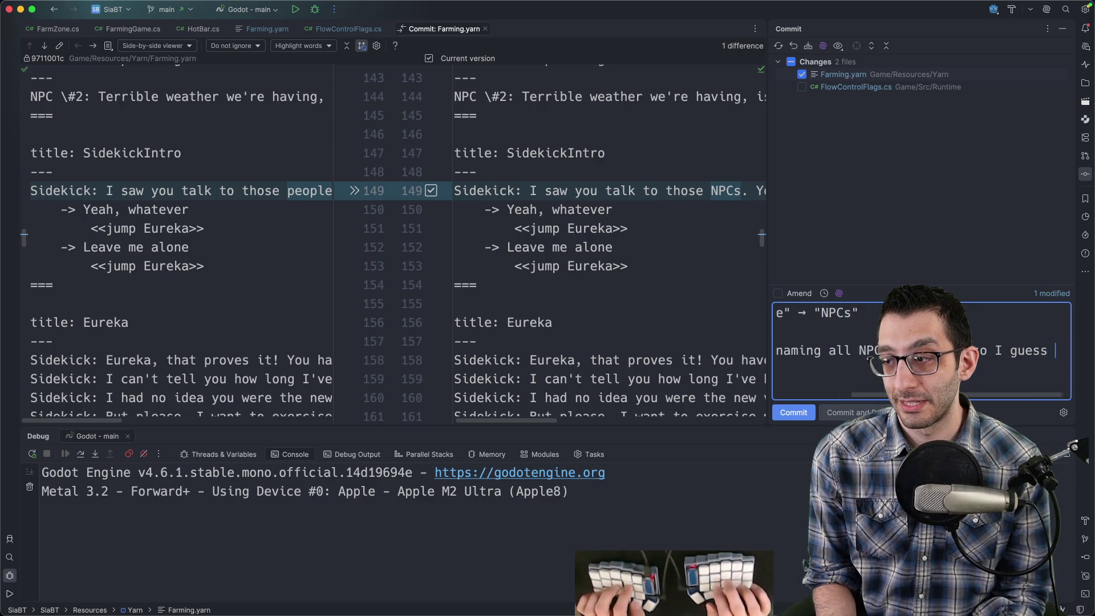
type("the IRL player going to have")
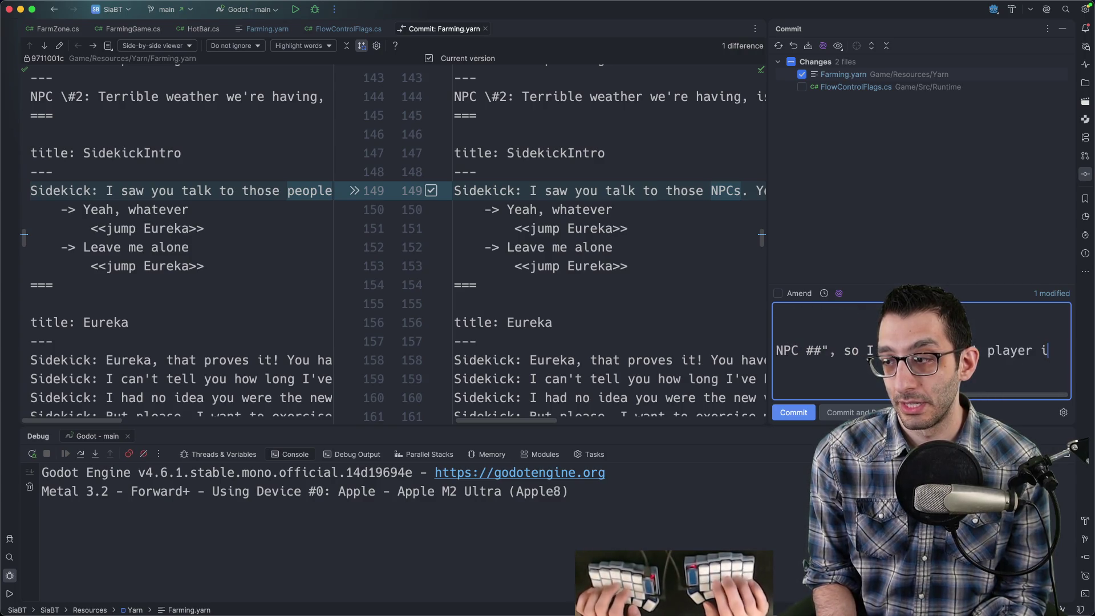
type(" a new concept")
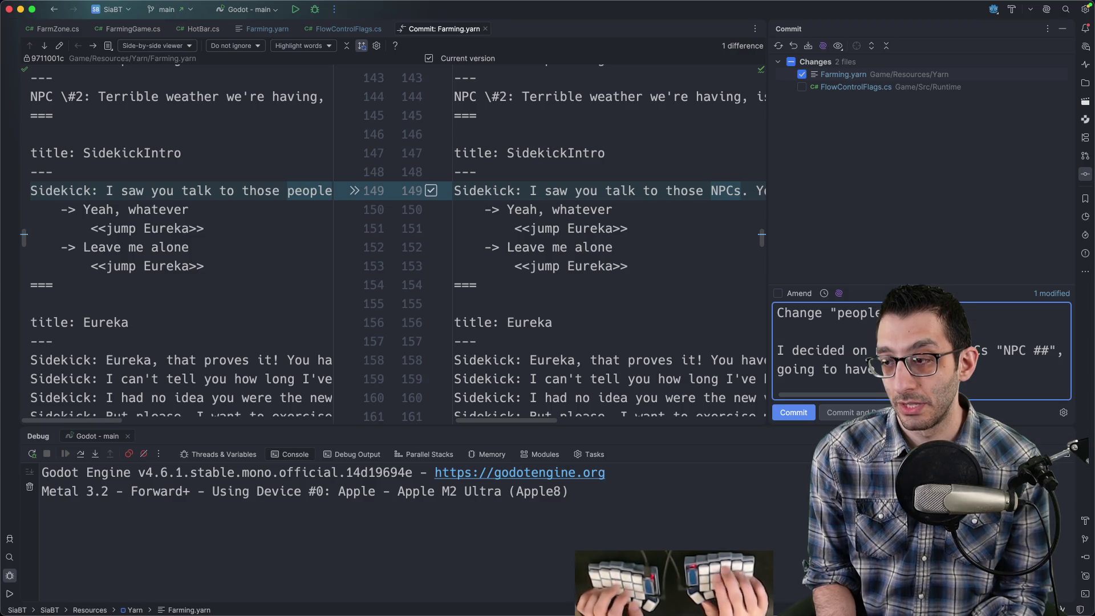
type("hat at some point")
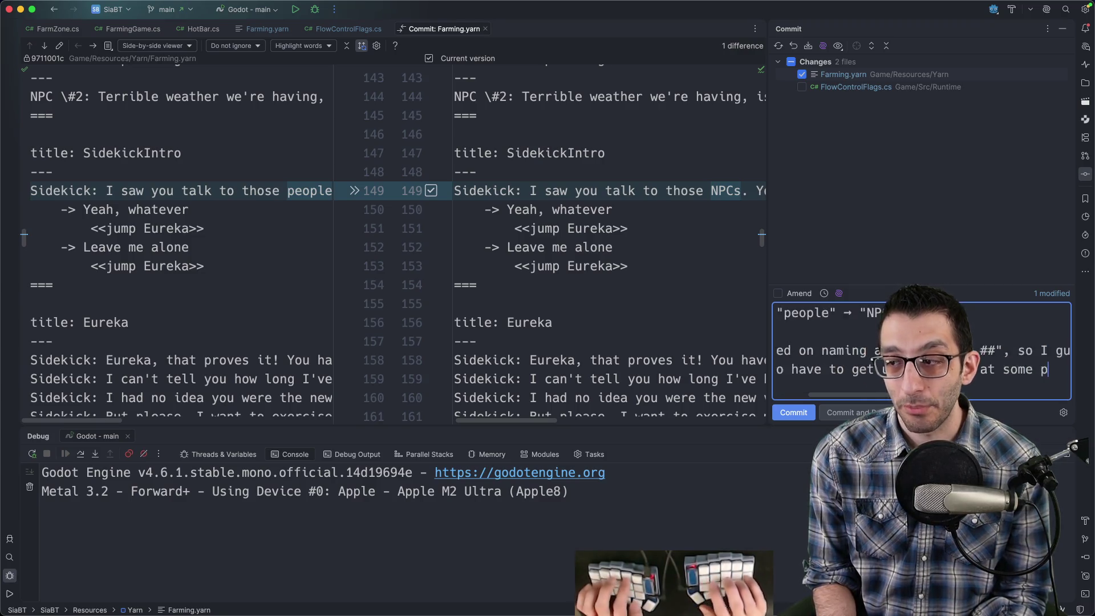
type(". It may as well be in t")
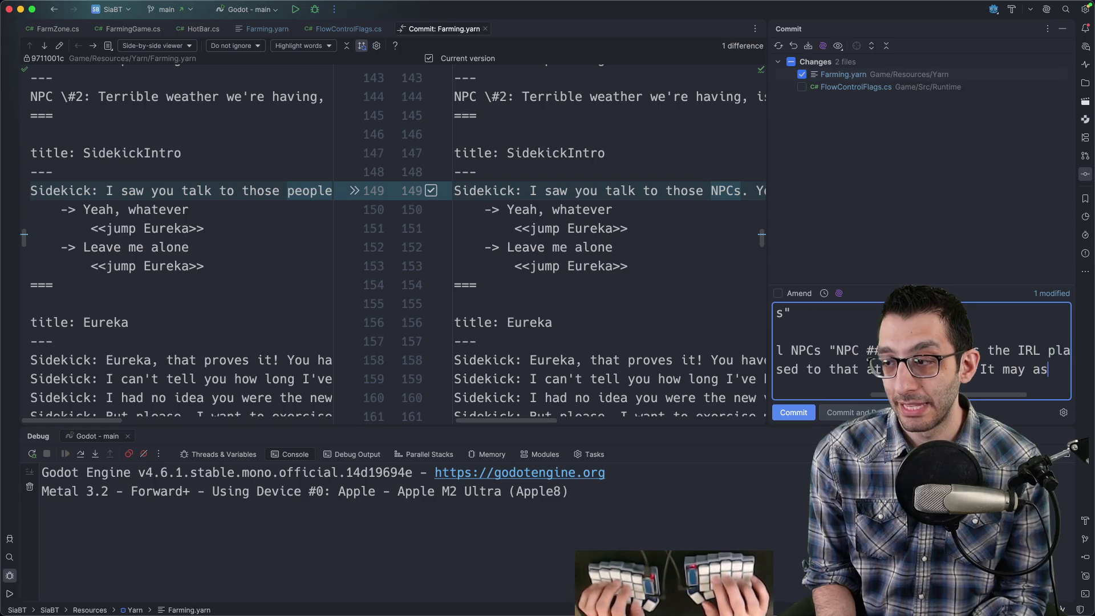
type("he farming game.")
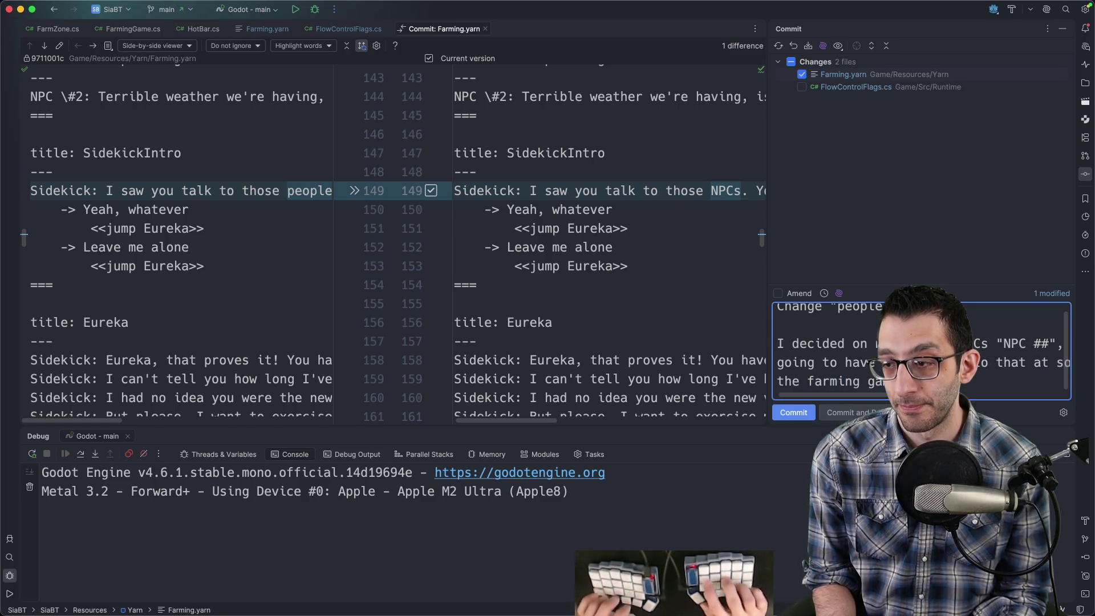
key("super+Return")
In the TODO document, delete the finished NPC bullet from Tuesday's Polish list.
key("super+Tab")
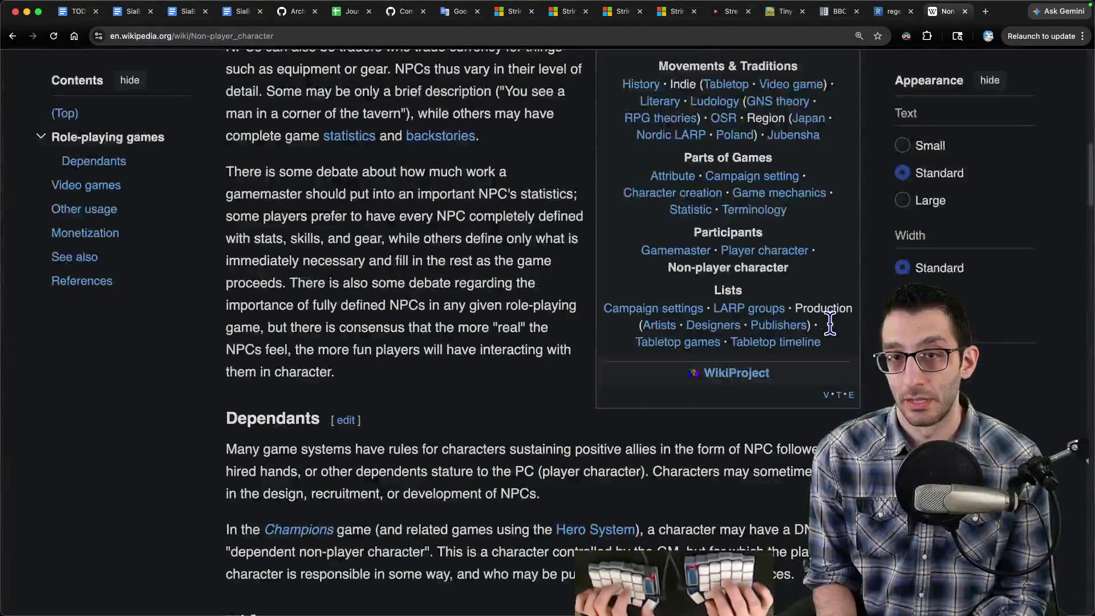
key("super+1")
key("BackSpace")
key("Delete")
key("shift+End")
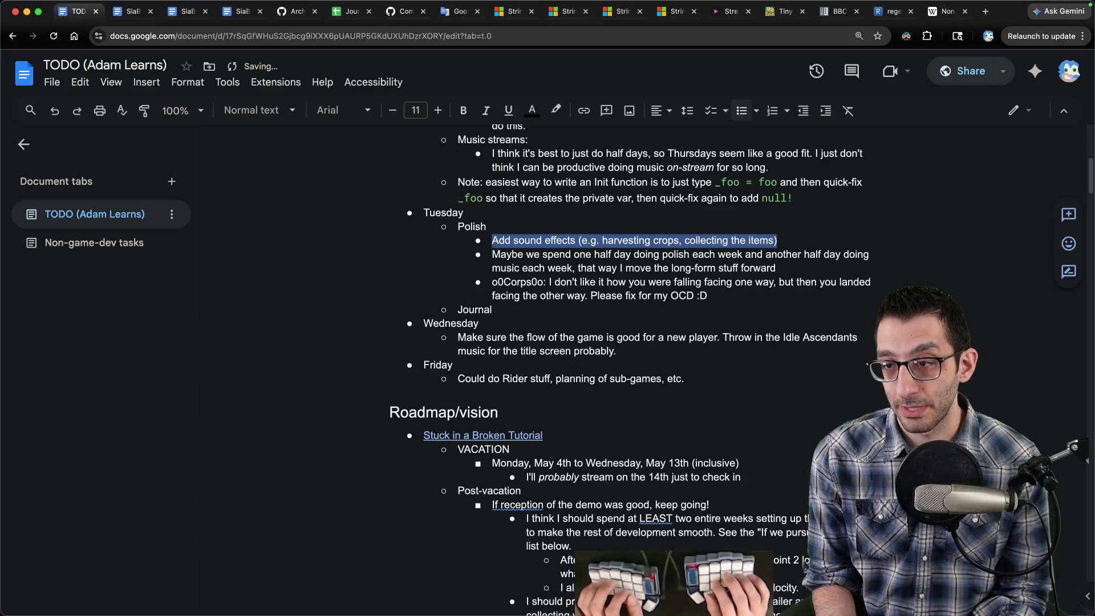
Delete the 'Maybe we spend…' half-day polish/music bullet as well.
key("Down")
key("shift+Down")
key("shift+Home")
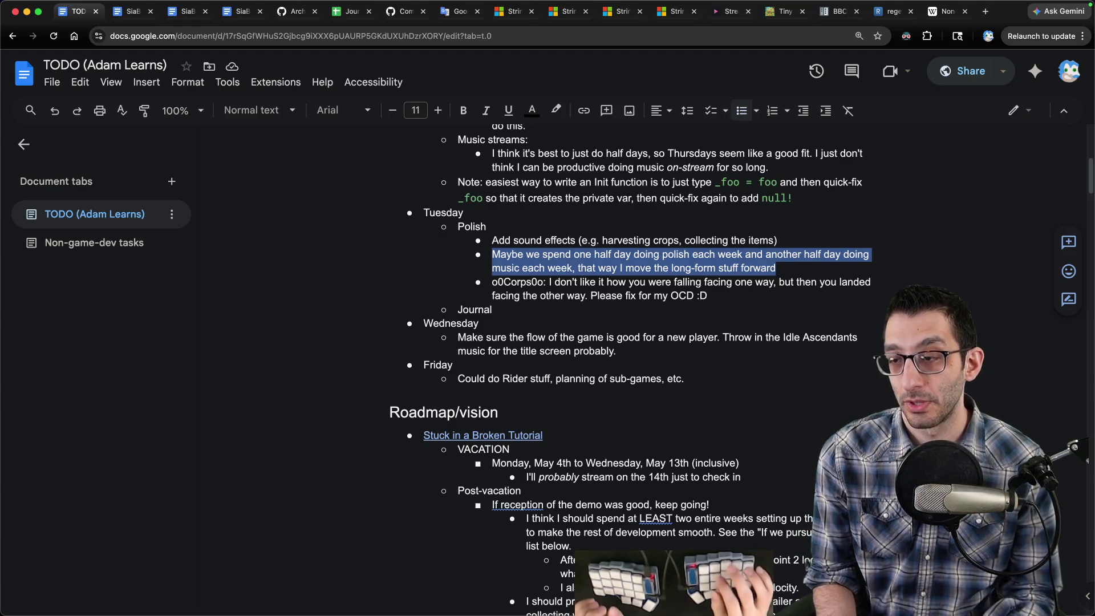
key("Delete")
key("Delete")
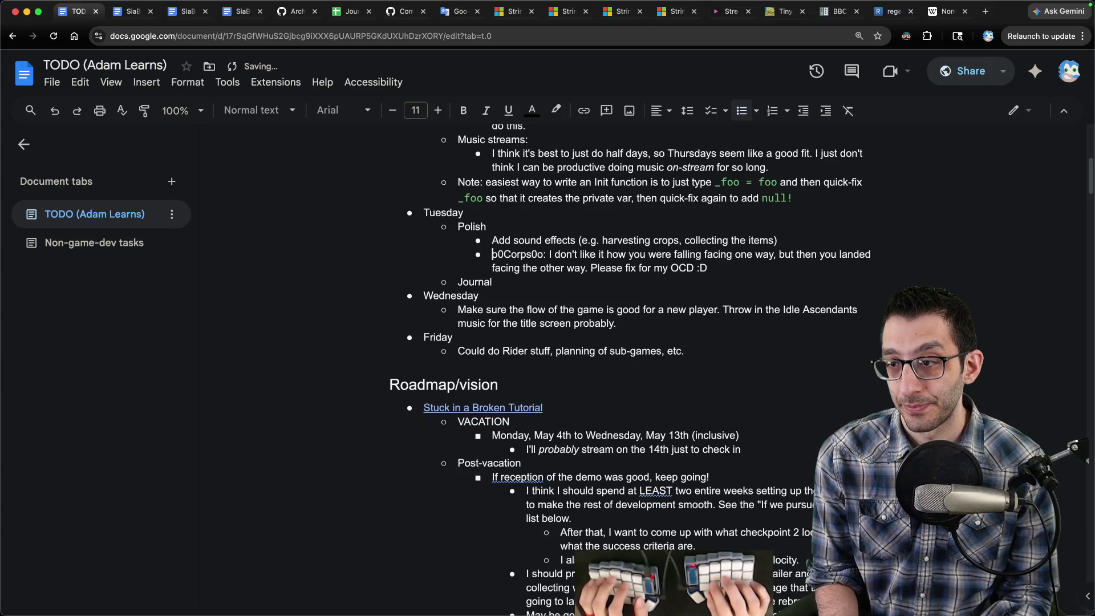
key("Down")
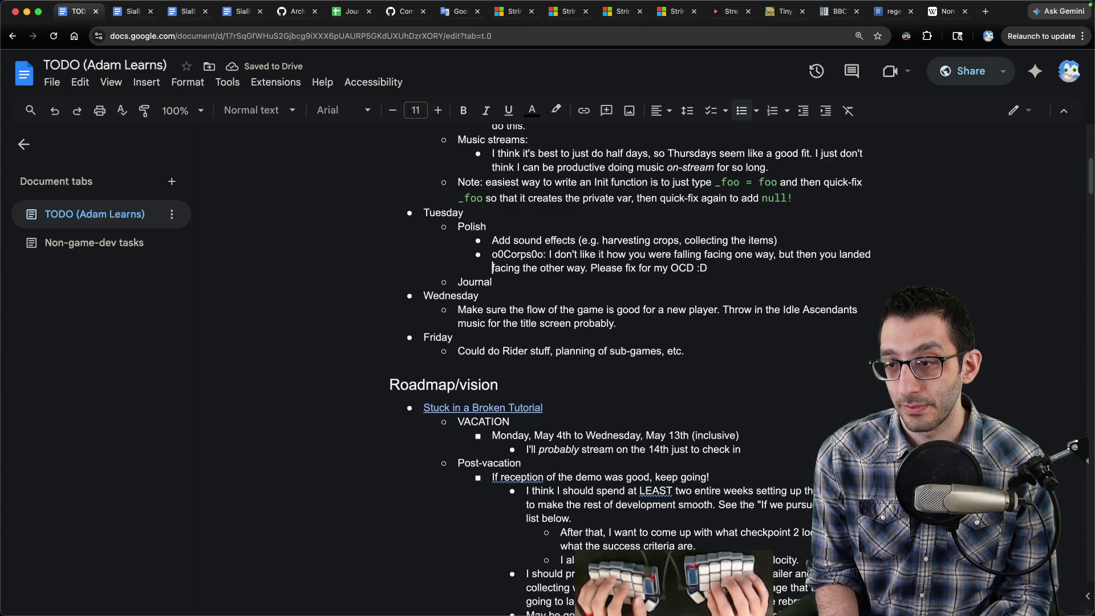
scroll(763, 336, "down", 1)
scroll(759, 338, "down", 1)
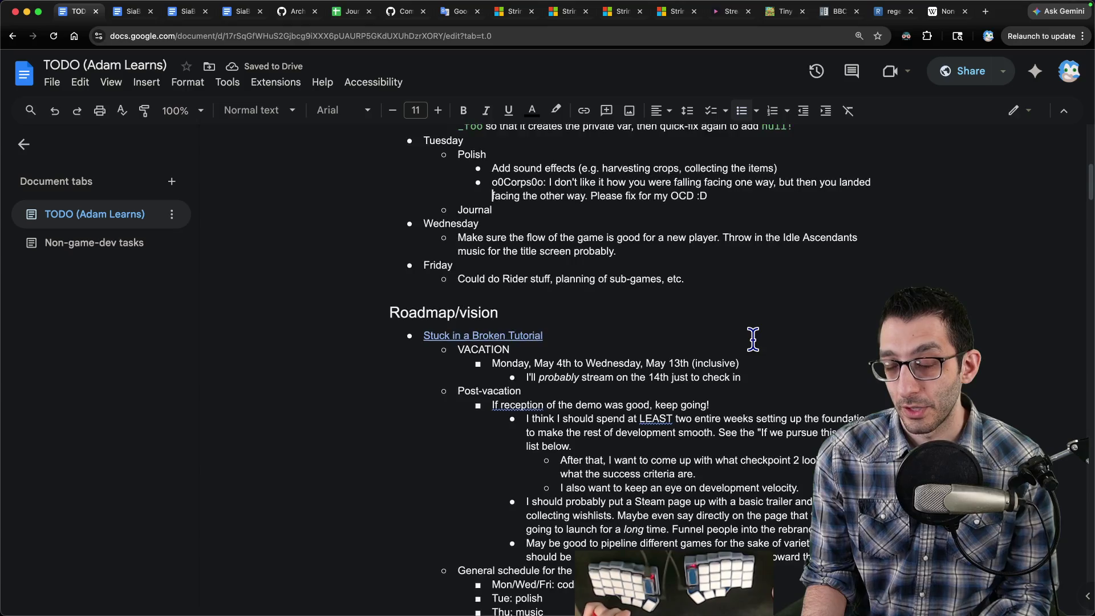
scroll(753, 340, "up", 2)
key("super+t")
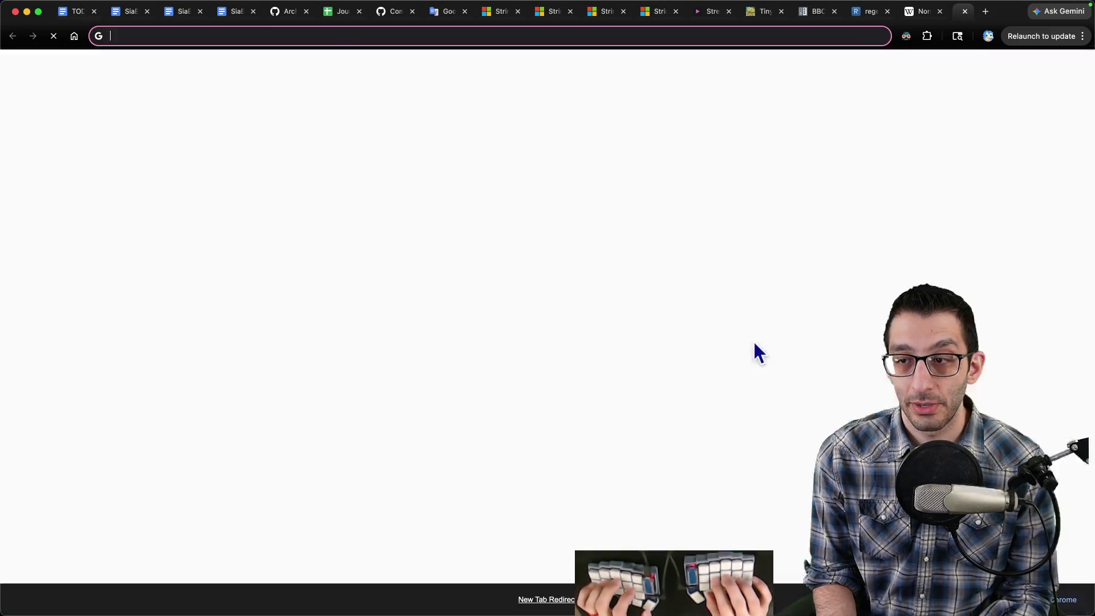
Open the Idle Ascendants itch.io page via 'idle' and launch its browser build.
type("idle")
key("Return")
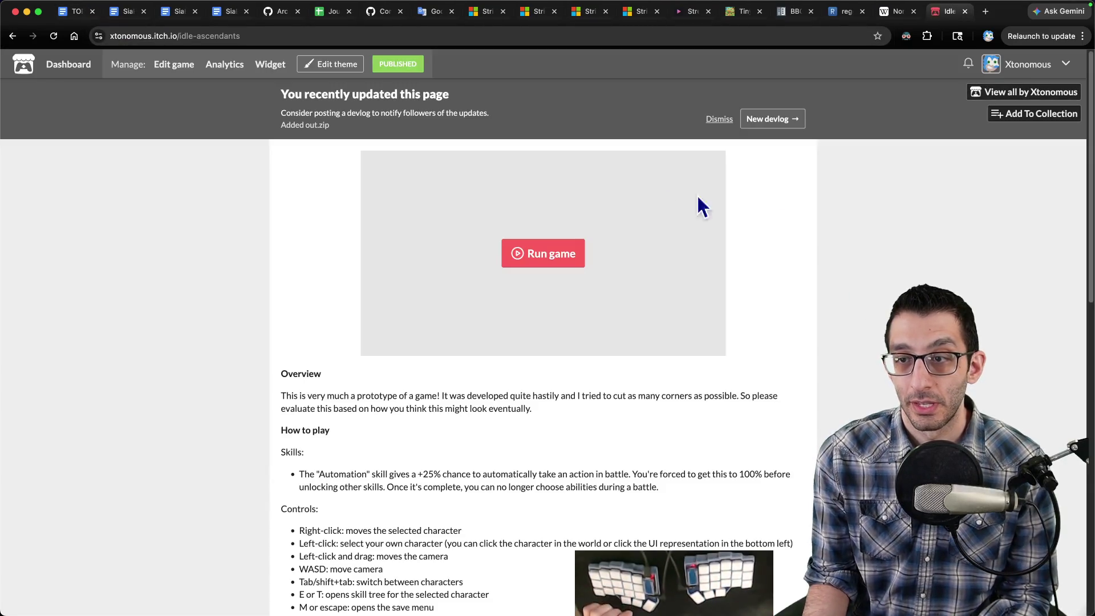
left_click(530, 253)
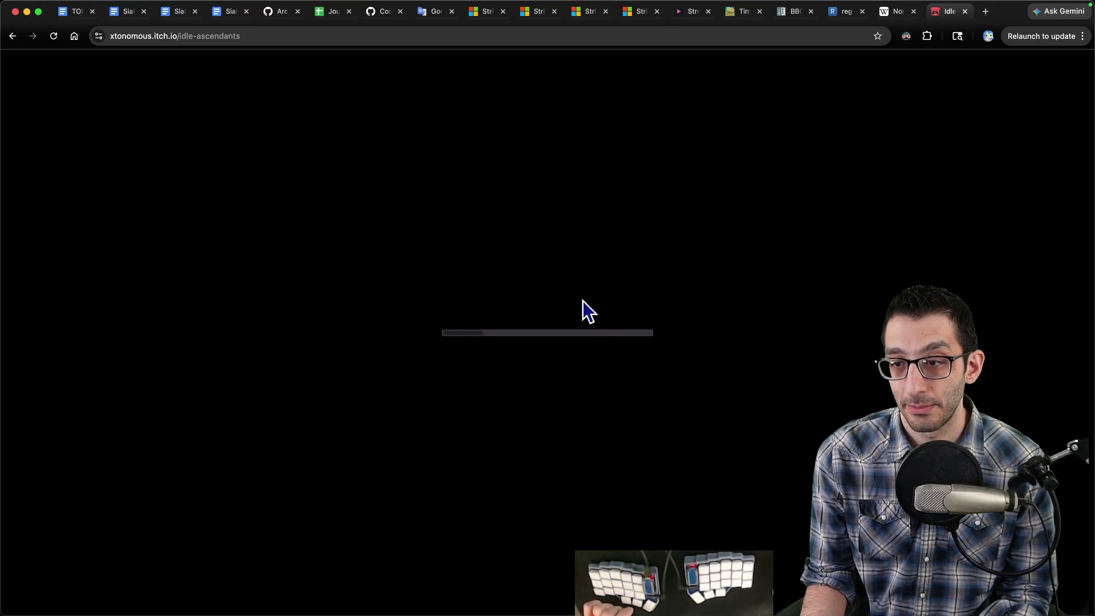
right_click(935, 12)
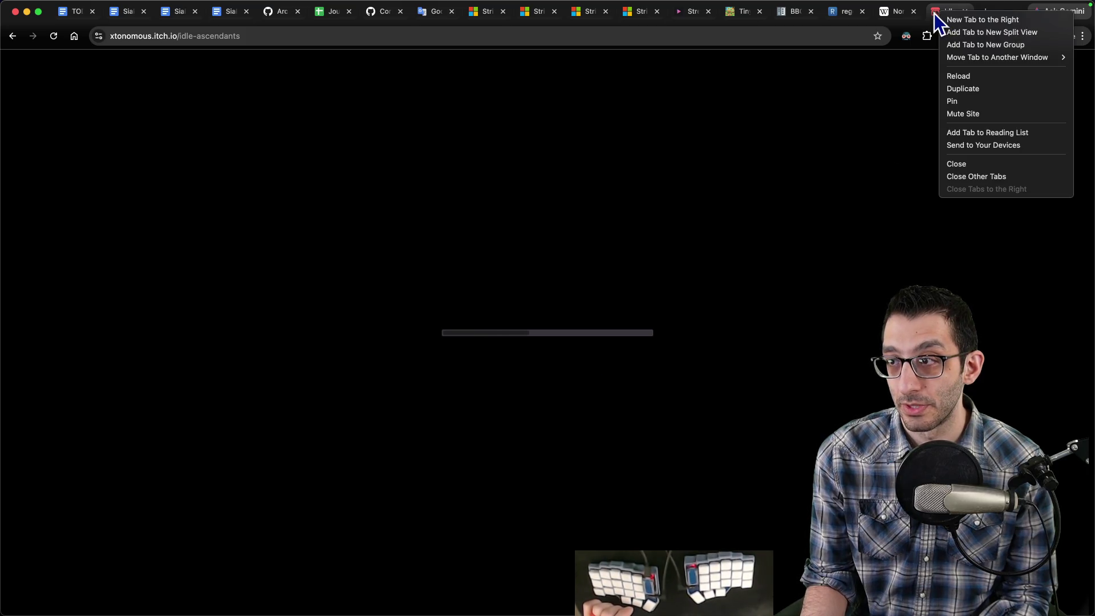
key("Escape")
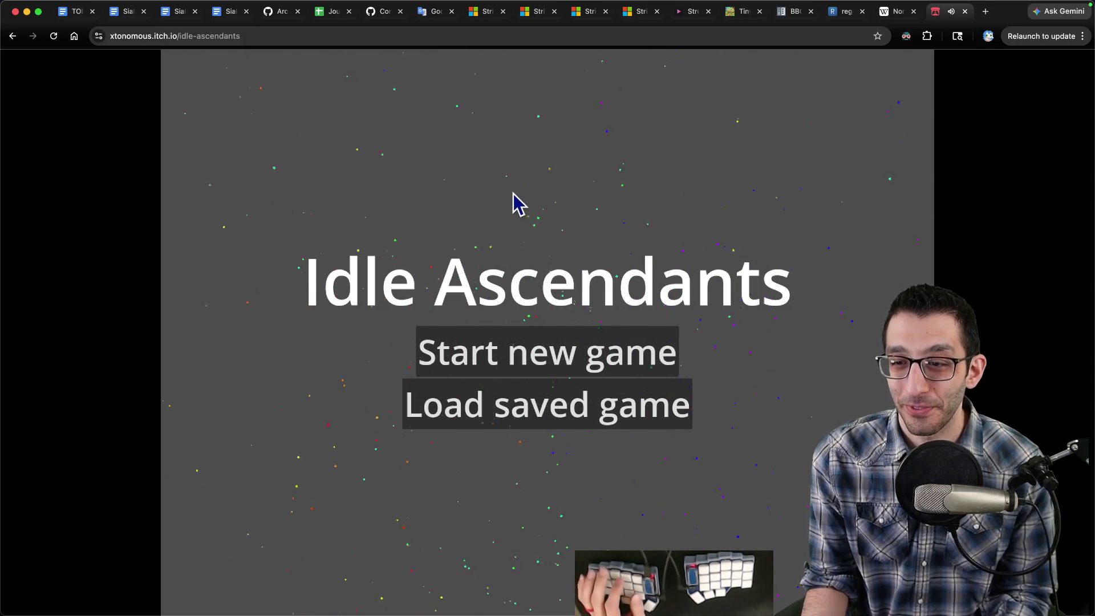
Close the Idle Ascendants tab after its title screen loads, then launch FL Studio.
key("super+w")
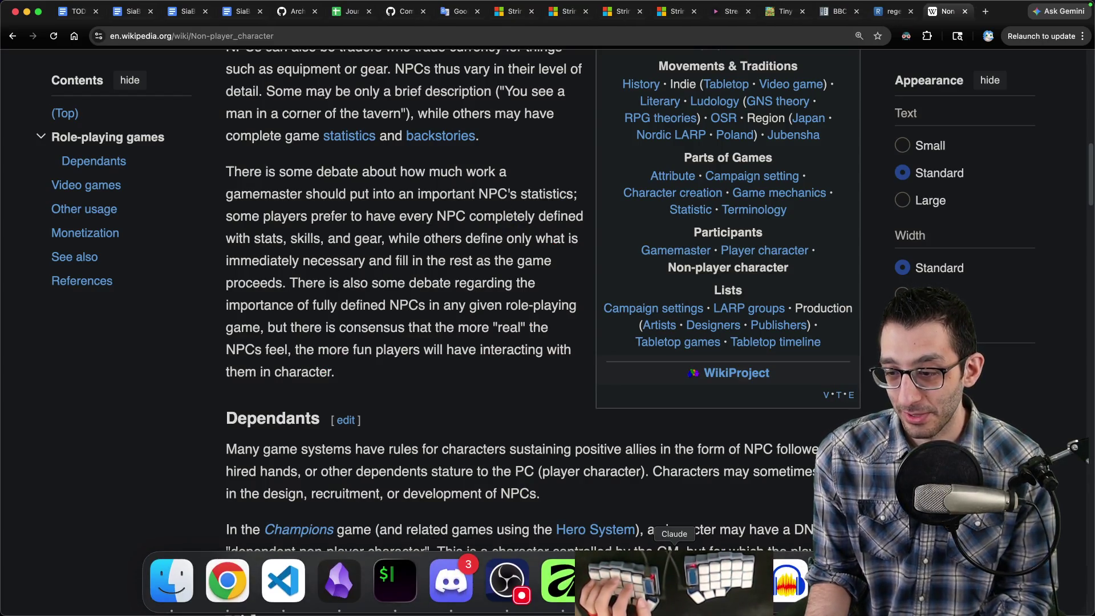
key("alt+space")
Launch FL Studio via Alfred and dismiss its welcome screen.
type("f")
key("Return")
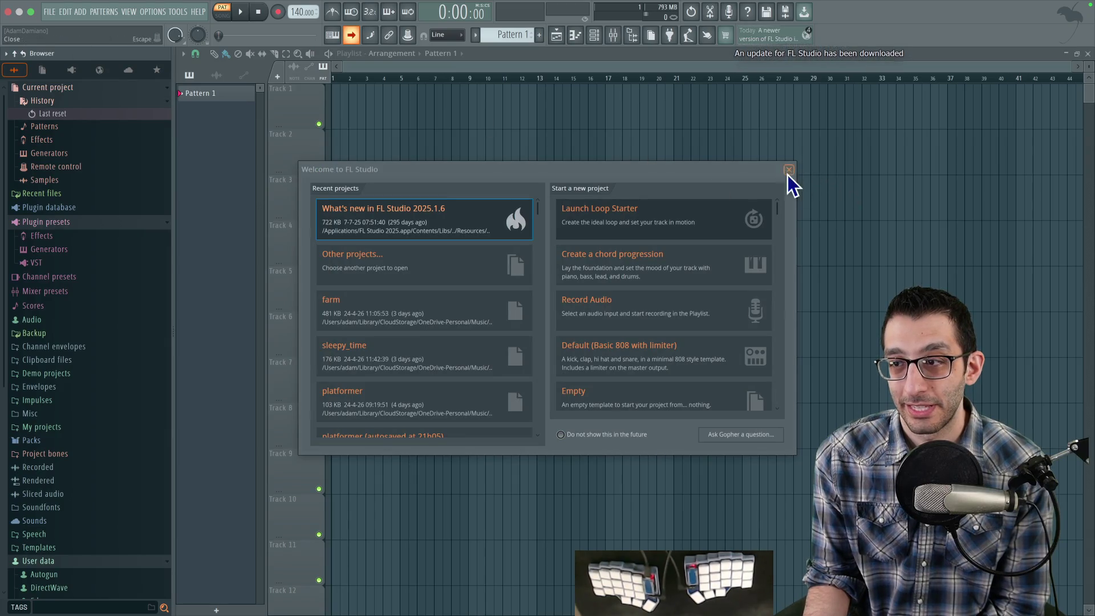
key("Escape")
Open the title_screen.flp project and close the plugin windows that load with it.
left_click(50, 11)
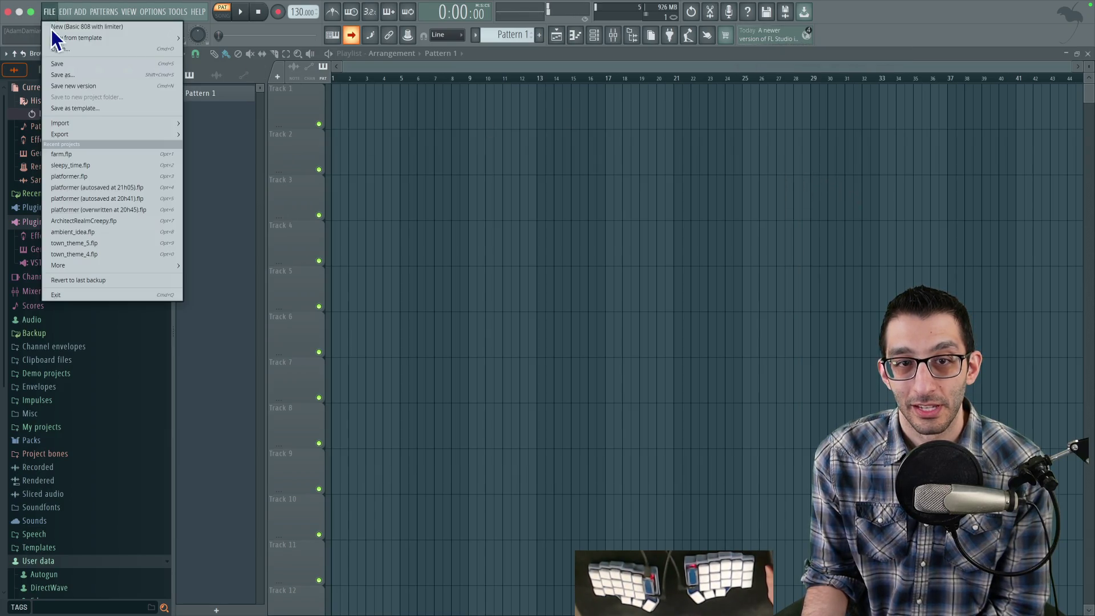
mouse_move(74, 138)
left_click(104, 48)
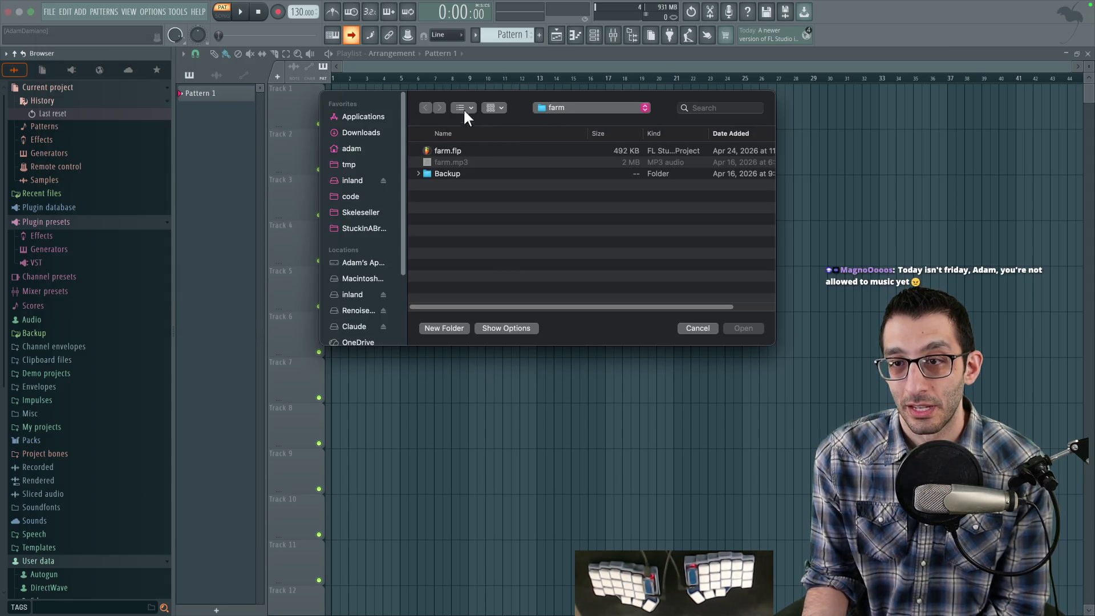
key("Escape")
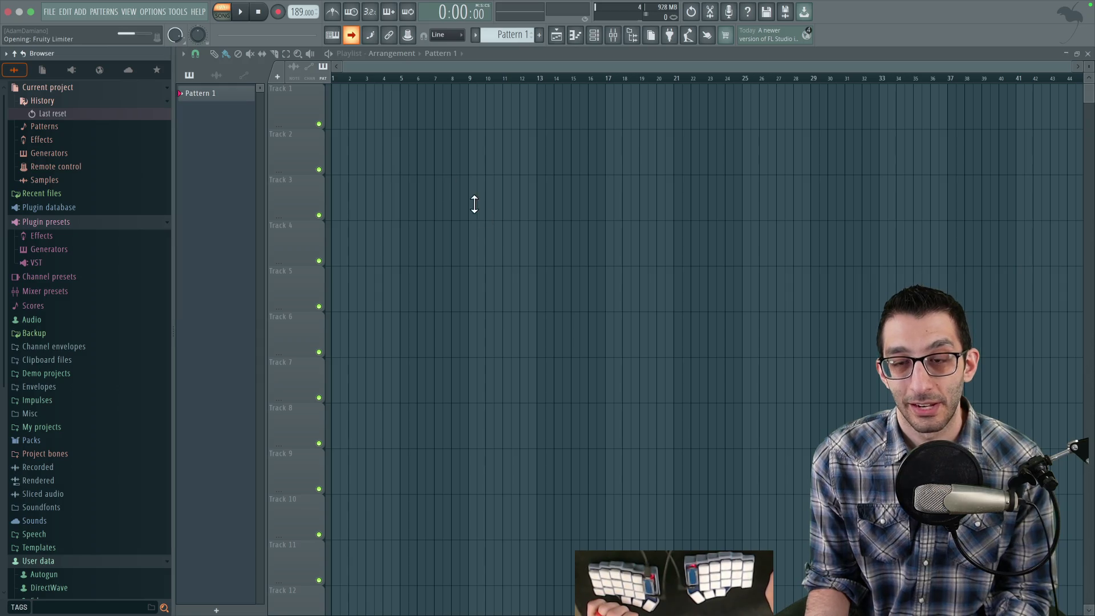
key("F12")
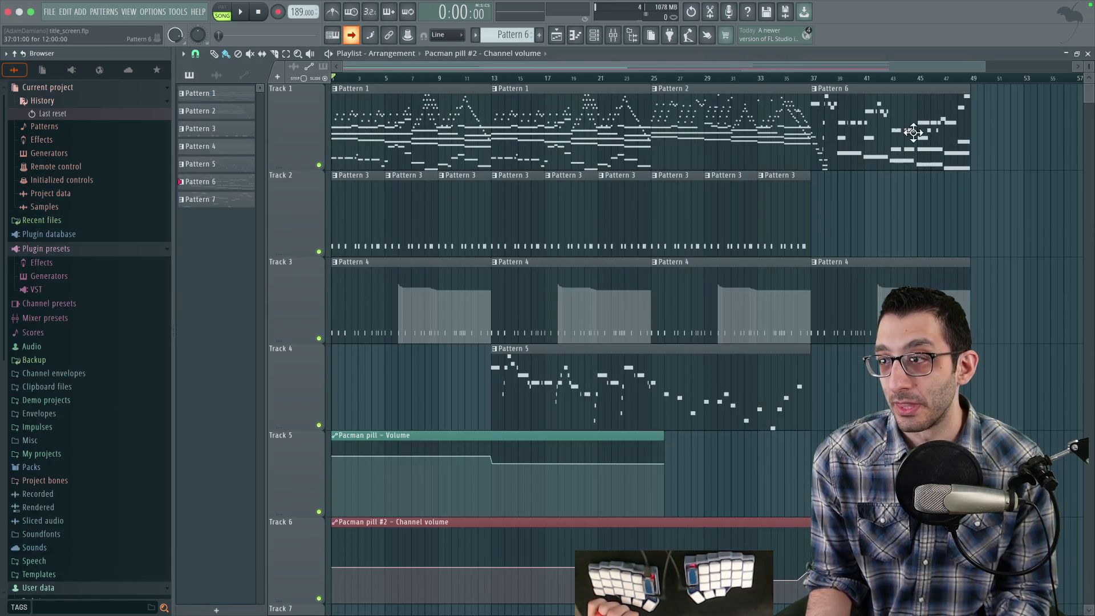
Play the song's ending from around bar 48, then stop playback.
scroll(623, 130, "right", 8)
left_click(648, 82)
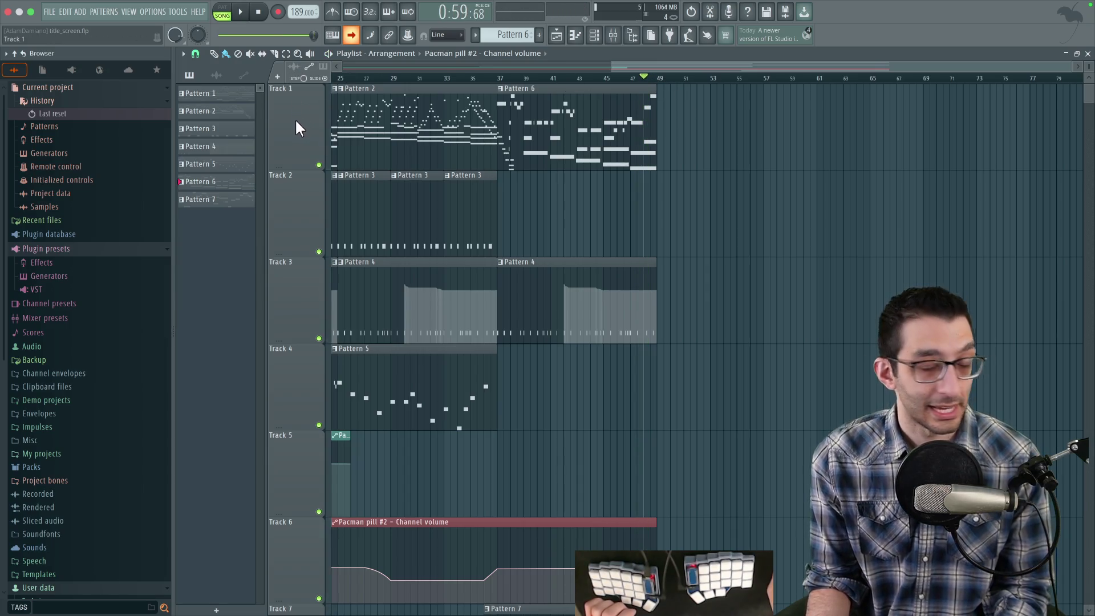
scroll(172, 33, "down", 5)
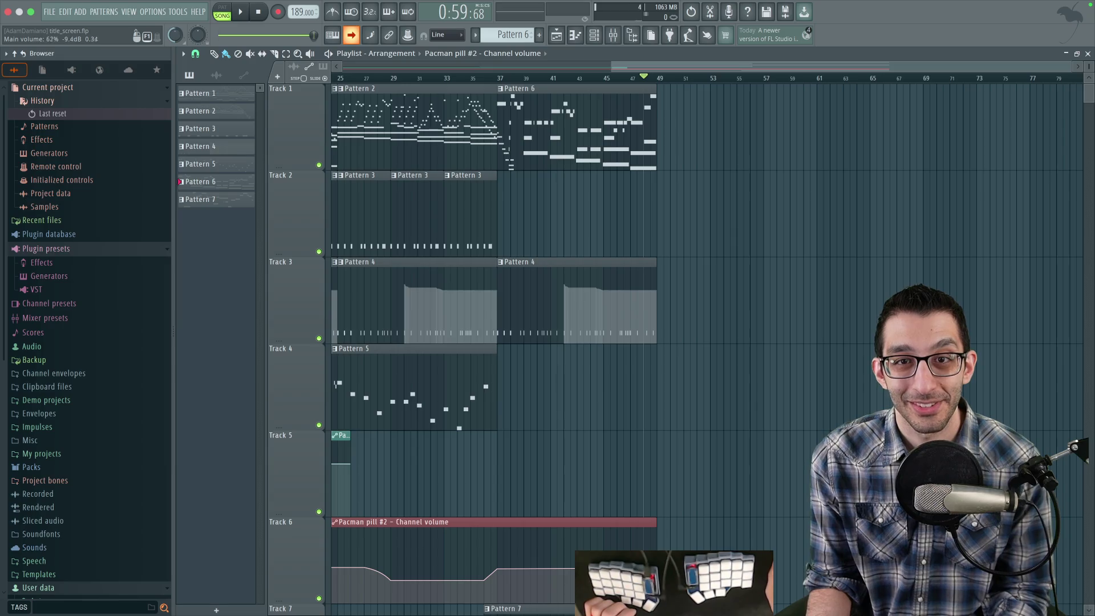
key("space")
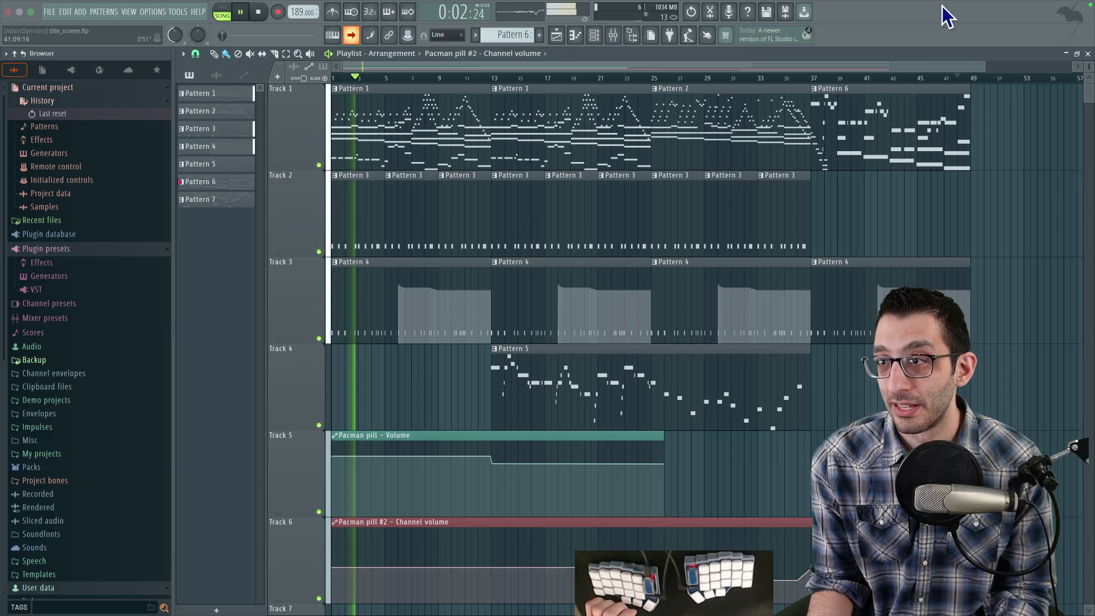
left_click(958, 78)
key("space")
Open Pattern 6, 'Chorus ep 1', in the piano roll.
scroll(848, 141, "right", 3)
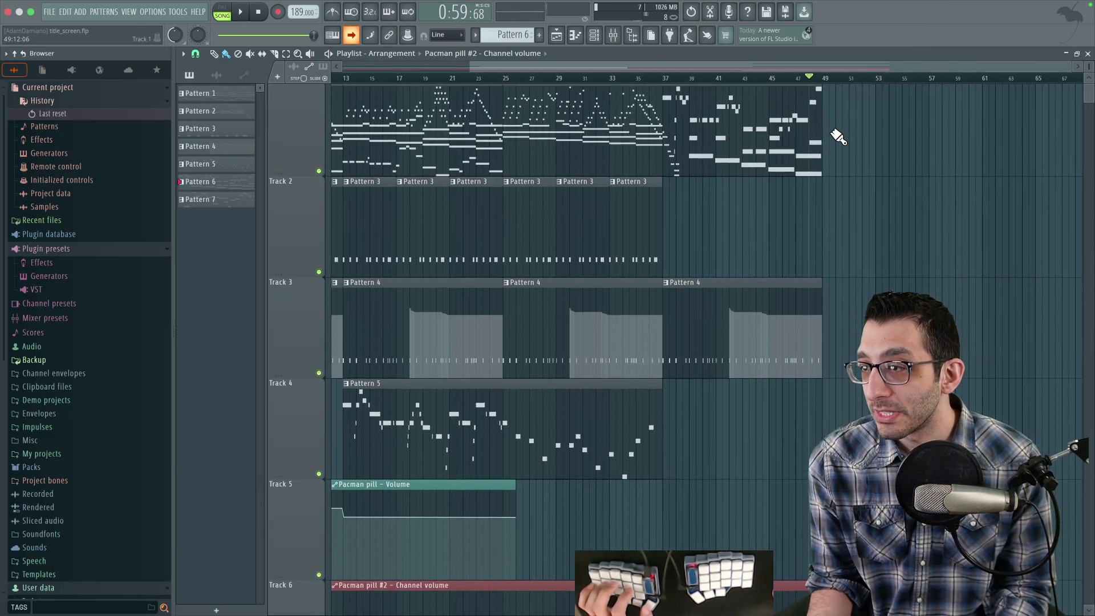
double_click(817, 134)
scroll(570, 193, "left", 2)
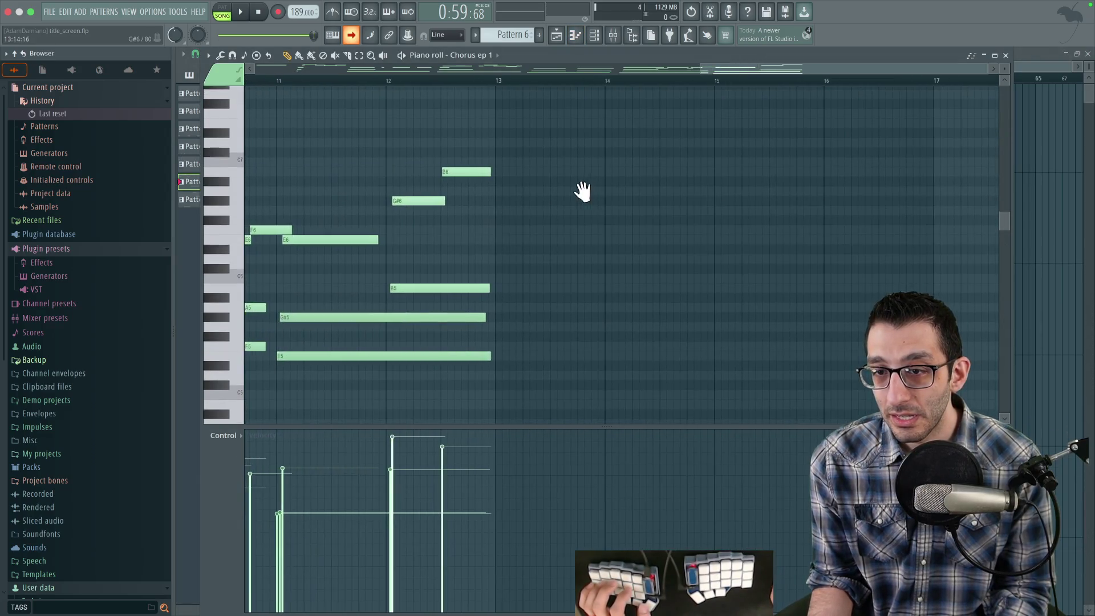
Lengthen the selected ending notes so the G#5 note ends at bar 13.
left_click_drag(507, 149, 470, 390)
left_click_drag(489, 288, 488, 315)
left_click(495, 321)
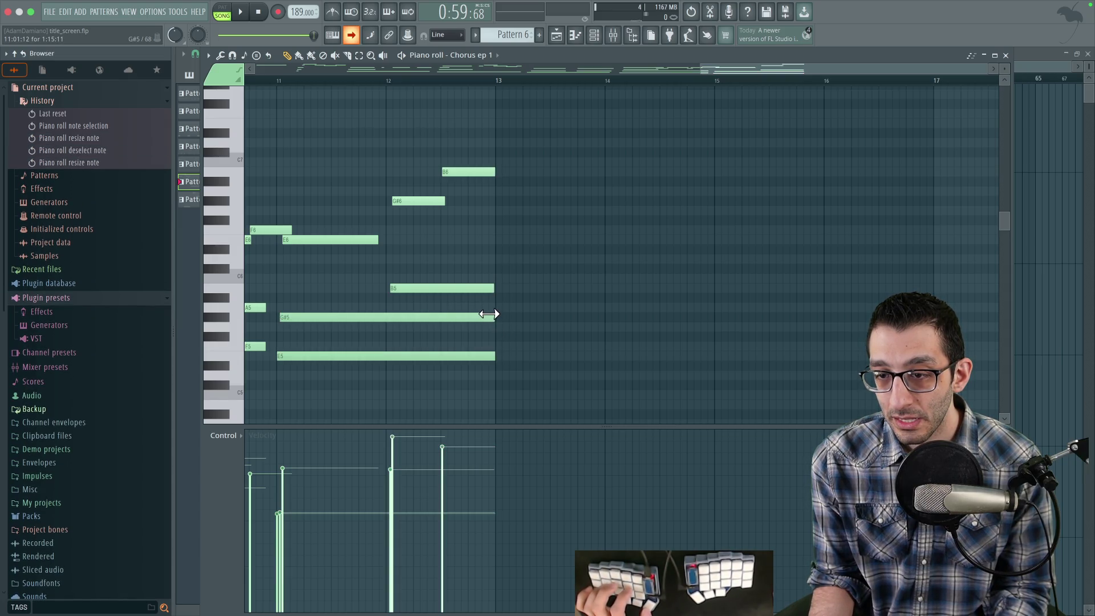
Play the chorus ending around bar 13, move the piano roll down, then stop and show the Playlist.
left_click(441, 83)
key("space")
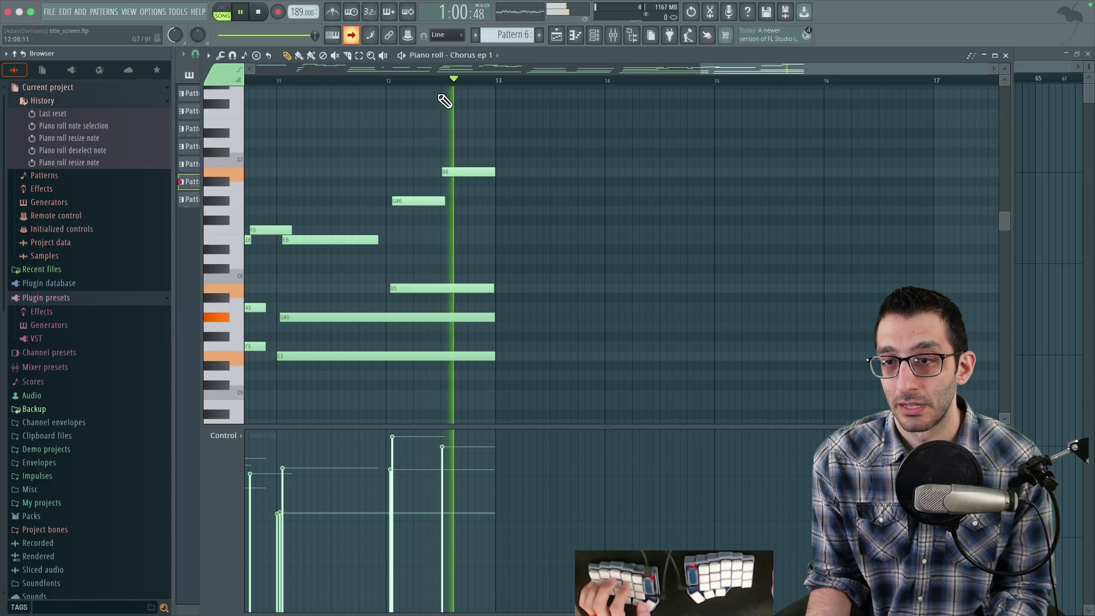
double_click(560, 56)
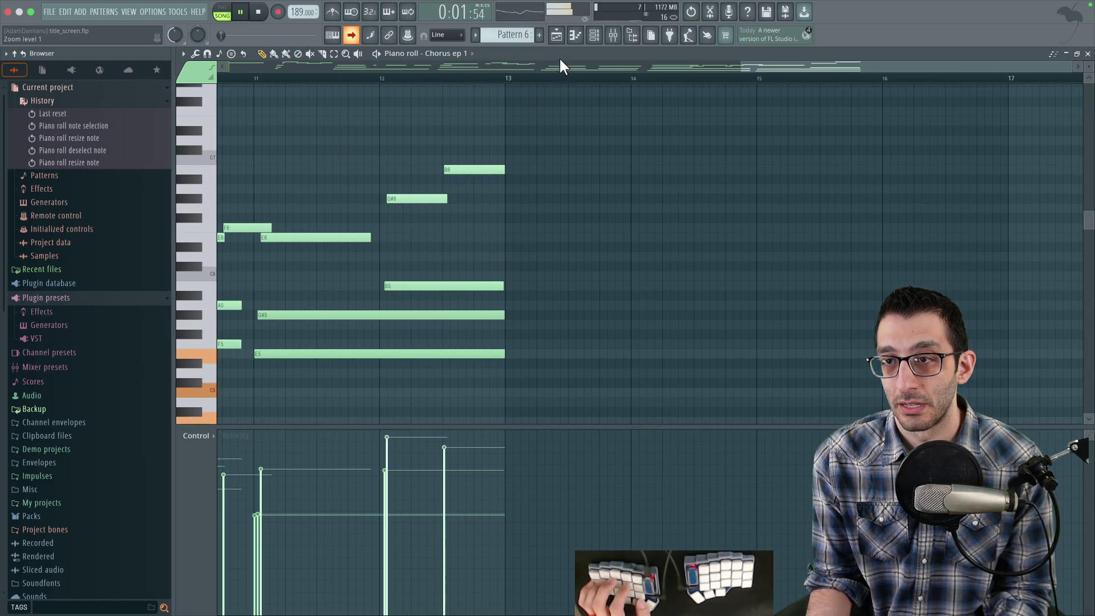
left_click_drag(565, 51, 566, 153)
key("space")
left_click(608, 59)
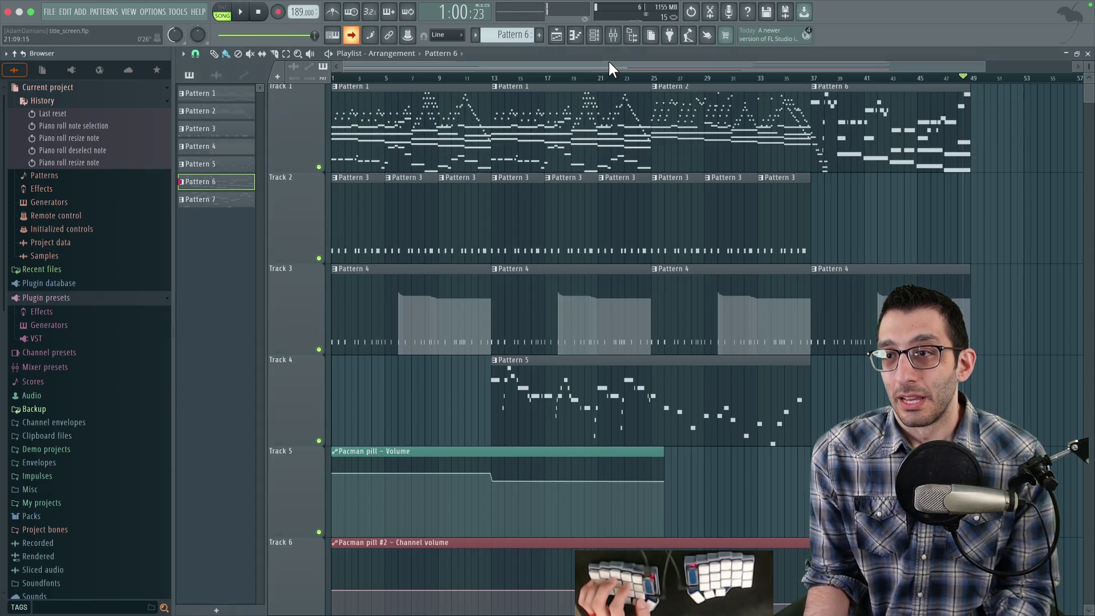
scroll(940, 209, "up", 1)
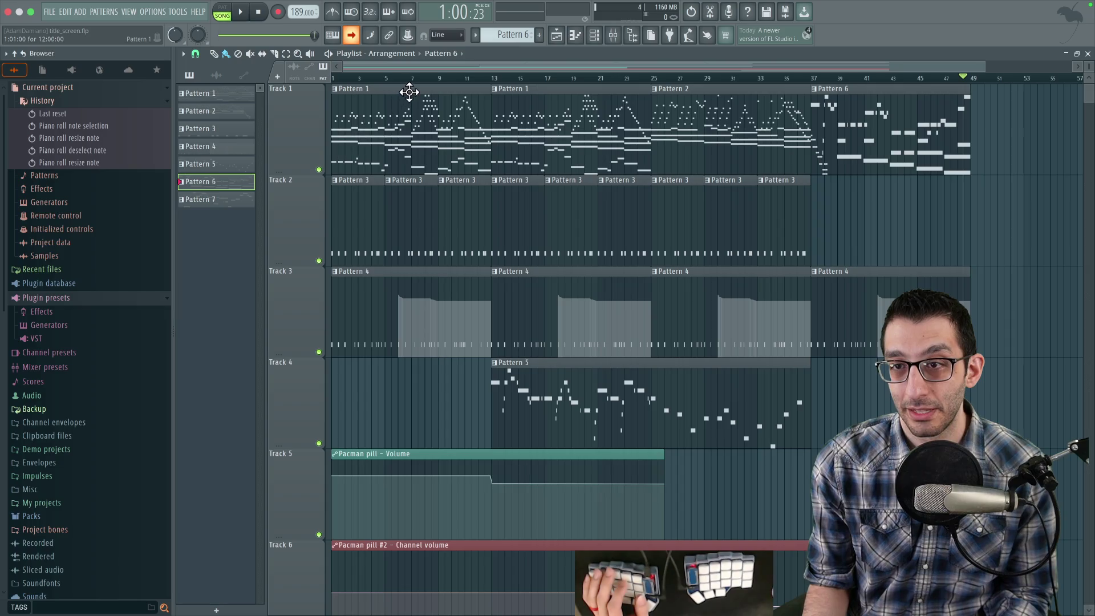
left_click(594, 34)
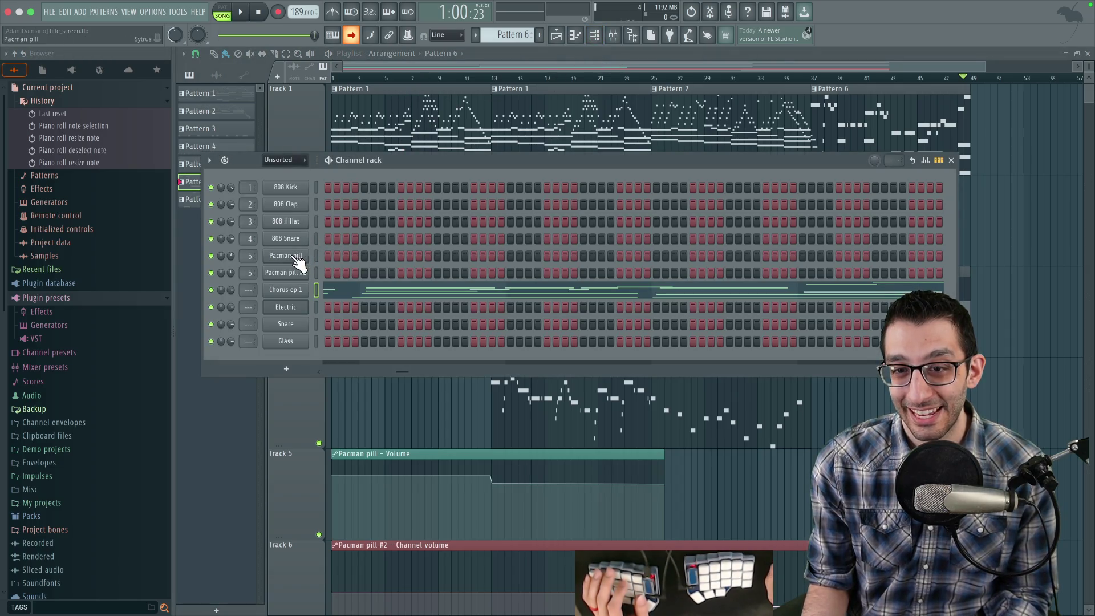
Preview the Pacman pill instrument by playing a run of notes on its keyboard.
left_click(294, 258)
left_click(589, 412)
left_click_drag(589, 412, 516, 412)
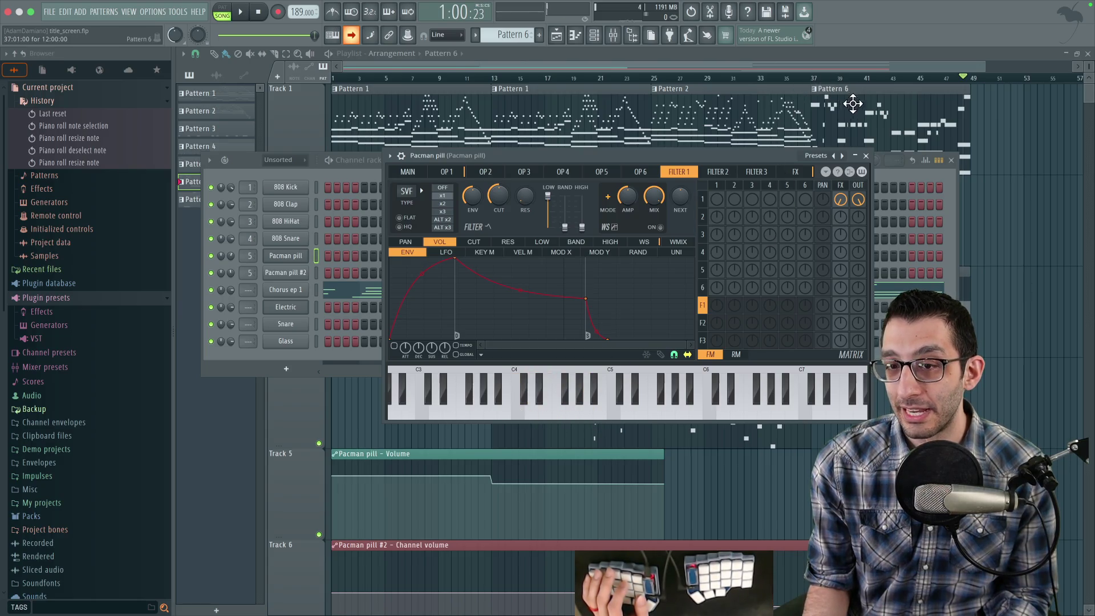
Open the Chorus ep 1 piano roll, drag it down out of the way, and close it.
double_click(851, 103)
left_click(492, 163)
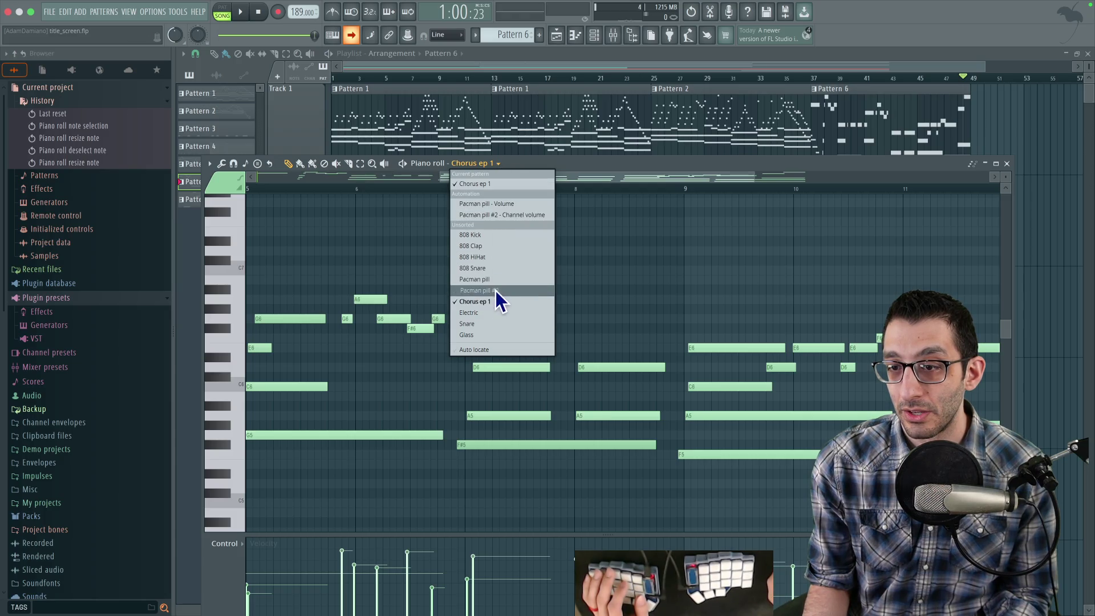
left_click(903, 57)
mouse_move(875, 166)
left_mouse_down()
mouse_move(680, 467)
mouse_move(661, 546)
left_mouse_up()
mouse_move(549, 476)
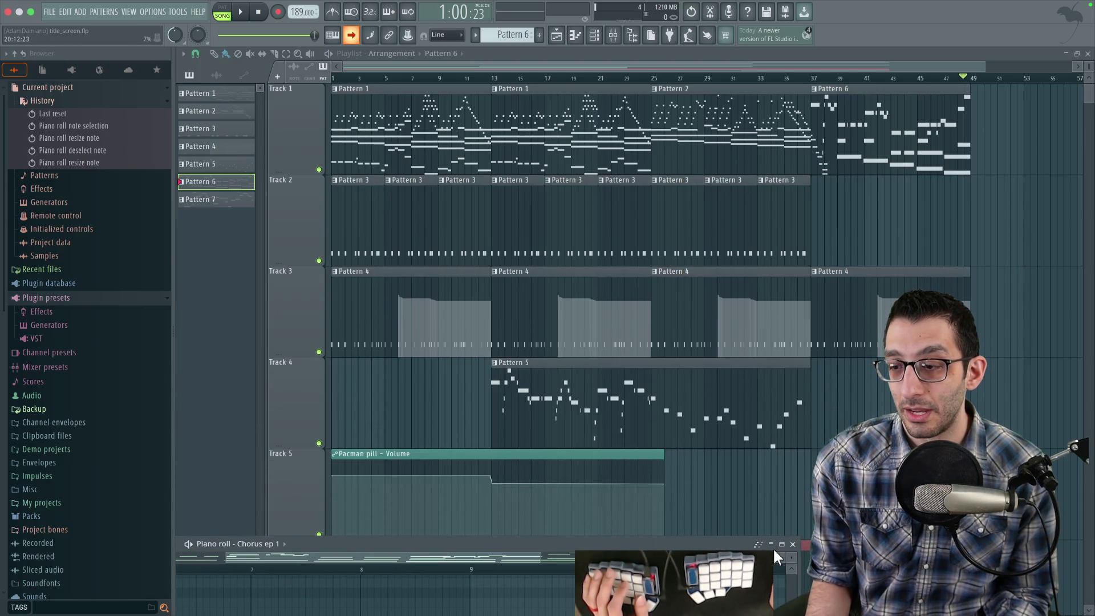
left_click(793, 545)
Paint copies of the Pacman pill Volume clip and Pattern 1 aligned at bar 49.
scroll(777, 456, "down", 5)
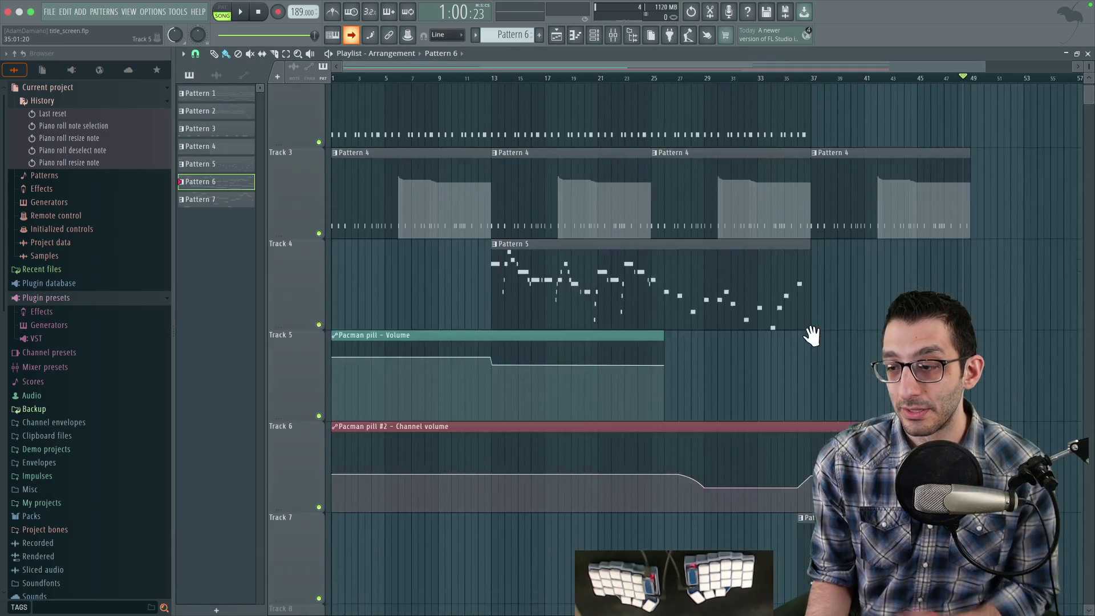
scroll(830, 297, "up", 5)
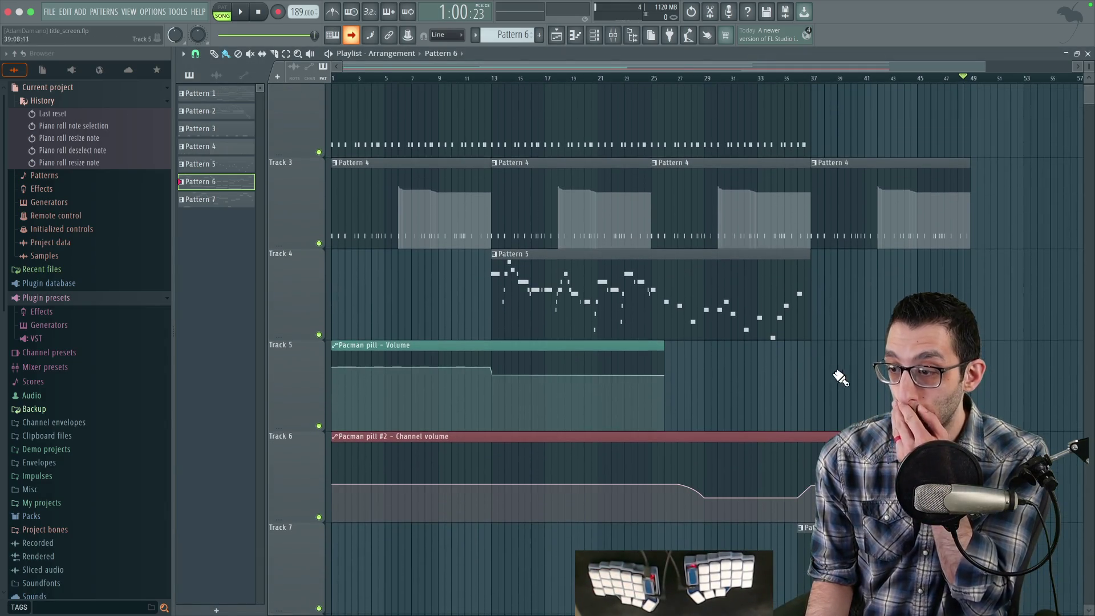
left_click(567, 465)
scroll(453, 465, "right", 5)
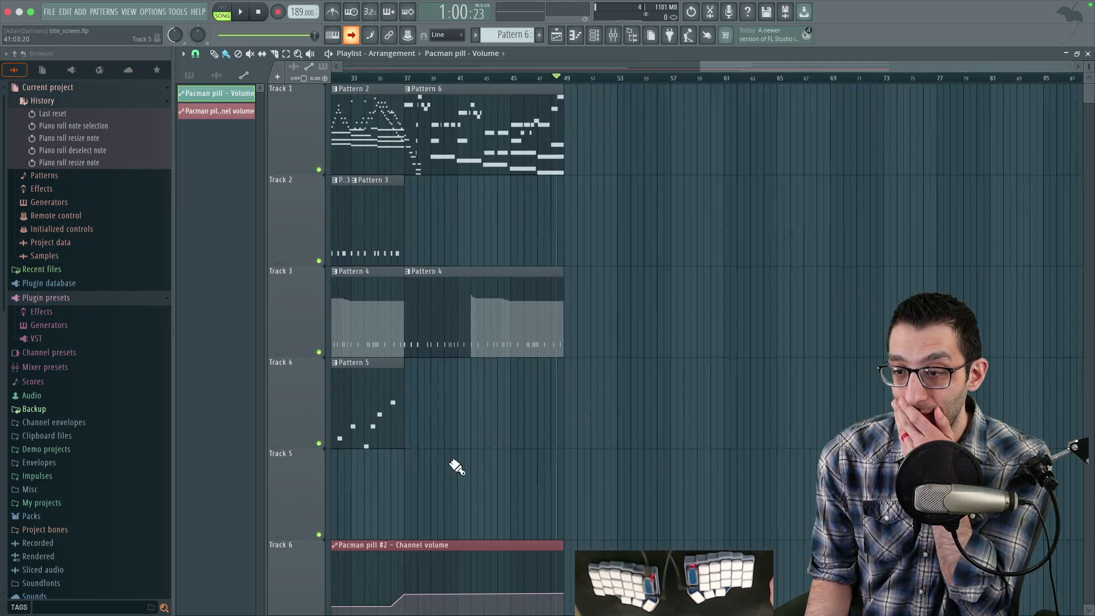
left_click(565, 457)
left_click(593, 450)
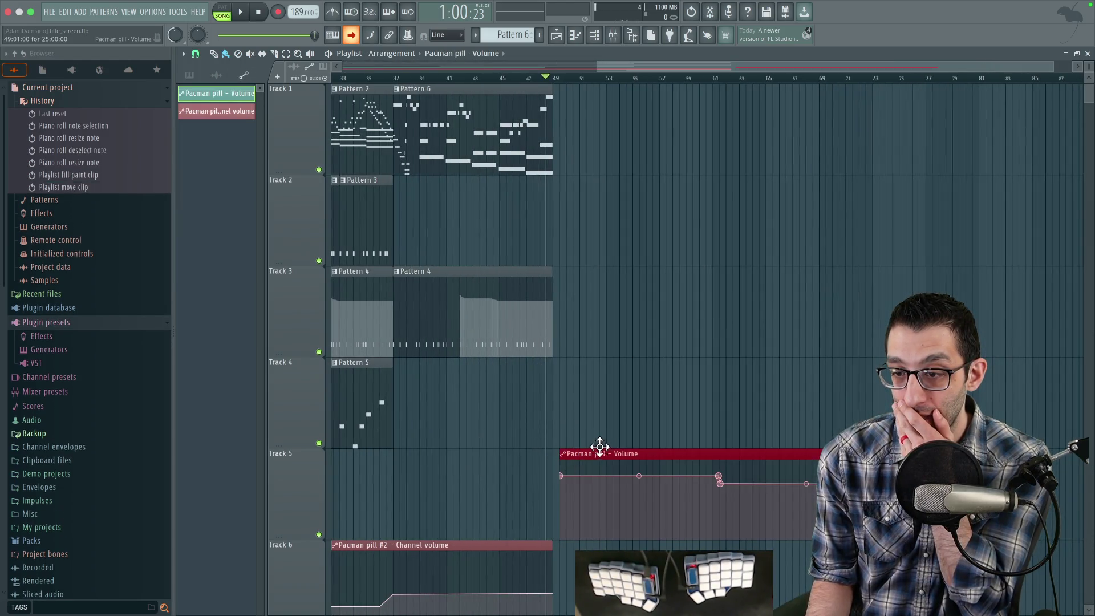
scroll(479, 425, "left", 5)
left_click(366, 90)
scroll(807, 97, "right", 3)
left_click(720, 90)
left_click(747, 86)
scroll(747, 86, "left", 3)
Paint Pattern 3 on Track 2 and Pattern 4 on Track 3 at bar 49.
left_click(337, 180)
scroll(912, 223, "right", 2)
left_click(778, 182)
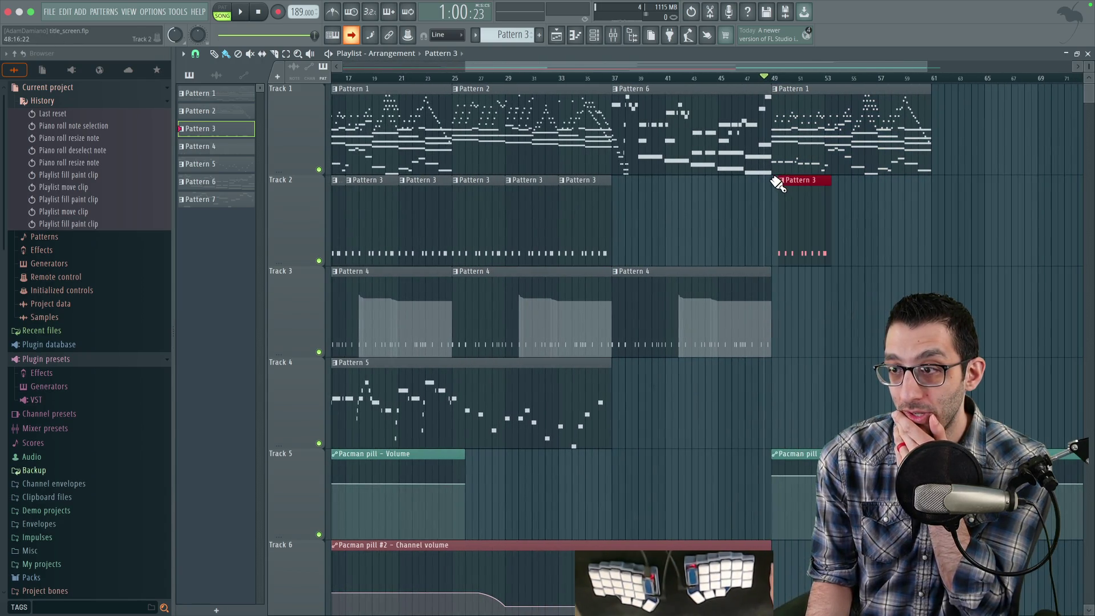
left_click_drag(787, 179, 783, 178)
scroll(656, 228, "left", 3)
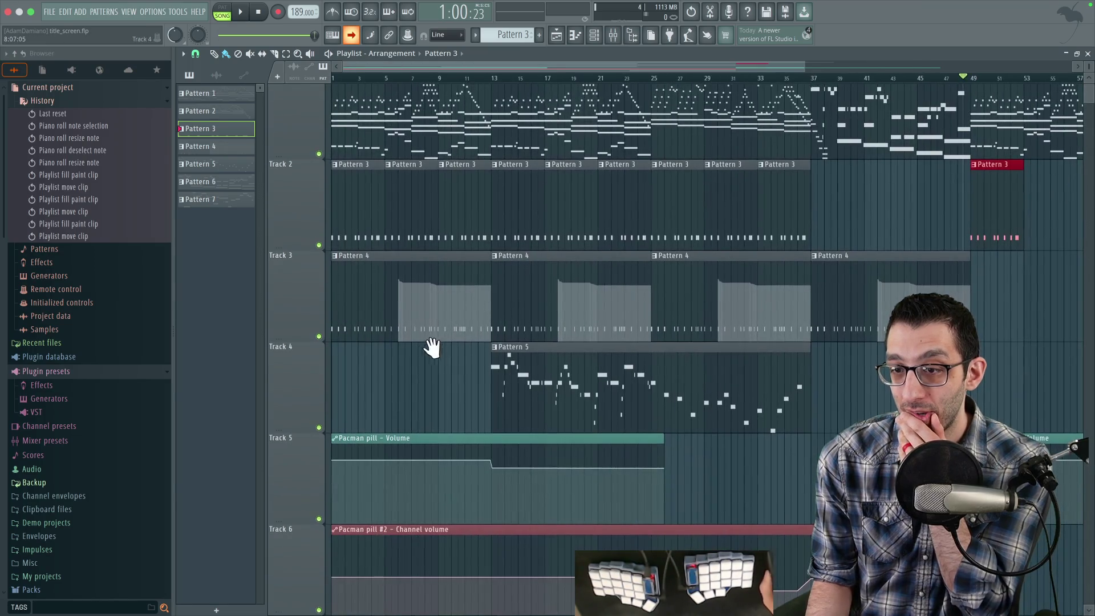
left_click(428, 272)
scroll(627, 285, "right", 4)
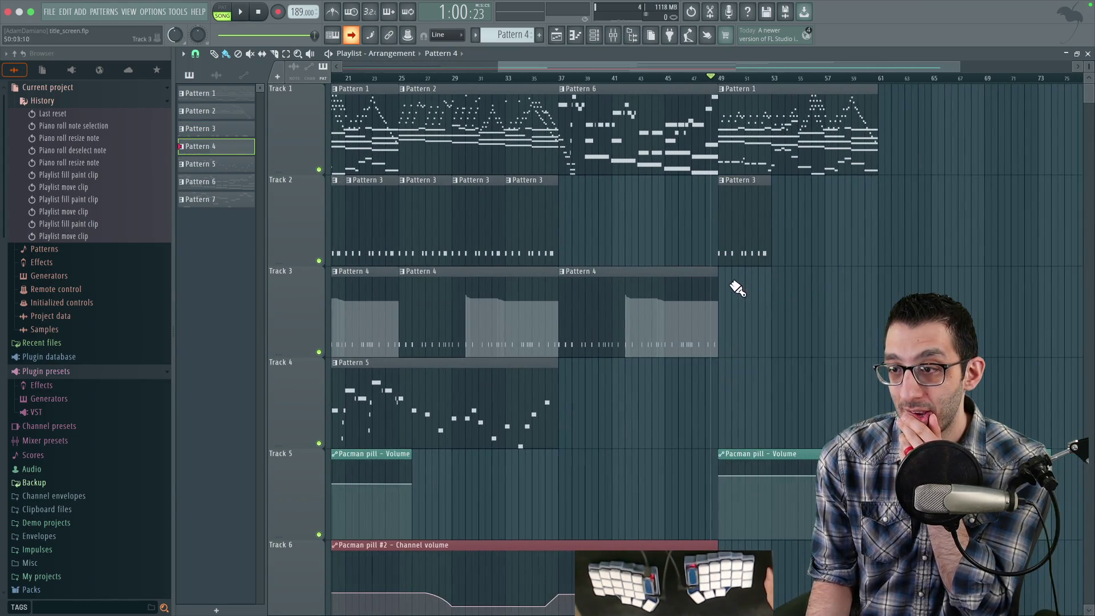
left_click(721, 273)
scroll(899, 251, "left", 4)
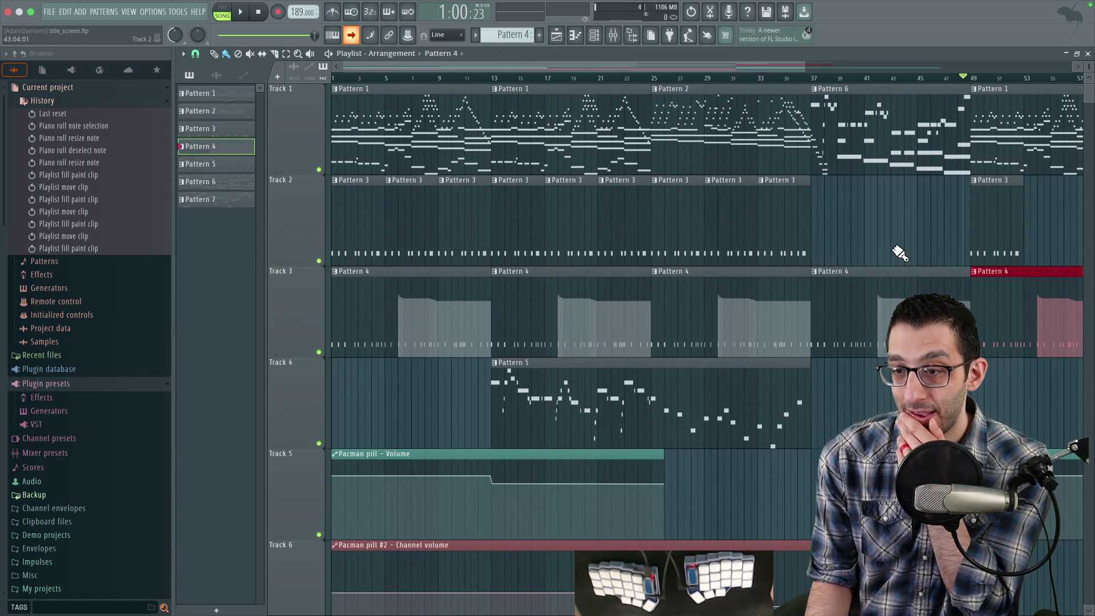
Lengthen Pattern 6's final notes in the piano roll, then return to the playlist.
scroll(910, 134, "down", 4)
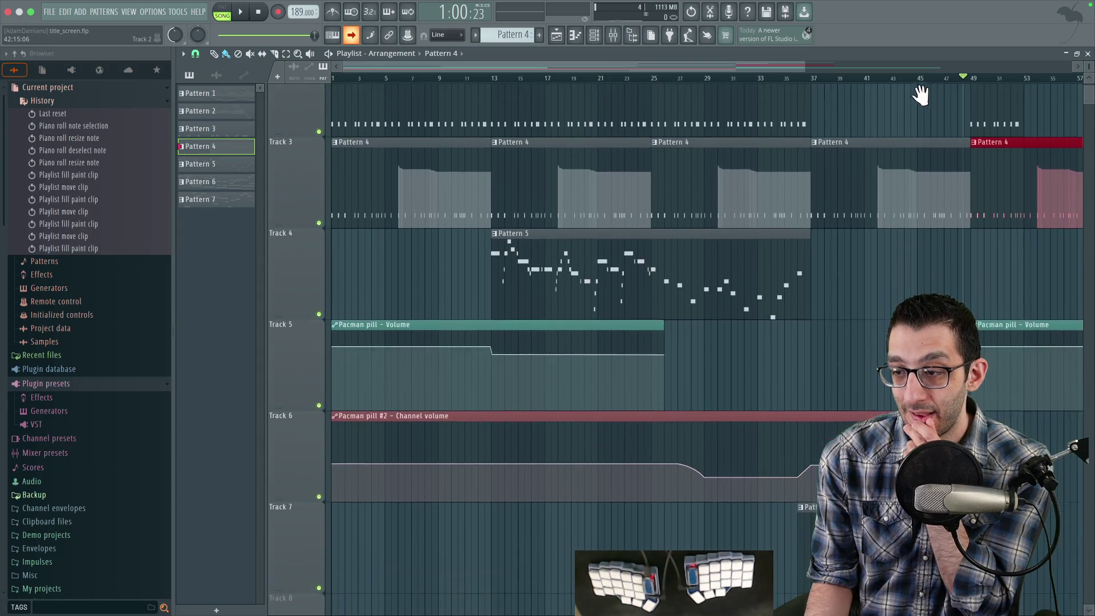
scroll(923, 72, "up", 2)
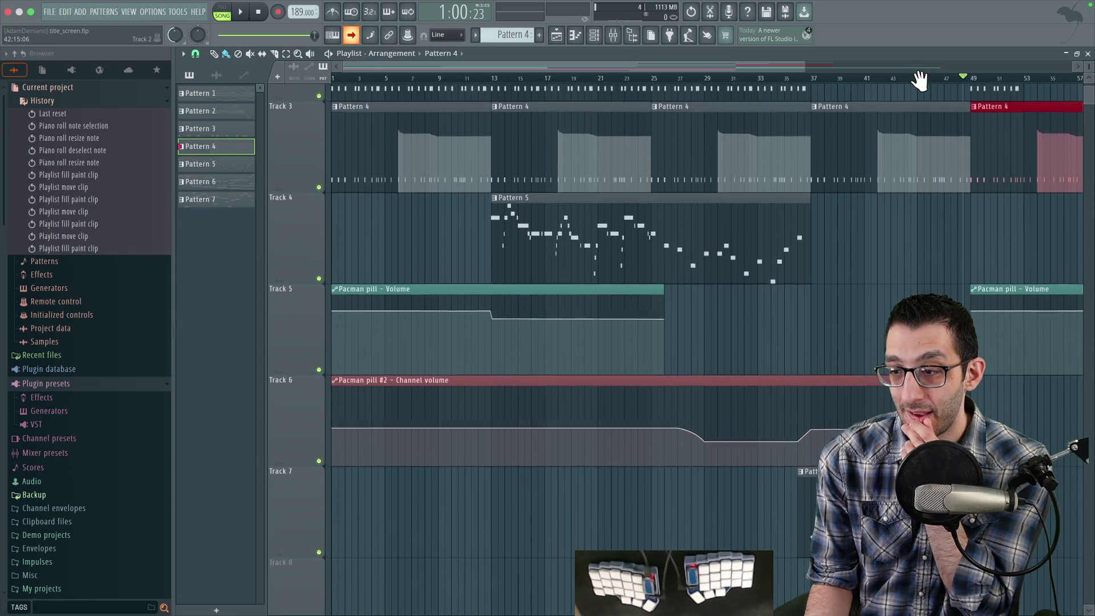
scroll(814, 227, "up", 5)
scroll(814, 227, "right", 5)
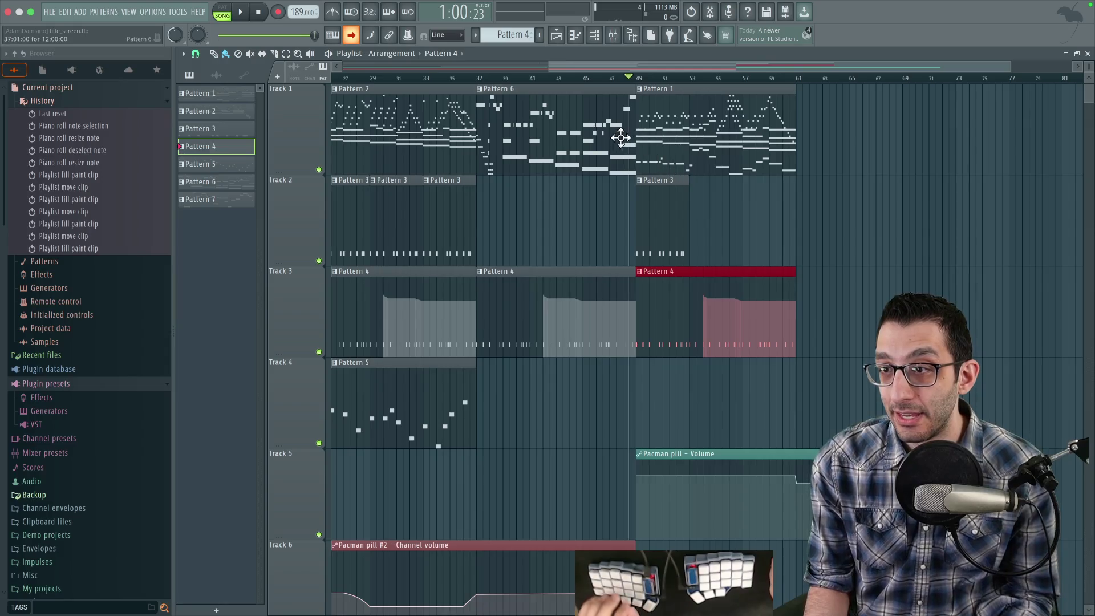
left_click(611, 161)
left_click_drag(502, 542, 614, 84)
left_click_drag(412, 165, 352, 407)
left_click_drag(387, 315, 417, 315)
left_click(581, 54)
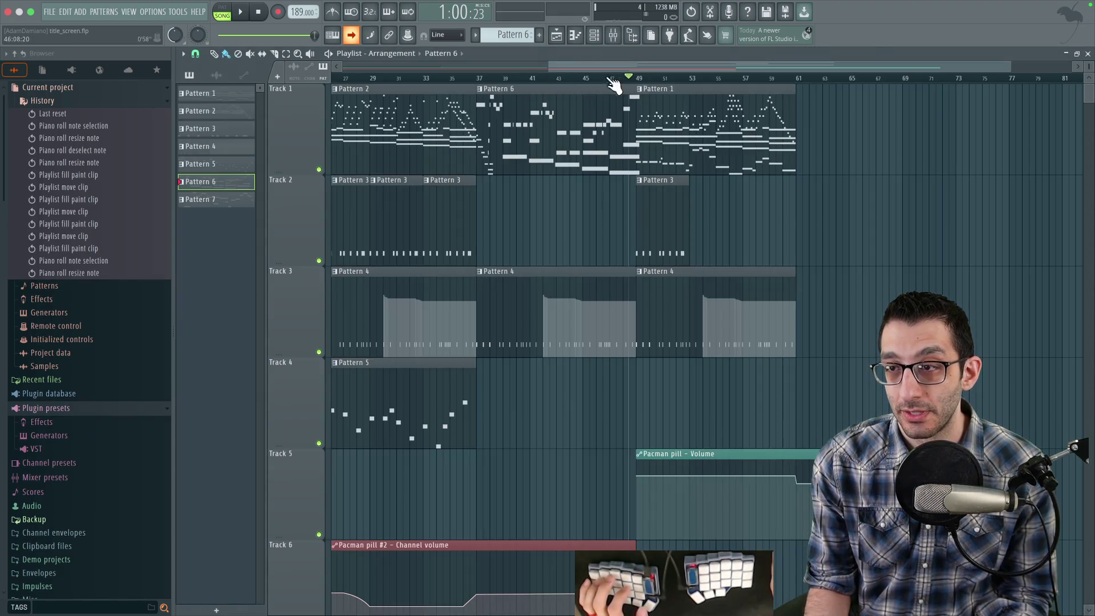
Audition the ending near bar 48, then place a song loop marker and move it to about bar 15.
key("space")
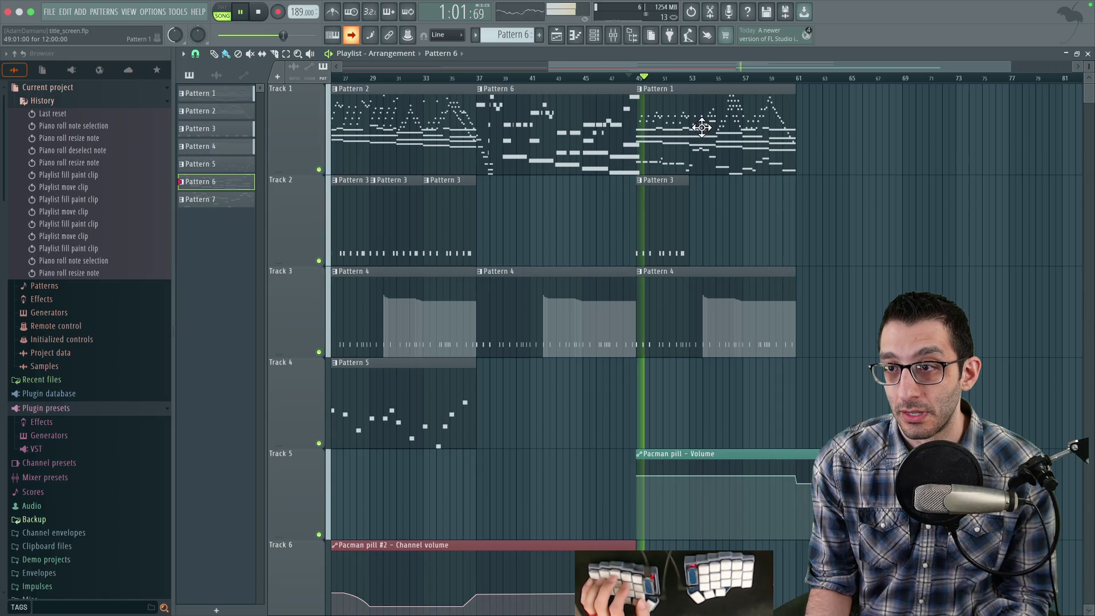
key("space")
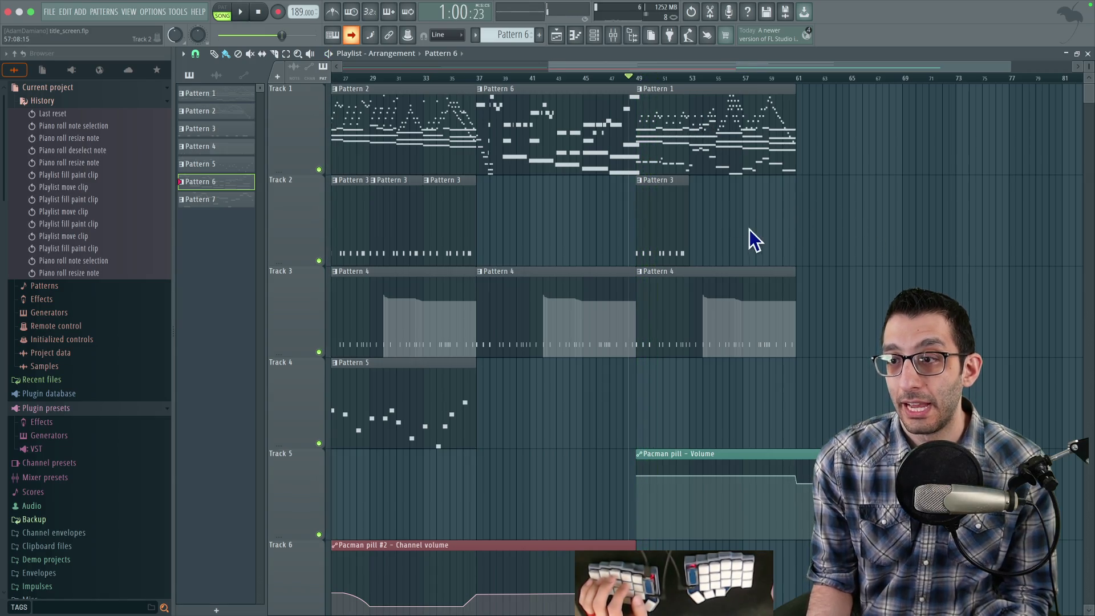
scroll(751, 240, "left", 3)
left_click(841, 78)
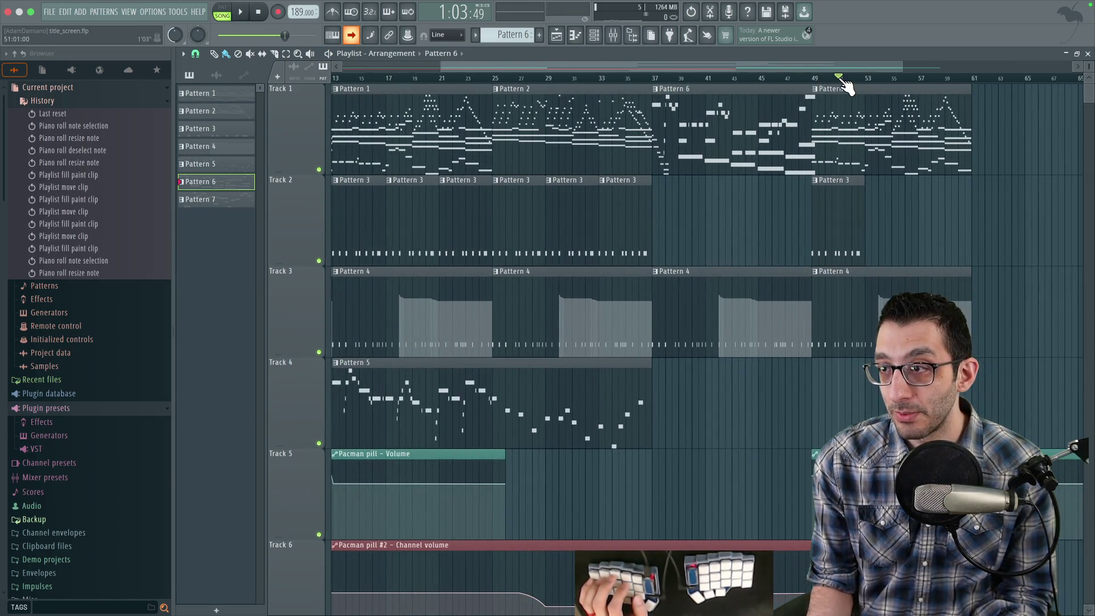
left_click(183, 53)
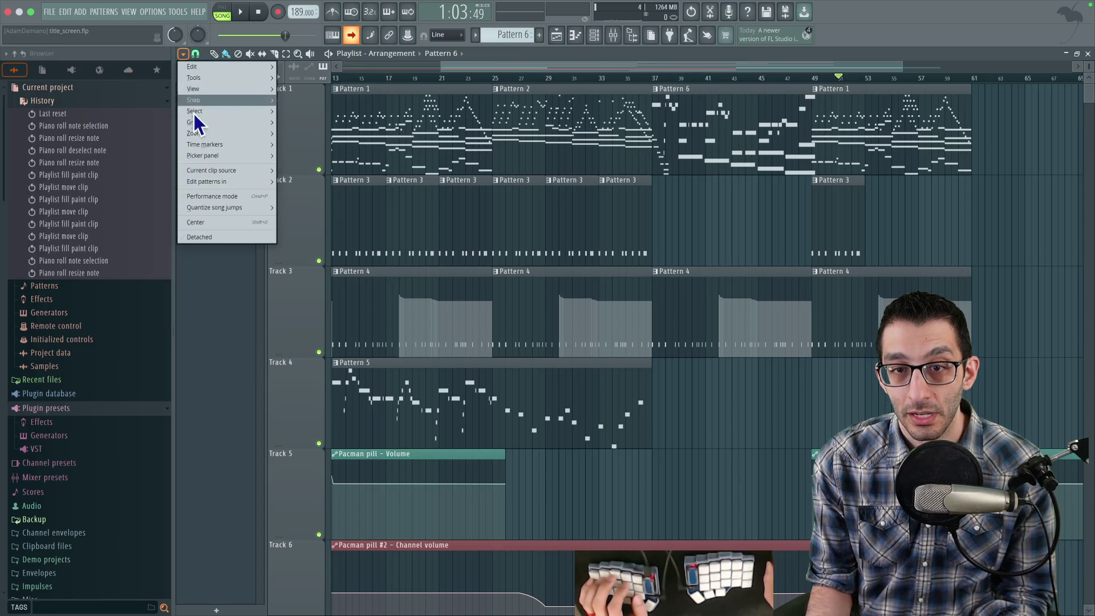
mouse_move(205, 144)
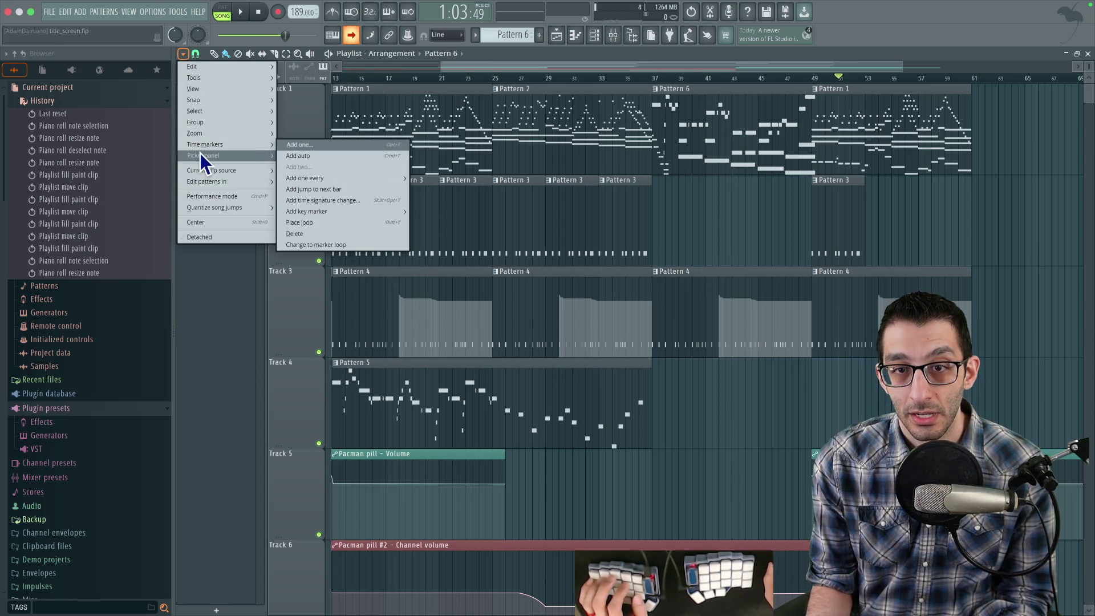
left_click(327, 224)
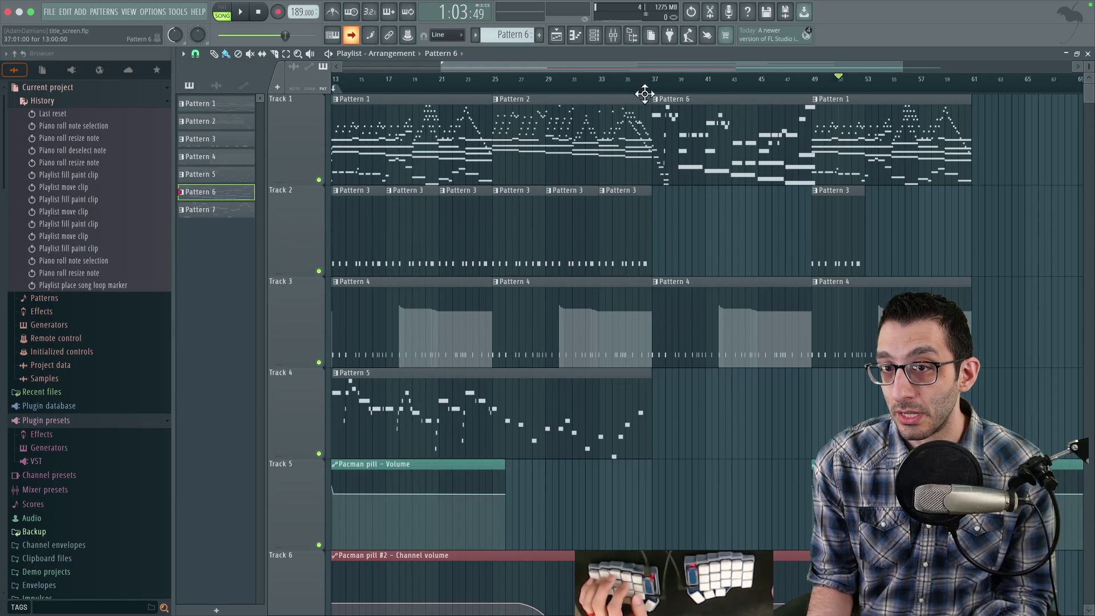
right_click(337, 91)
key("Escape")
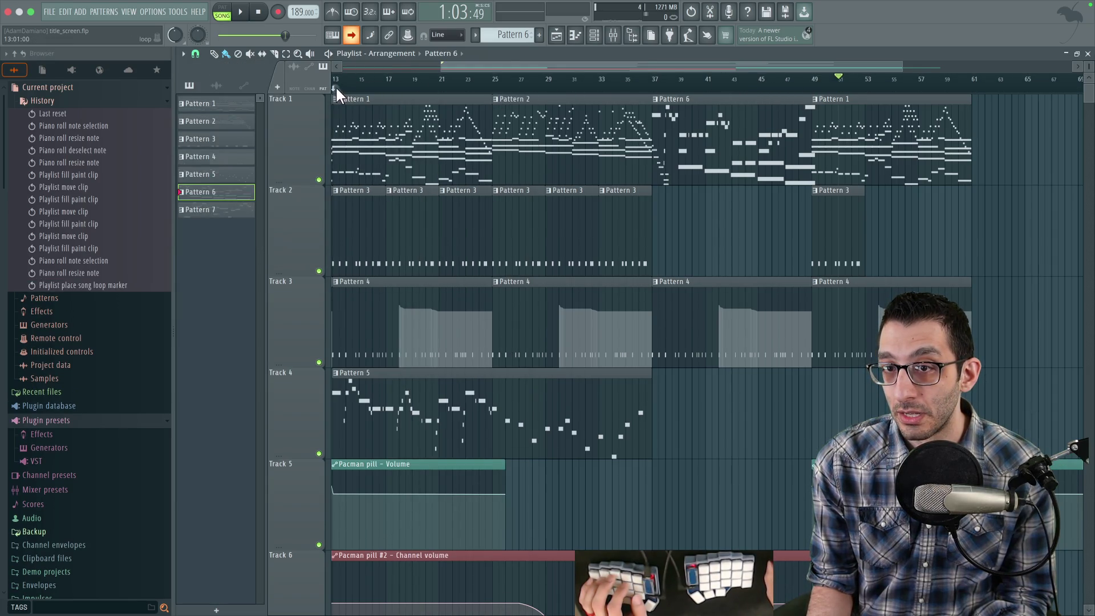
left_click_drag(335, 87, 352, 87)
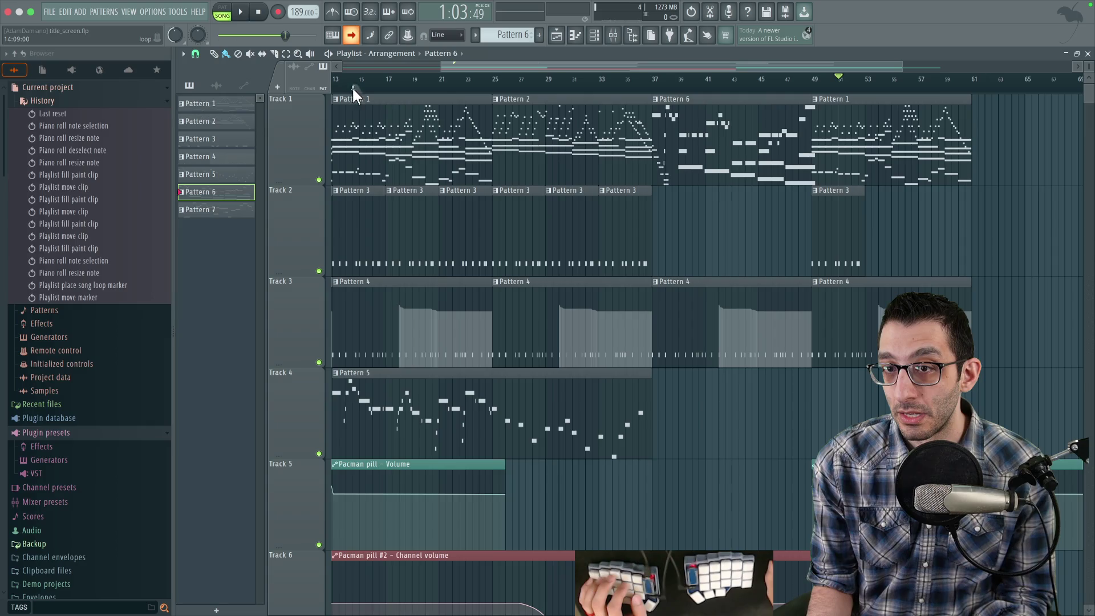
Place a song loop marker around bar 51 and play the song to test it.
right_click(847, 92)
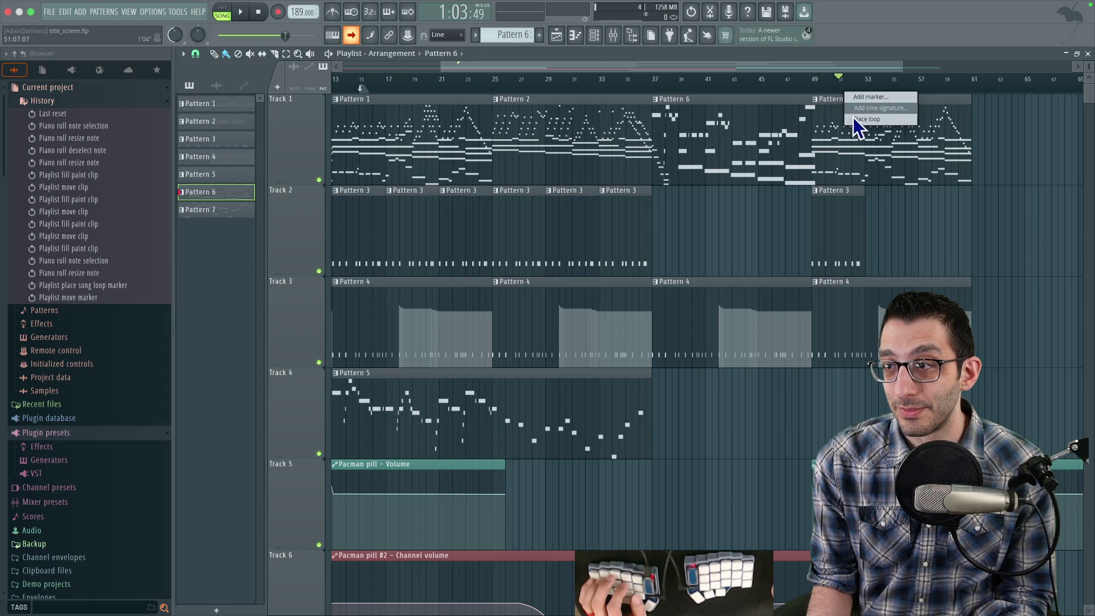
left_click(856, 118)
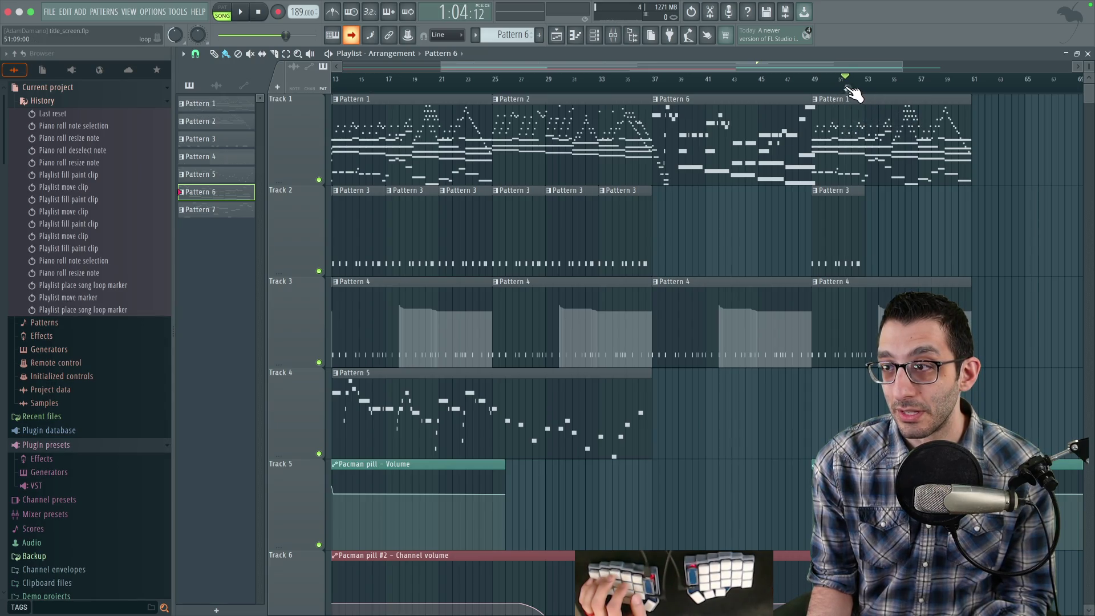
left_click_drag(845, 86, 826, 85)
key("space")
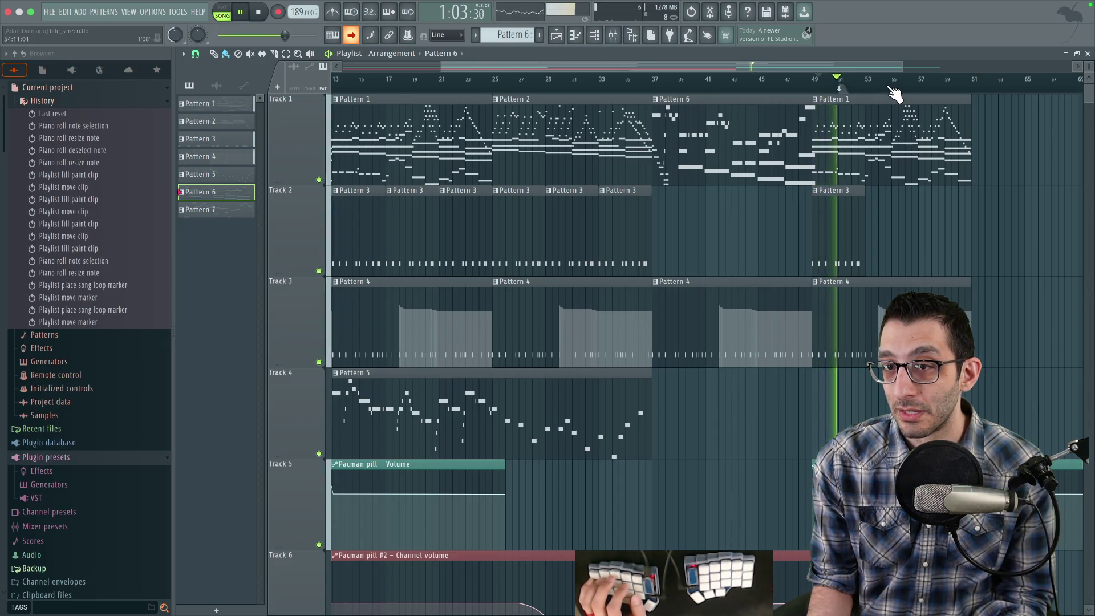
key("space")
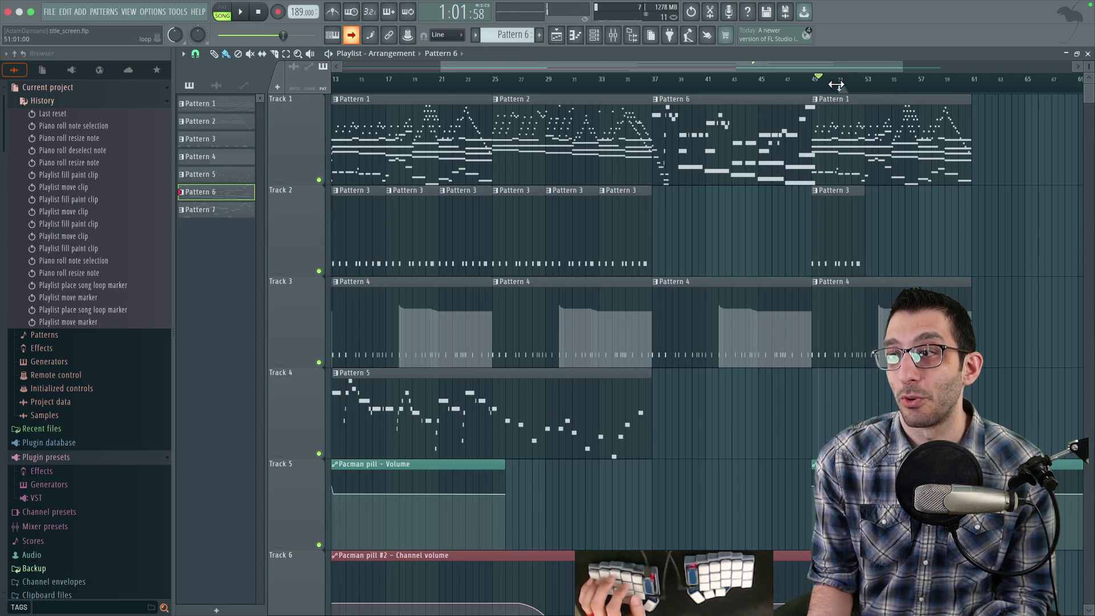
Delete and restore the loop marker, then place a new song loop marker and position it.
right_click(841, 89)
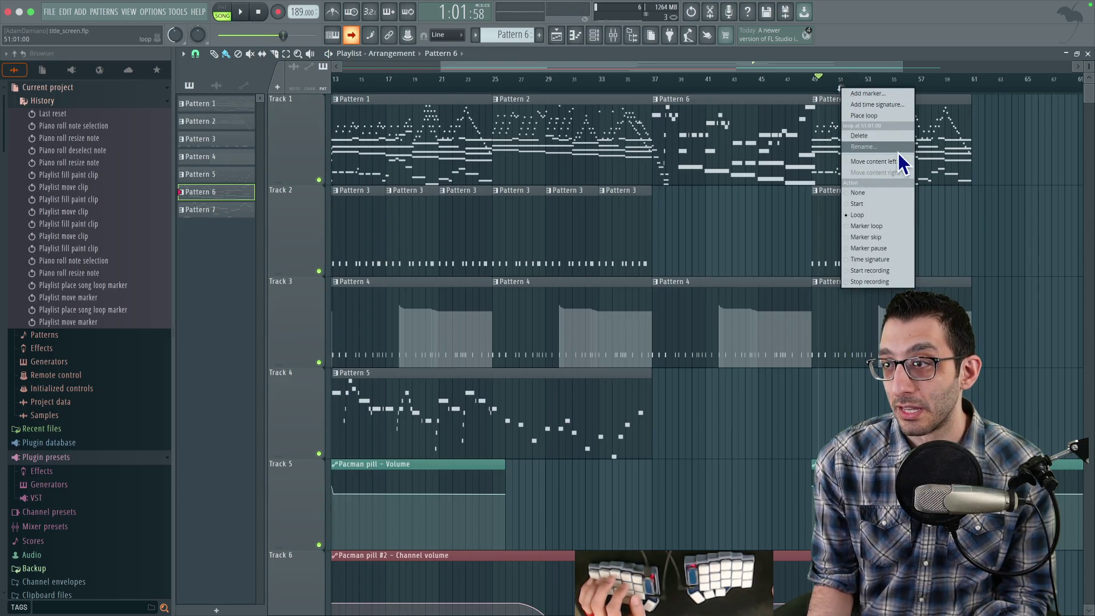
left_click(878, 139)
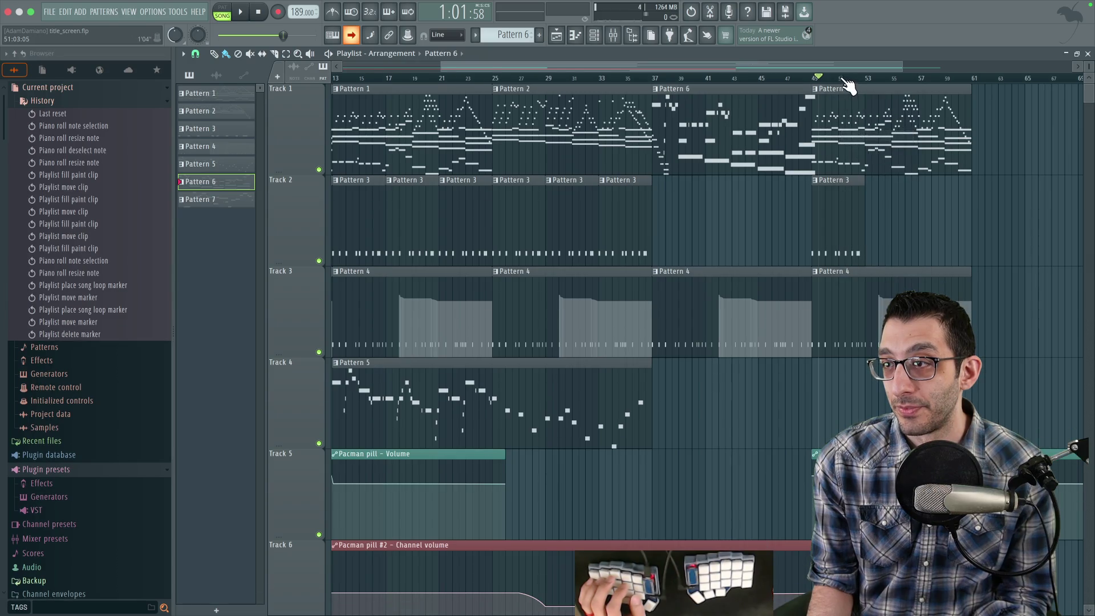
key("ctrl+alt+z")
key("ctrl+alt+z")
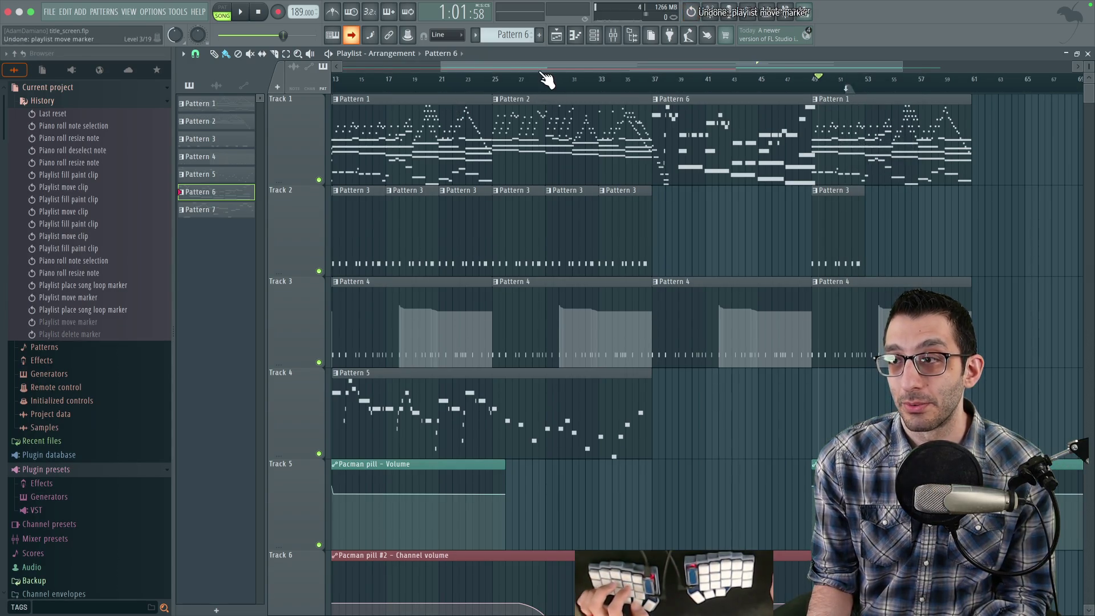
left_click_drag(846, 89, 467, 88)
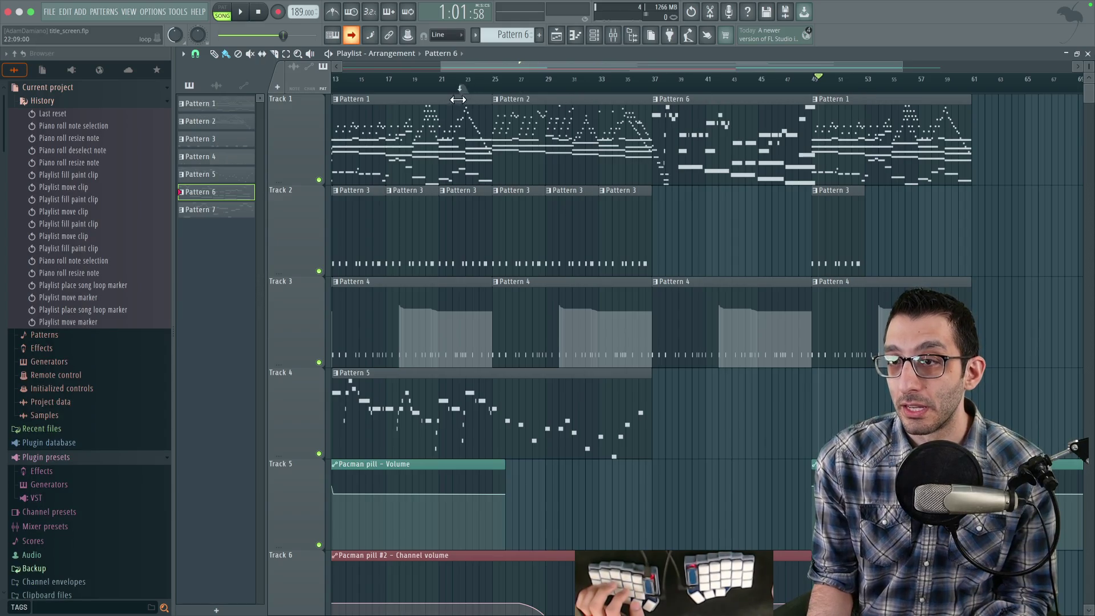
right_click(506, 92)
left_click(541, 120)
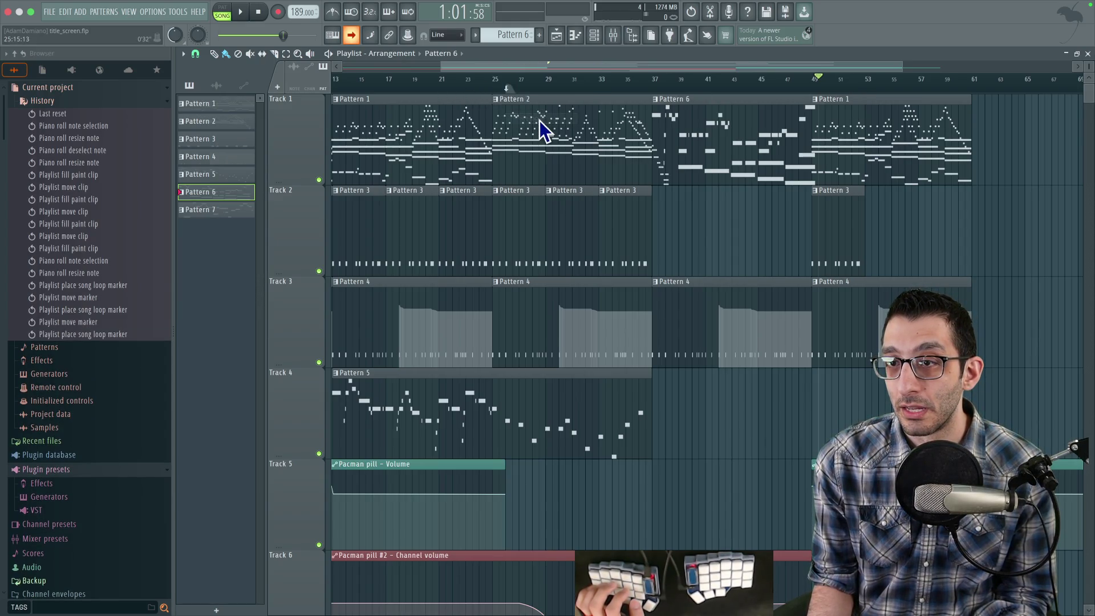
mouse_move(505, 97)
left_mouse_down()
mouse_move(394, 94)
mouse_move(502, 100)
mouse_move(412, 87)
left_mouse_up()
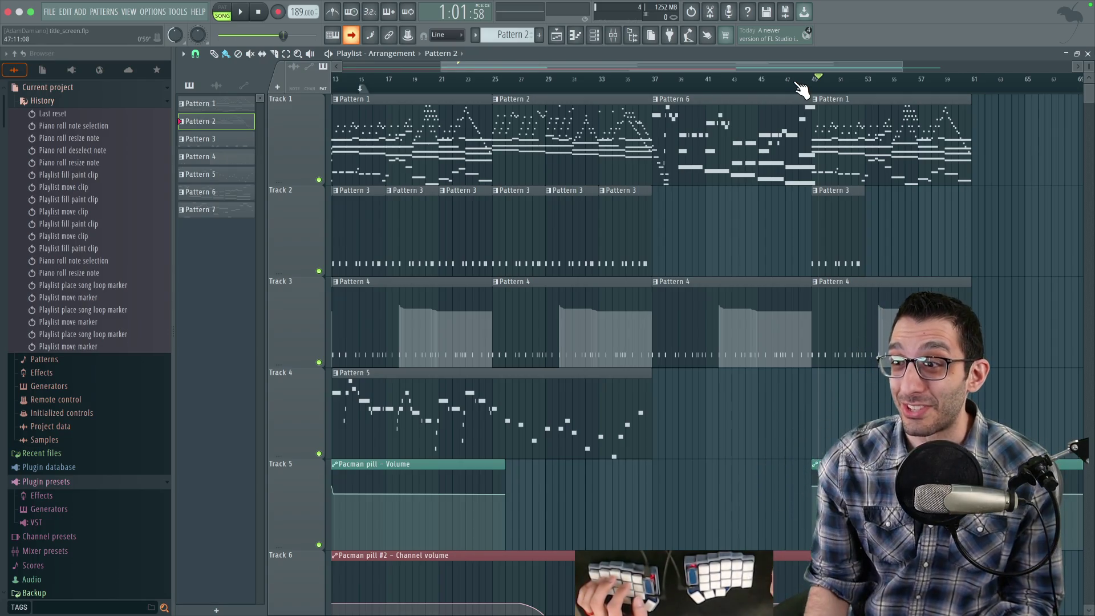
Slice every track at bar 50 and delete the four clips past it.
scroll(832, 196, "right", 3)
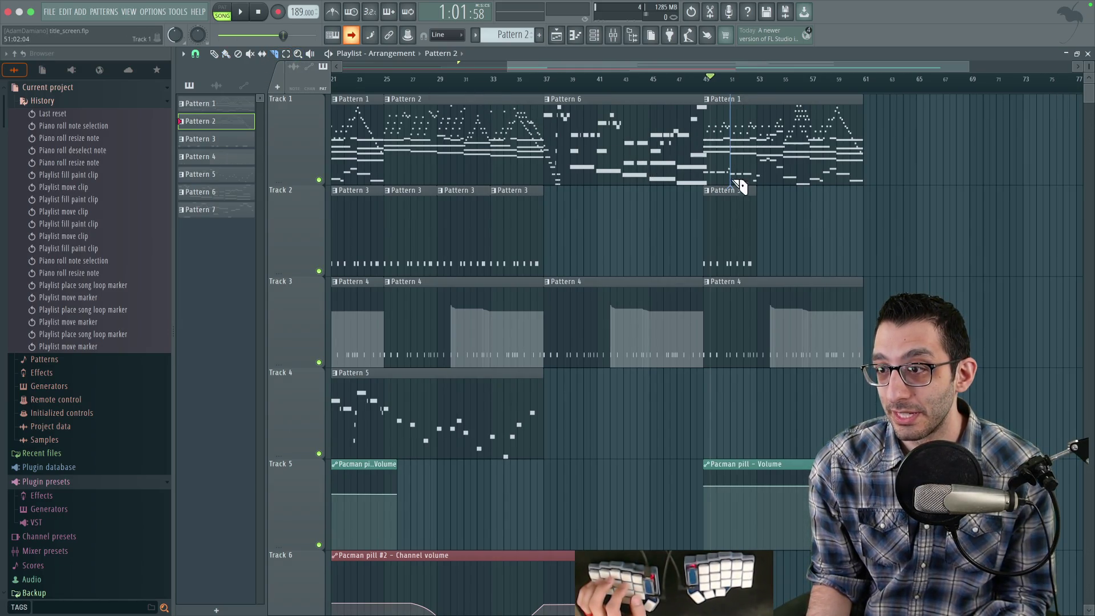
left_click_drag(732, 529, 731, 533)
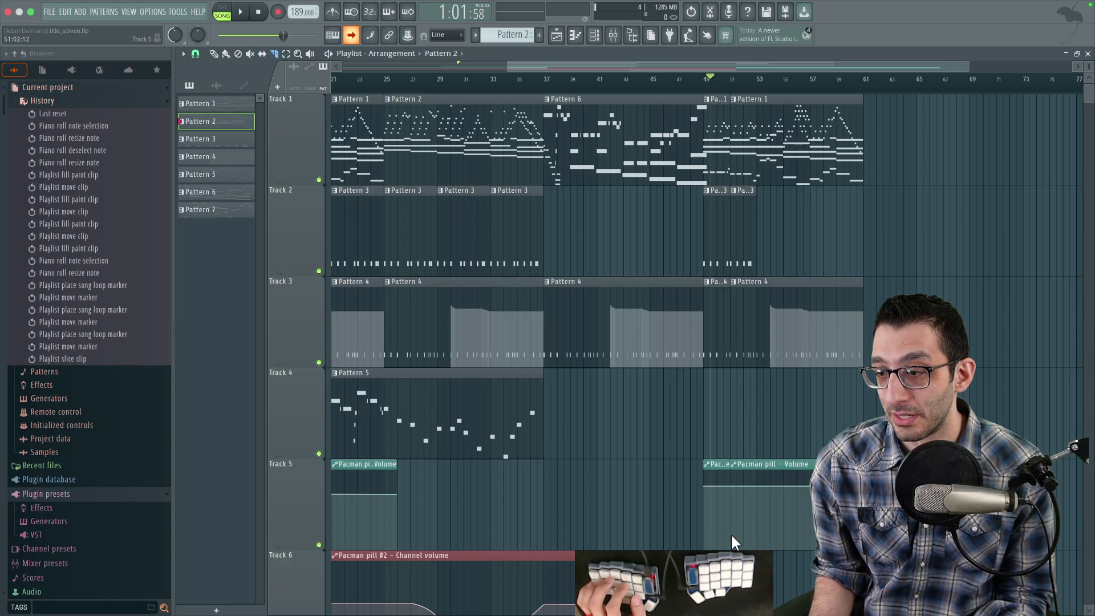
key("p")
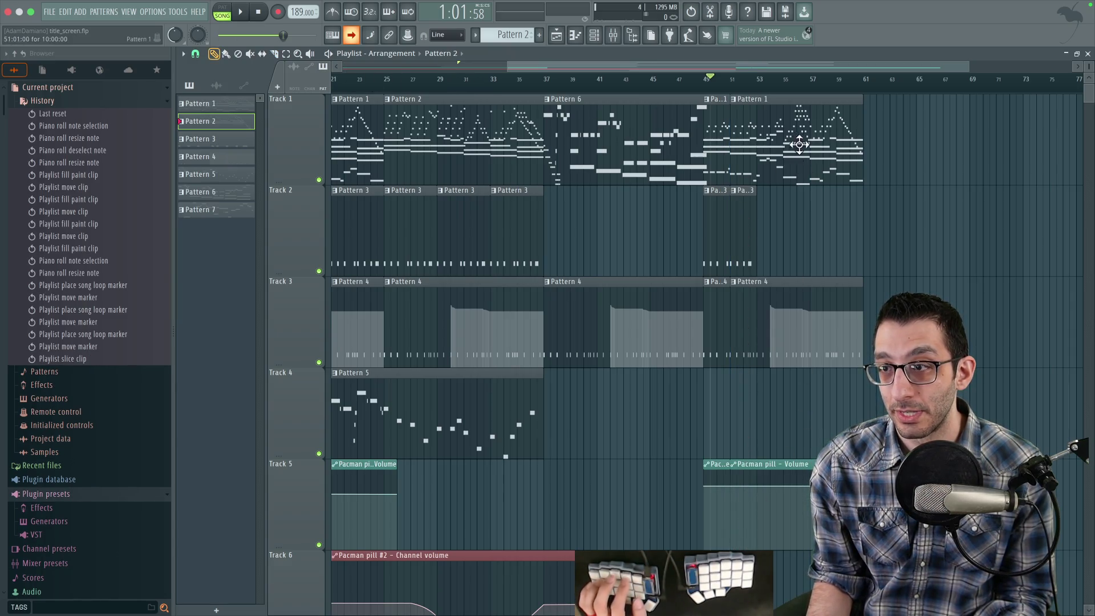
right_click(784, 142)
right_click(782, 229)
right_click(779, 326)
right_click(775, 502)
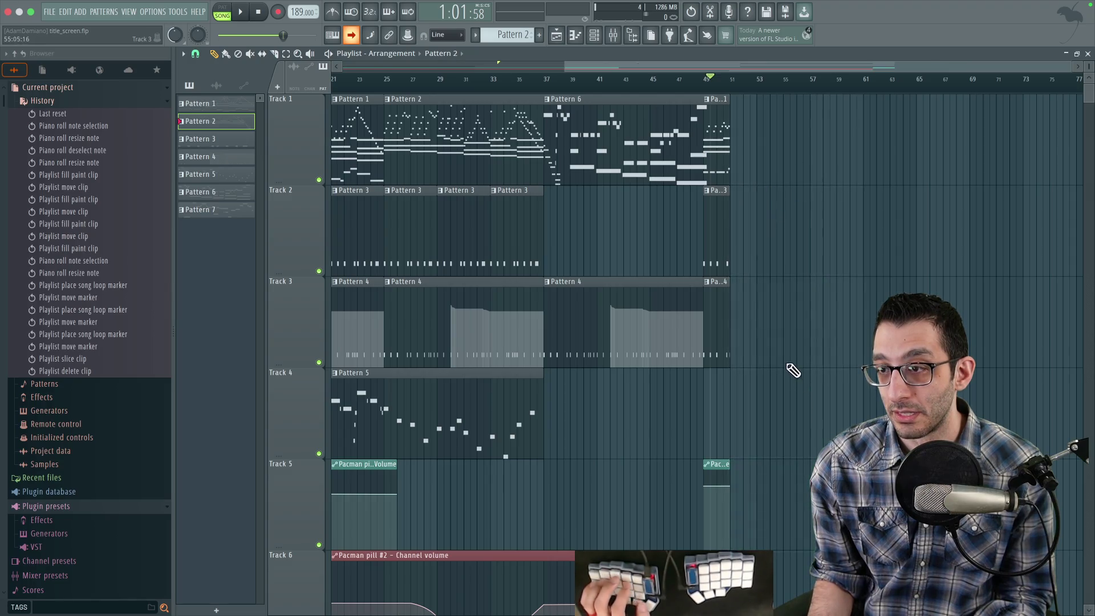
Play the ending from bar 49, shift the loop marker earlier, and test the loop point.
scroll(789, 371, "left", 3)
key("space")
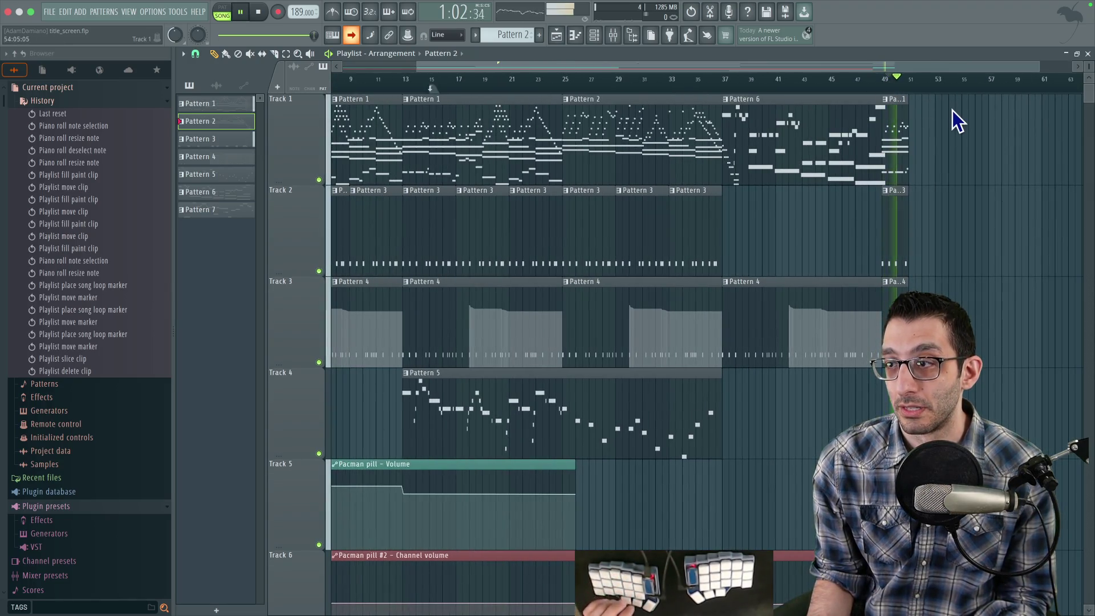
key("space")
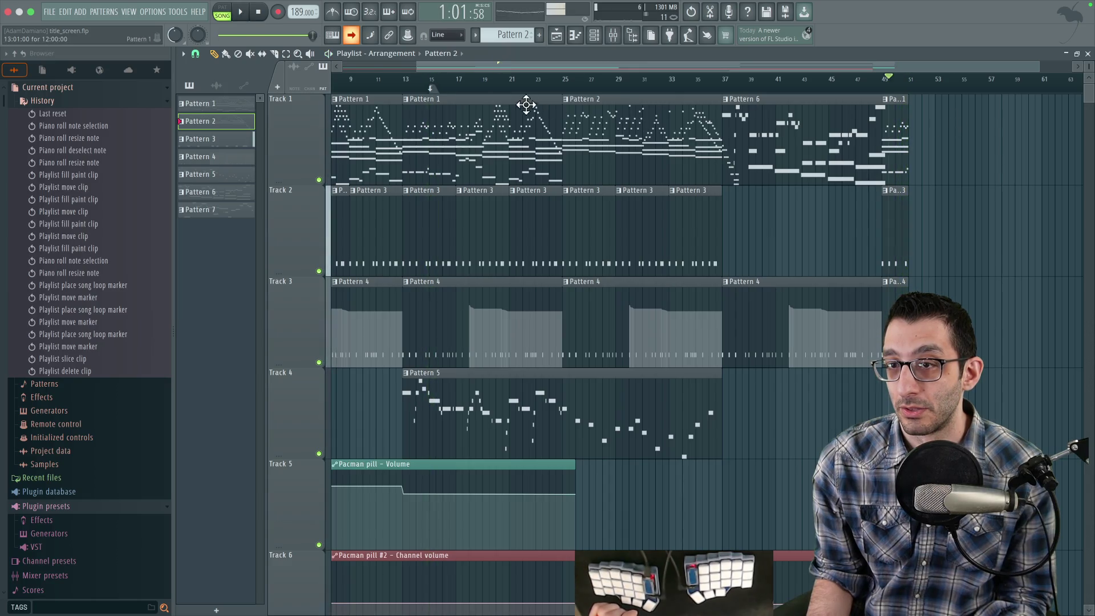
scroll(448, 77, "down", 3)
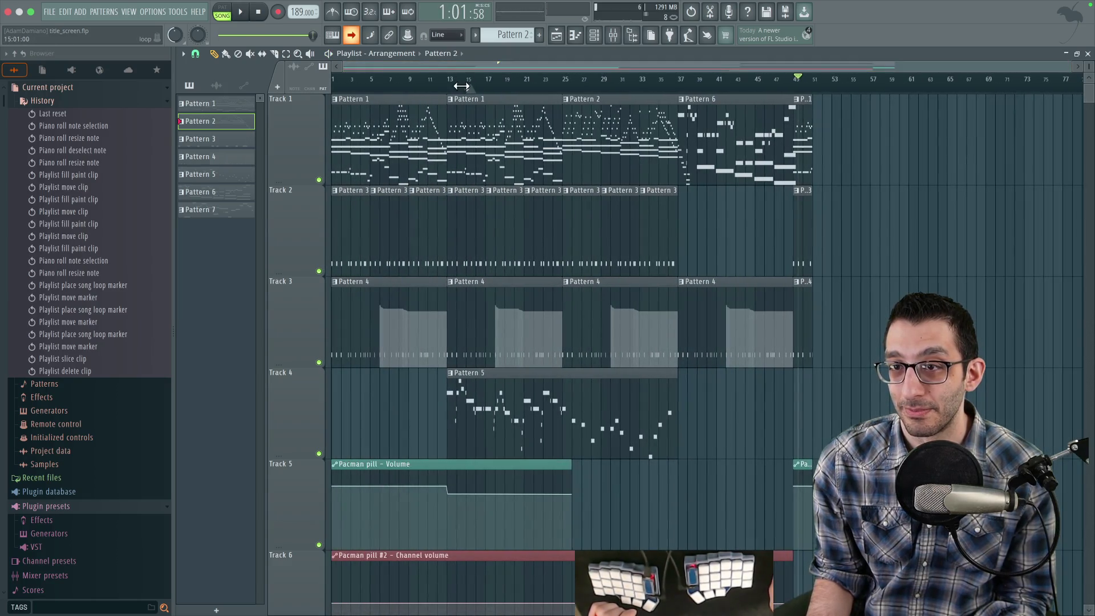
left_click_drag(461, 86, 433, 85)
key("space")
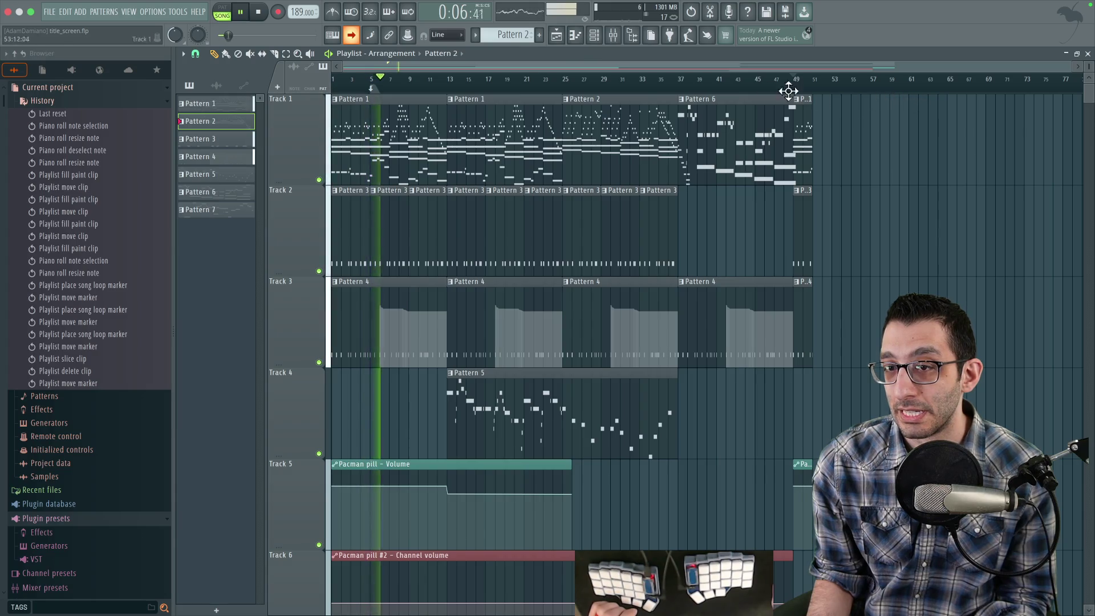
key("space")
Move the start marker to bar 4 and play from bar 46 to hear the loop transition.
left_click(371, 81)
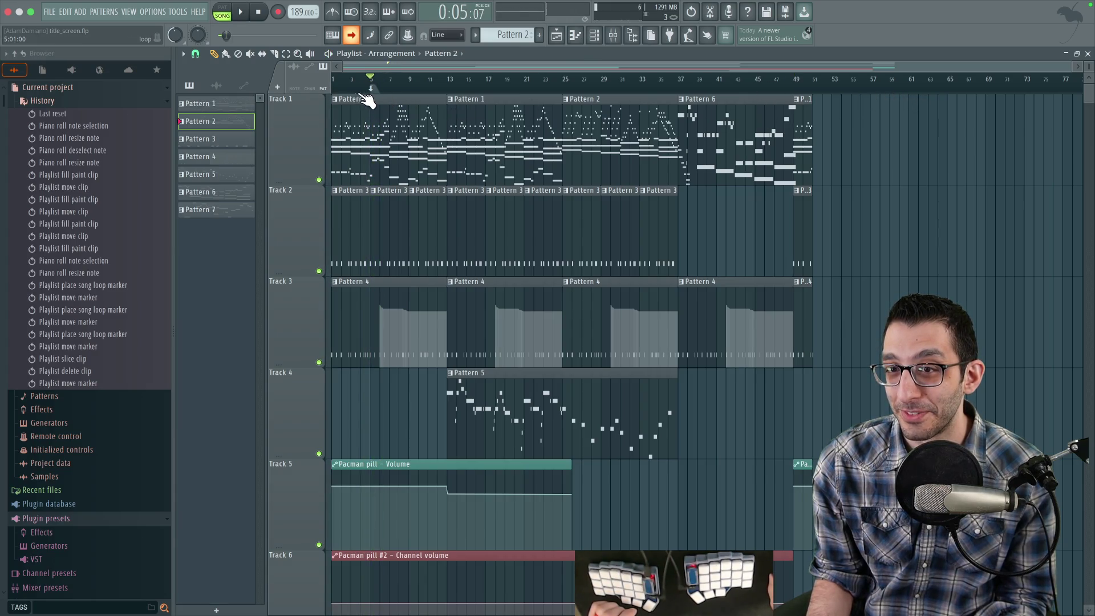
left_click_drag(371, 88, 356, 89)
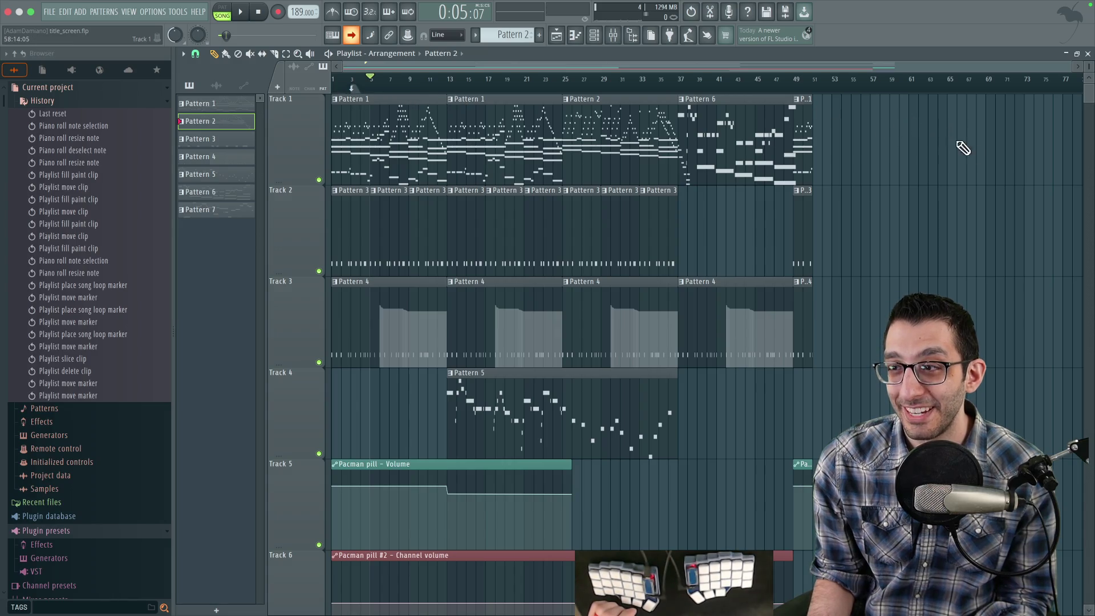
left_click(766, 79)
key("space")
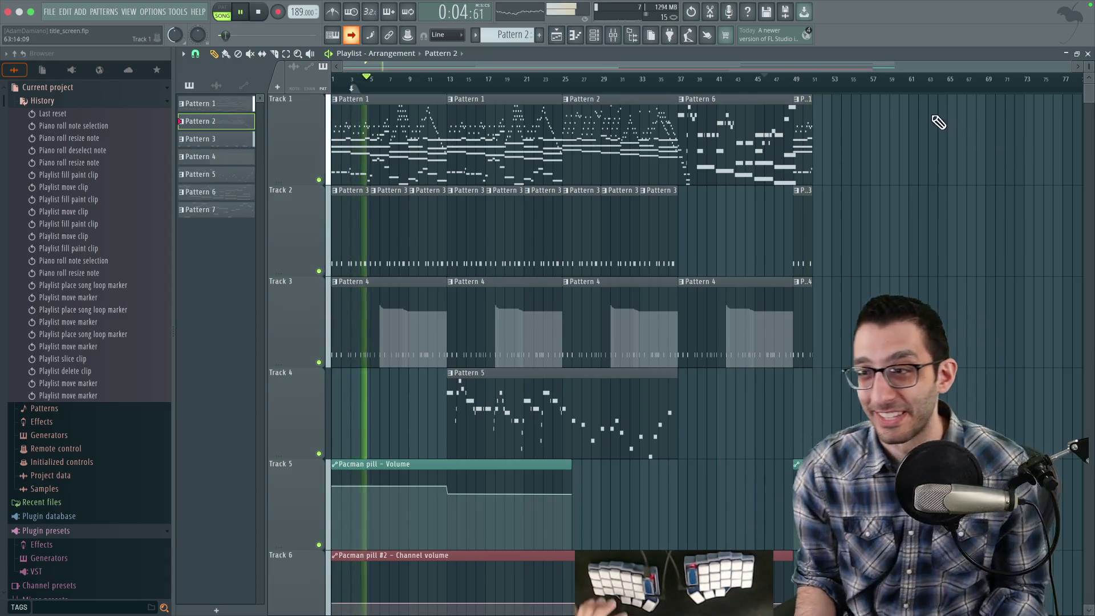
key("space")
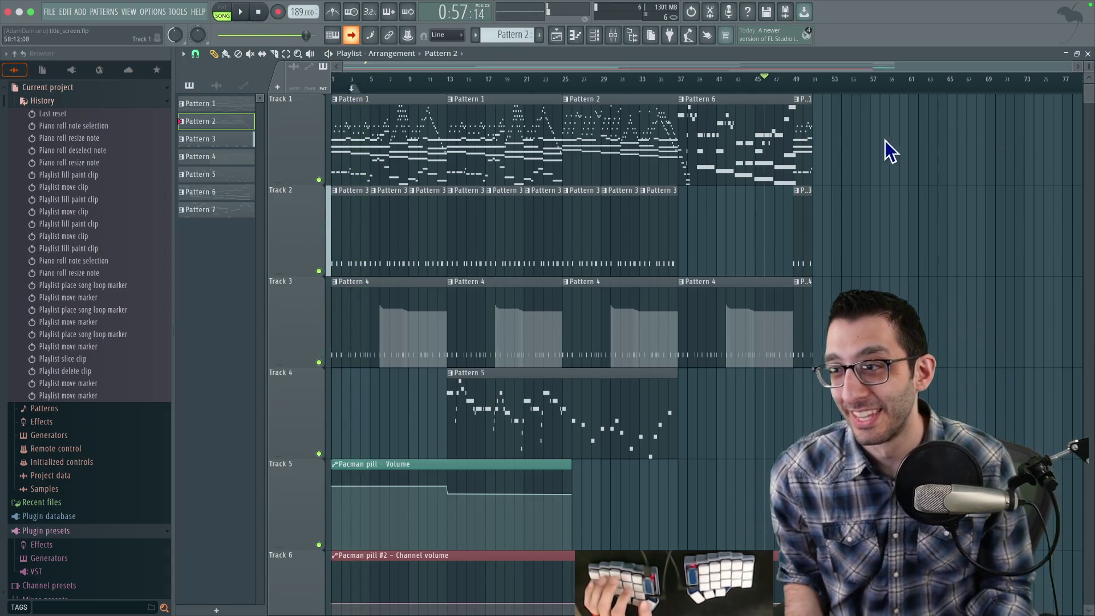
Lengthen Pattern 6's final B6, B5, G#5 and E5 chord slightly past bar 13 and play it back.
double_click(763, 123)
left_click_drag(596, 172, 511, 402)
left_click_drag(548, 322, 573, 324)
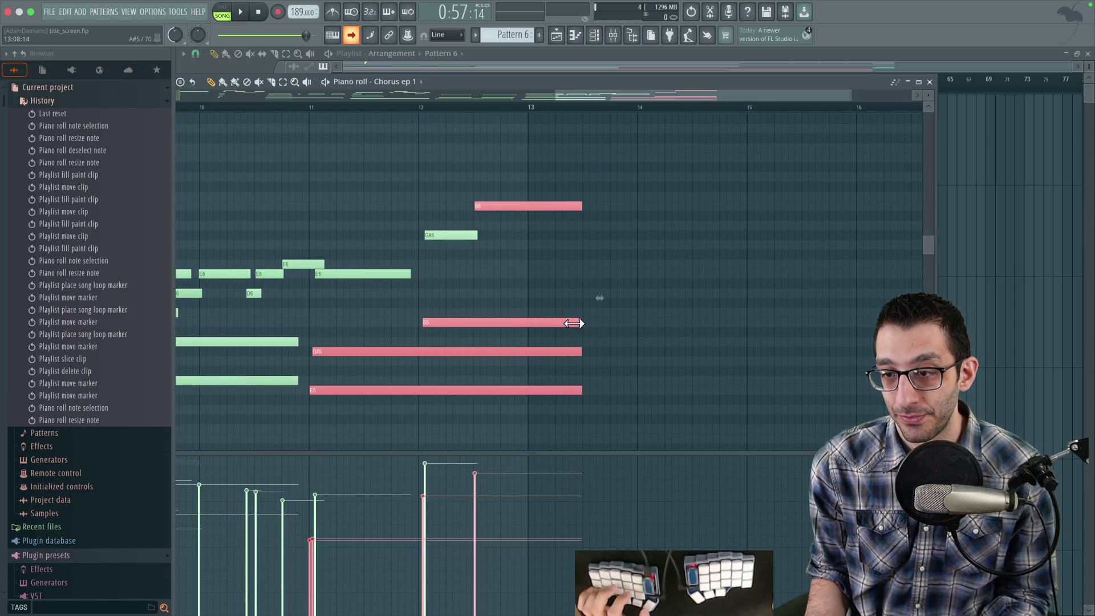
left_click(459, 107)
key("space")
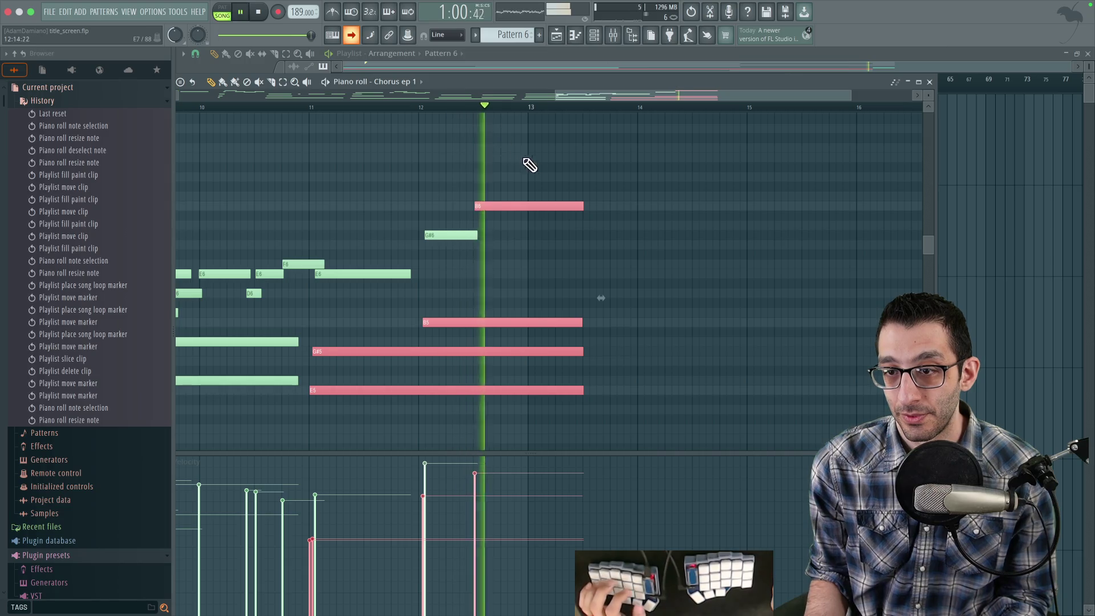
key("space")
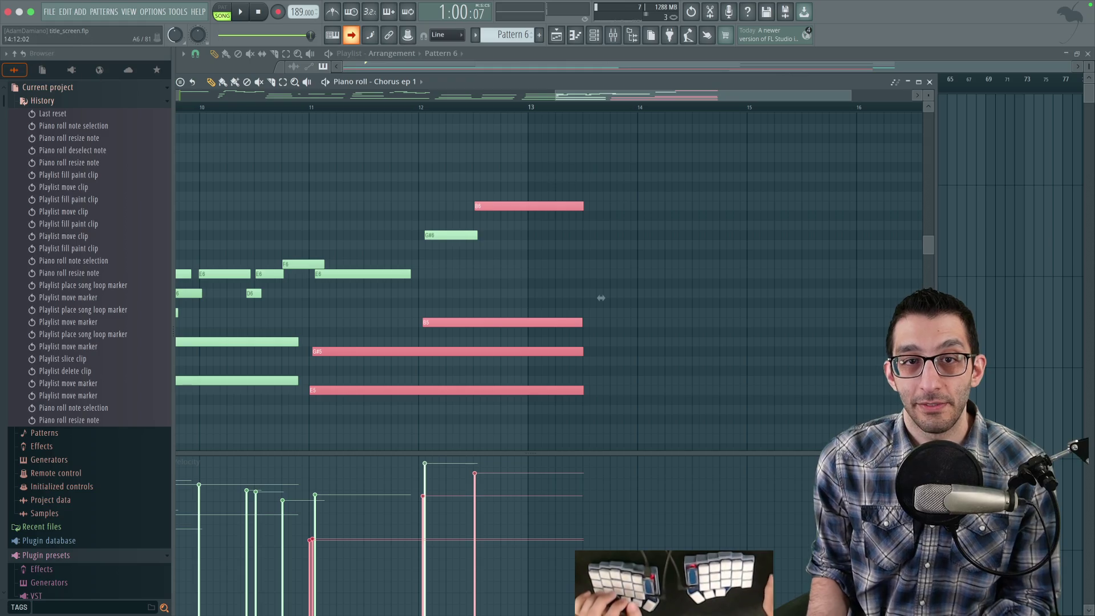
left_click(49, 12)
mouse_move(85, 136)
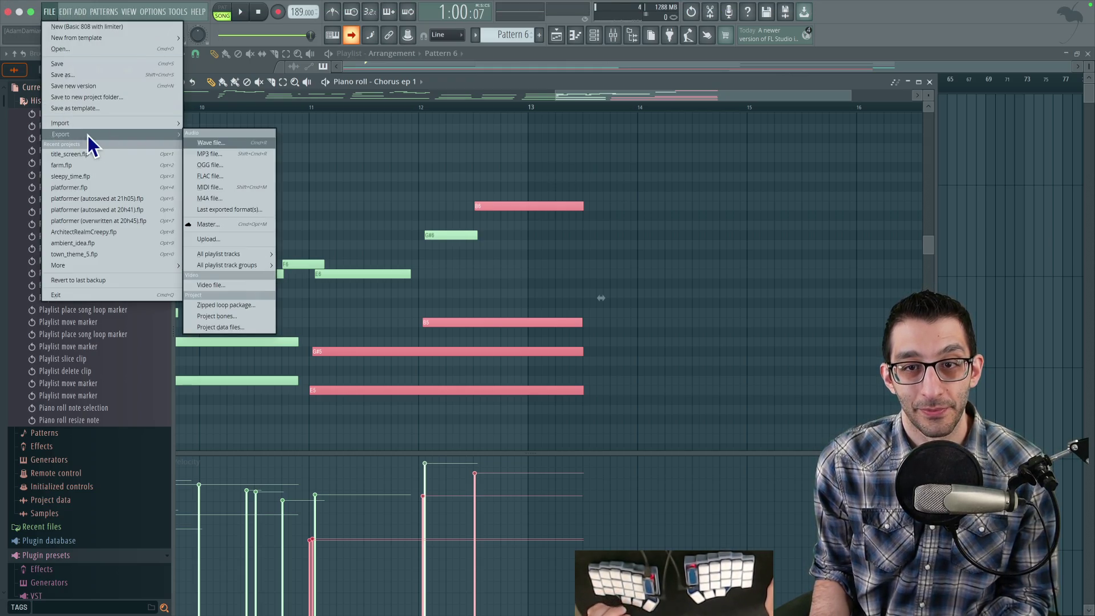
Cancel a WAV export, render the song as title_screen_looping.mp3 instead, then switch to Chrome.
left_click(223, 145)
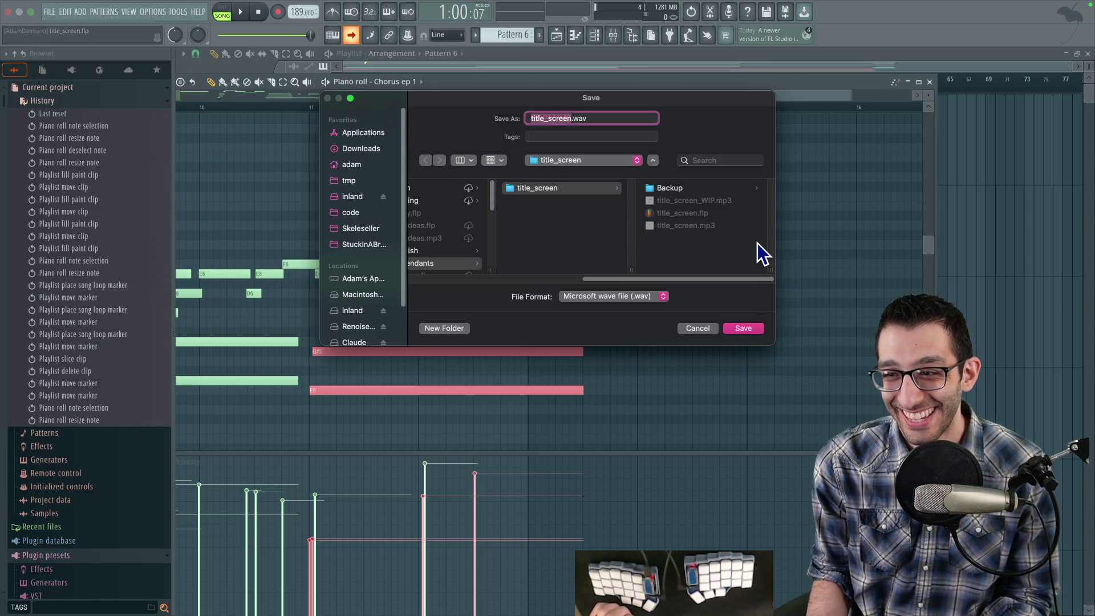
left_click(699, 328)
left_click(55, 14)
mouse_move(80, 133)
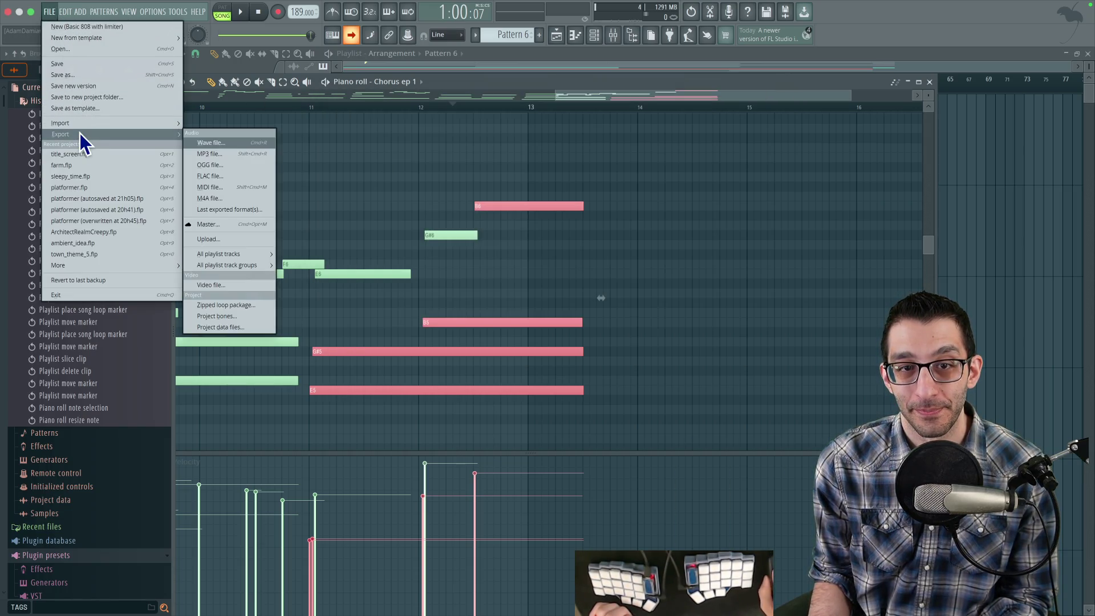
left_click(225, 154)
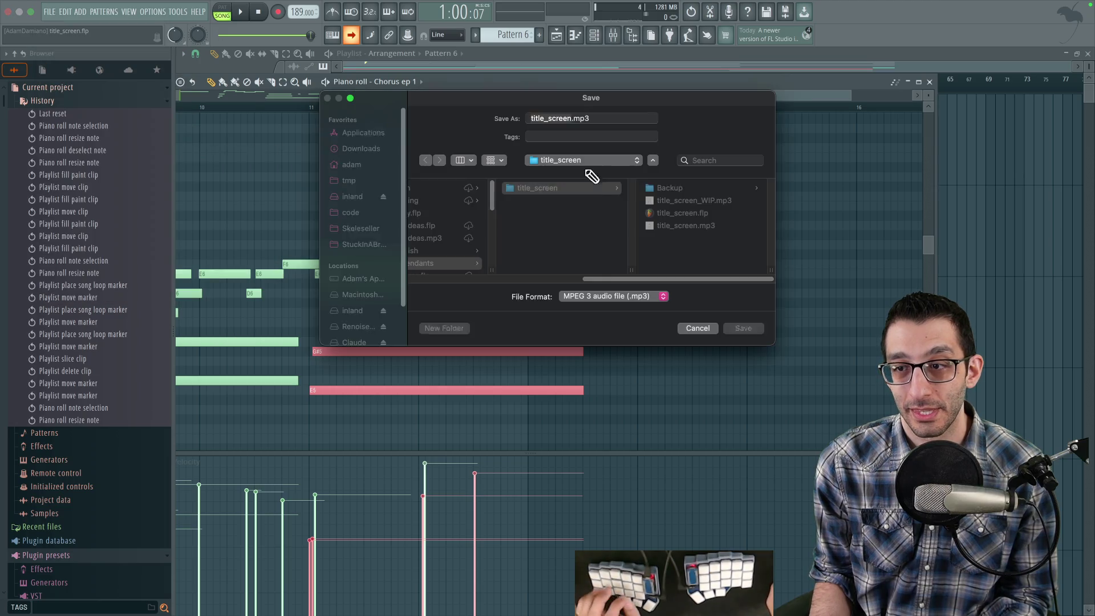
key("Right")
type("_looping")
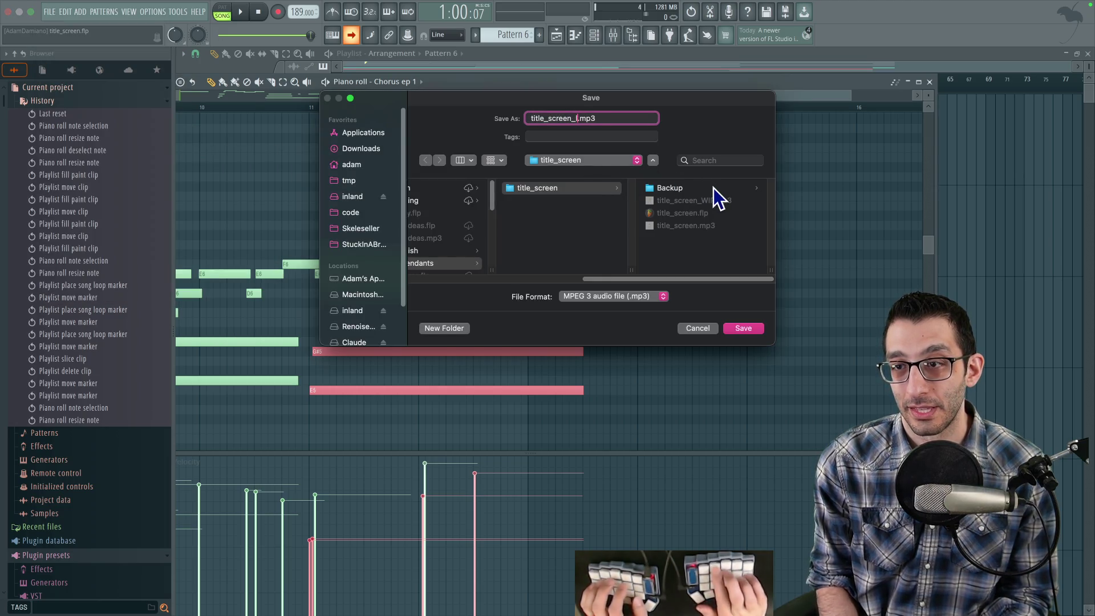
key("Return")
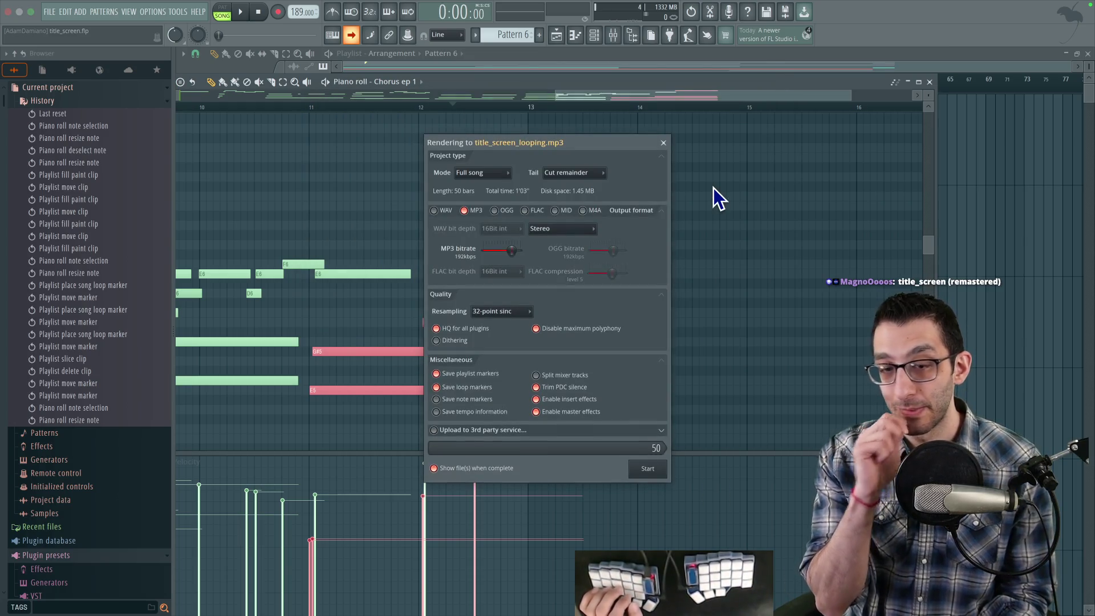
left_click(649, 470)
mouse_move(197, 613)
left_click(198, 579)
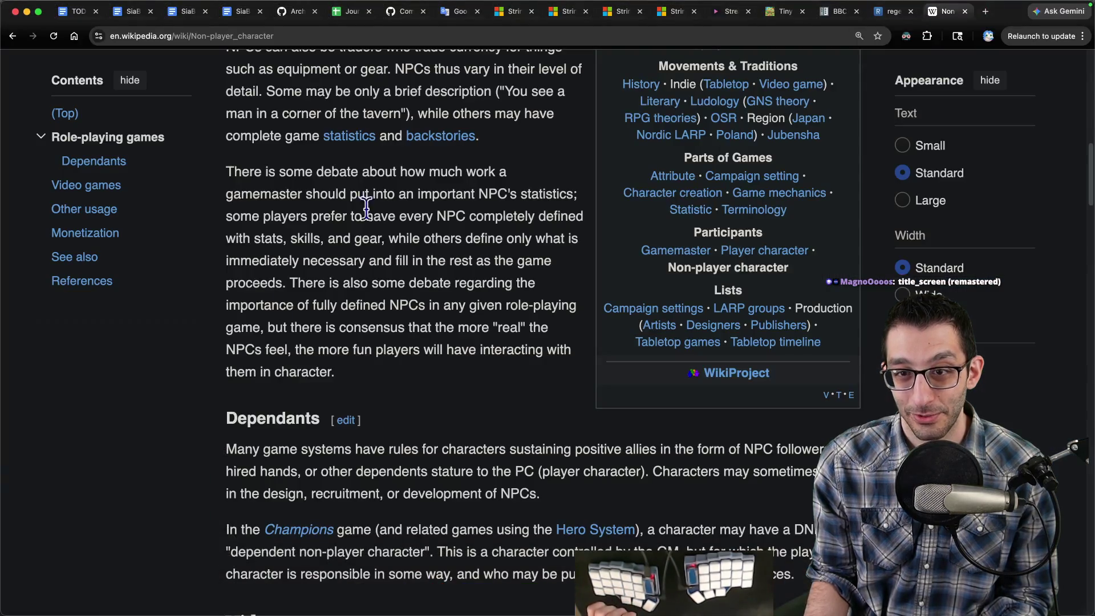
In Finder, navigate from the Ui sounds folder up to Audio and into Music.
mouse_move(311, 611)
left_click(143, 579)
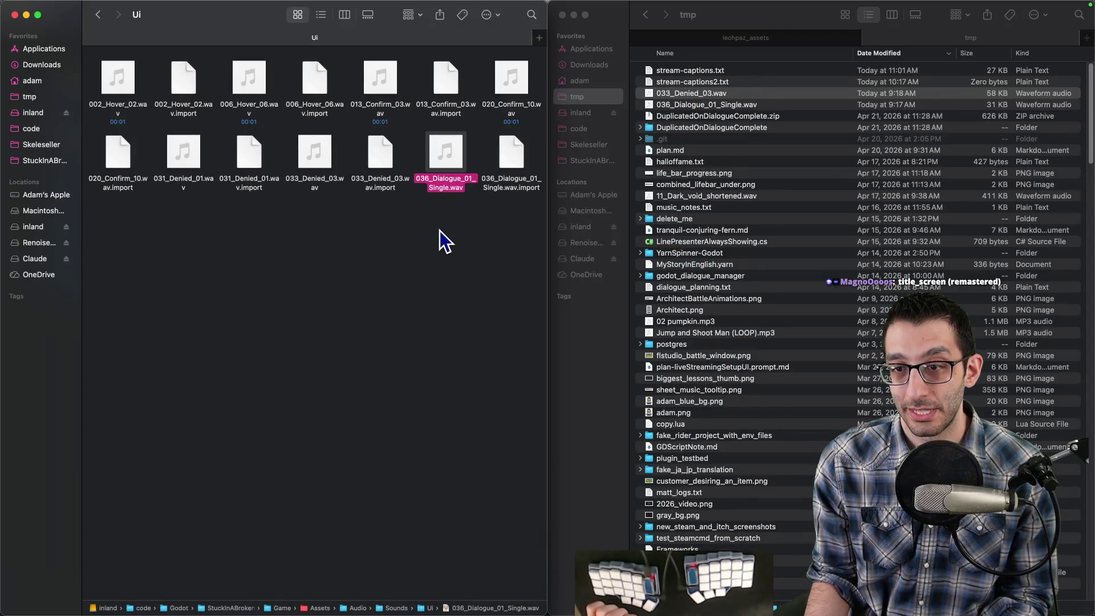
left_click_drag(232, 41, 500, 129)
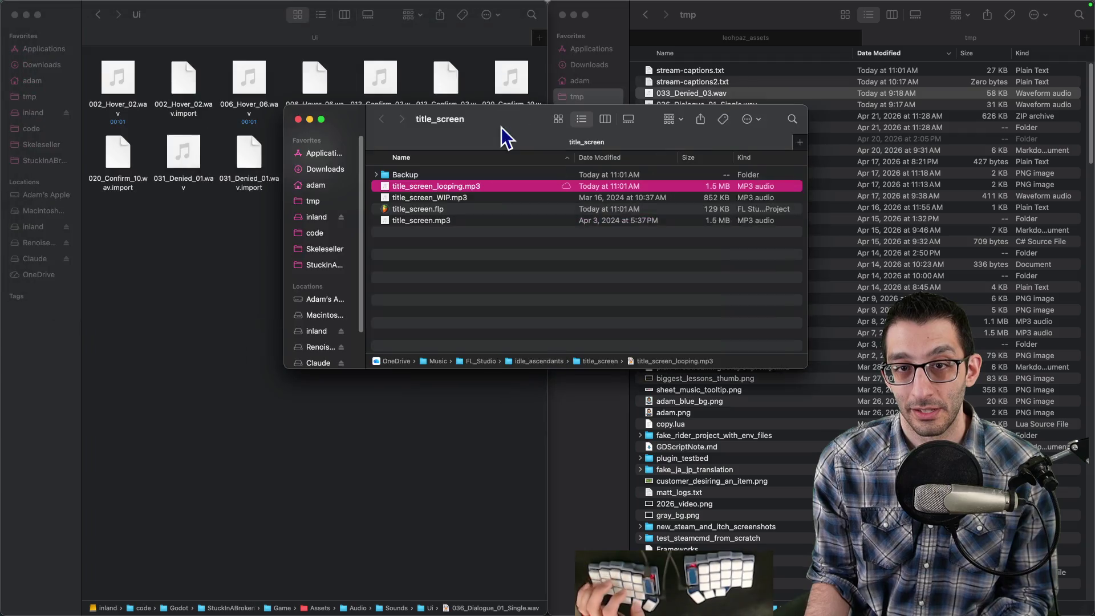
left_click(256, 254)
key("super+Up")
key("super+Up")
key("Left")
key("super+Down")
Create a TitleScreen folder inside Music and paste title_screen_looping.mp3 into it.
key("super+shift+n")
type("TitleS")
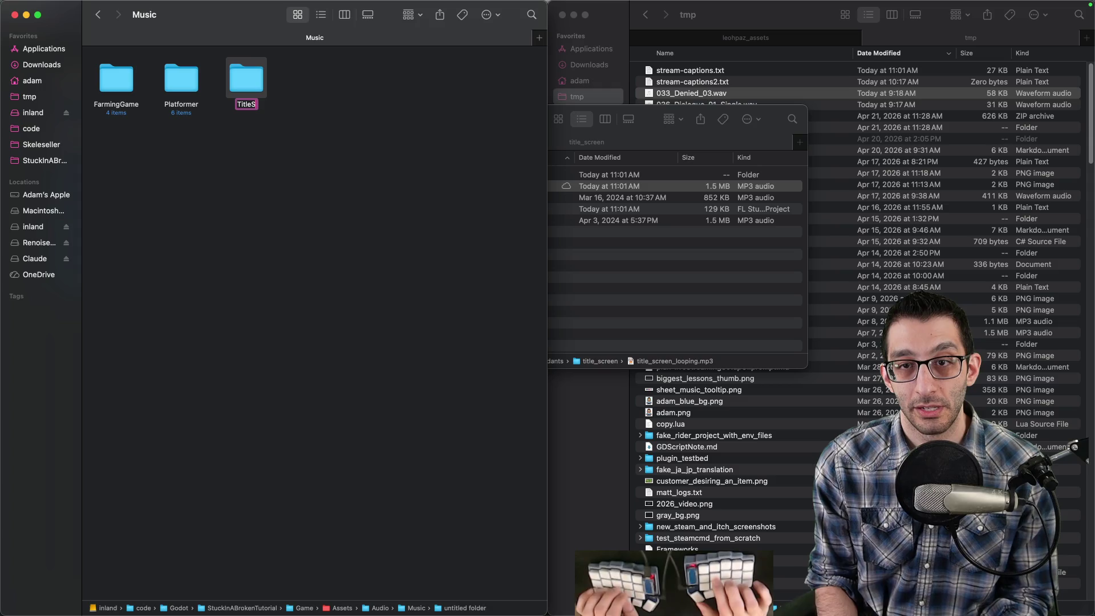
key("super+Down")
key("super+v")
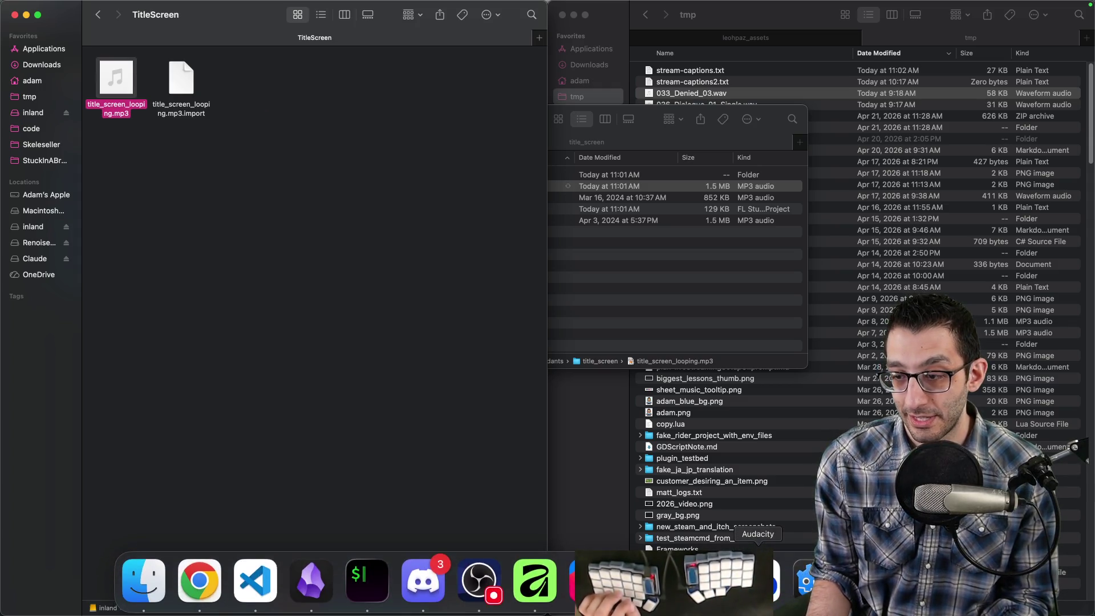
key("super+Tab")
key("super+shift+o")
Open TitleScreen.tscn and add an AudioStreamPlayer child node.
type("titlescren")
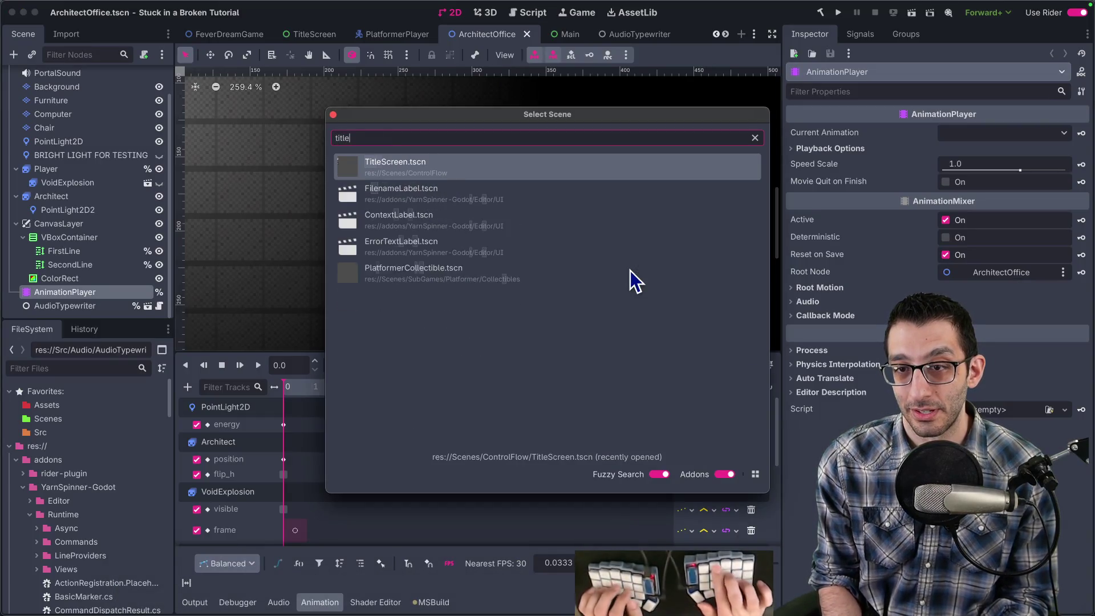
key("Return")
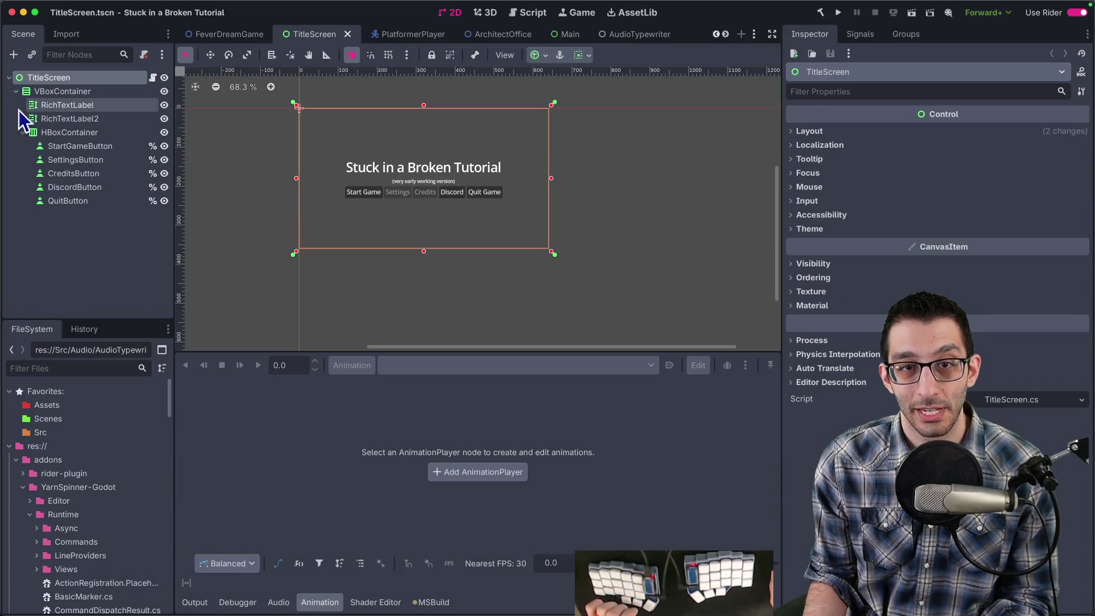
left_click(13, 55)
type("audiostream")
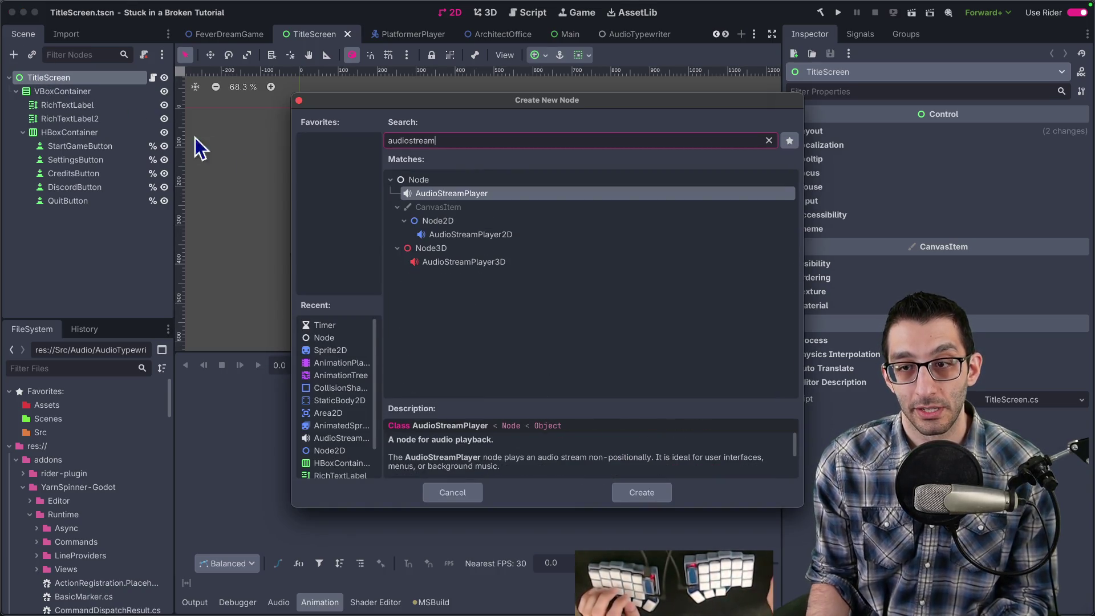
key("Return")
Move the new player under TitleScreen, rename it MusicPlayer, and route it to the Music bus.
left_click_drag(71, 216, 67, 84)
double_click(67, 92)
type("MusicPlayer")
key("Return")
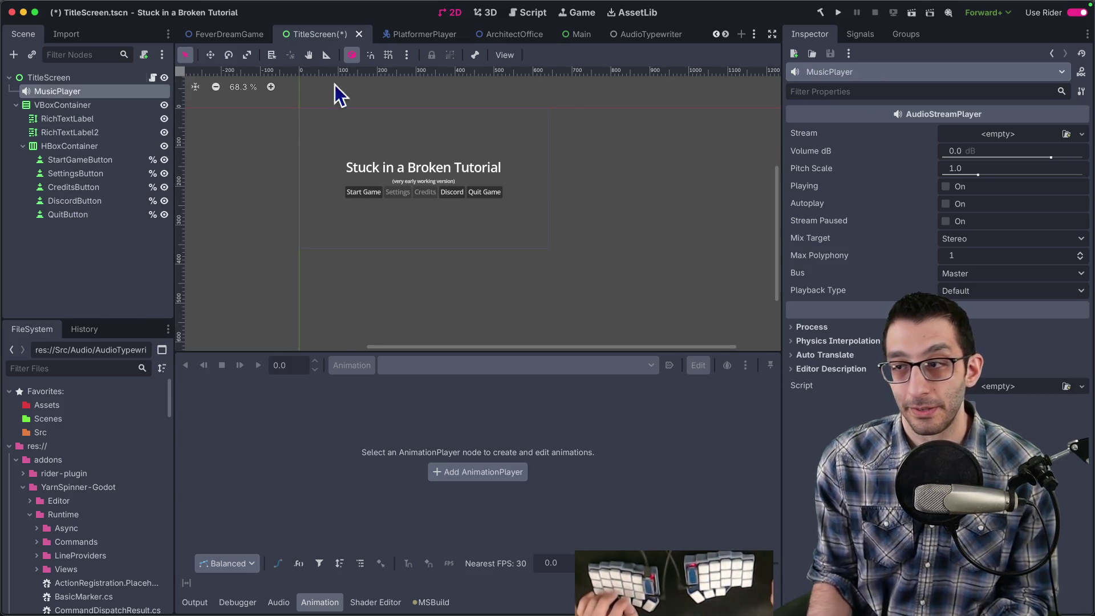
left_click(992, 274)
left_click(977, 308)
Load title_screen_looping.mp3 as MusicPlayer's stream and save the scene.
left_click(995, 135)
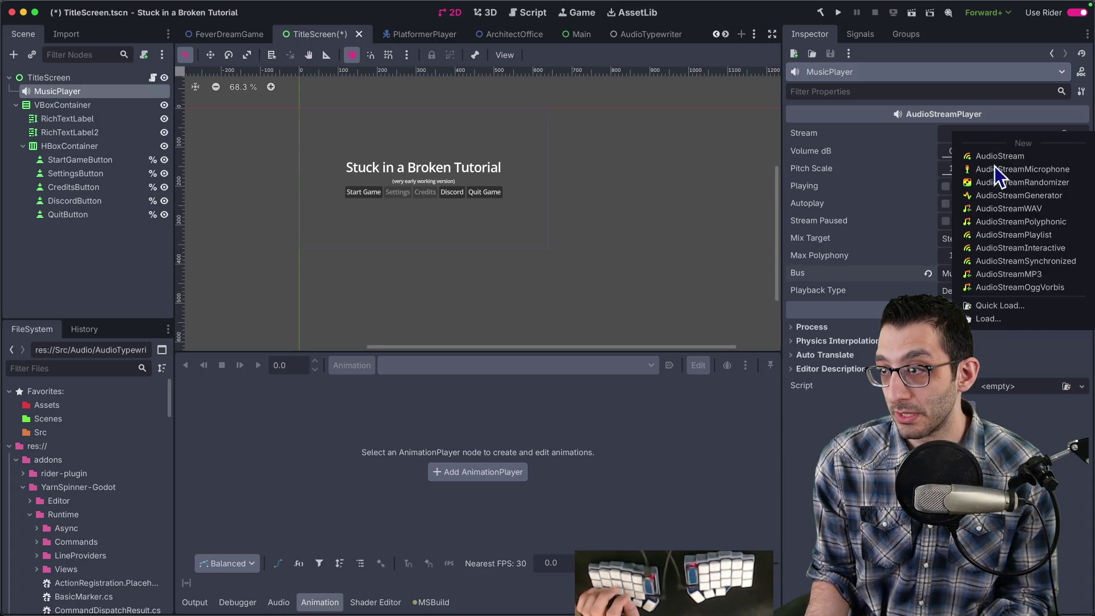
left_click(997, 305)
type("tietle")
key("BackSpace")
key("BackSpace")
key("BackSpace")
type("tle")
key("Return")
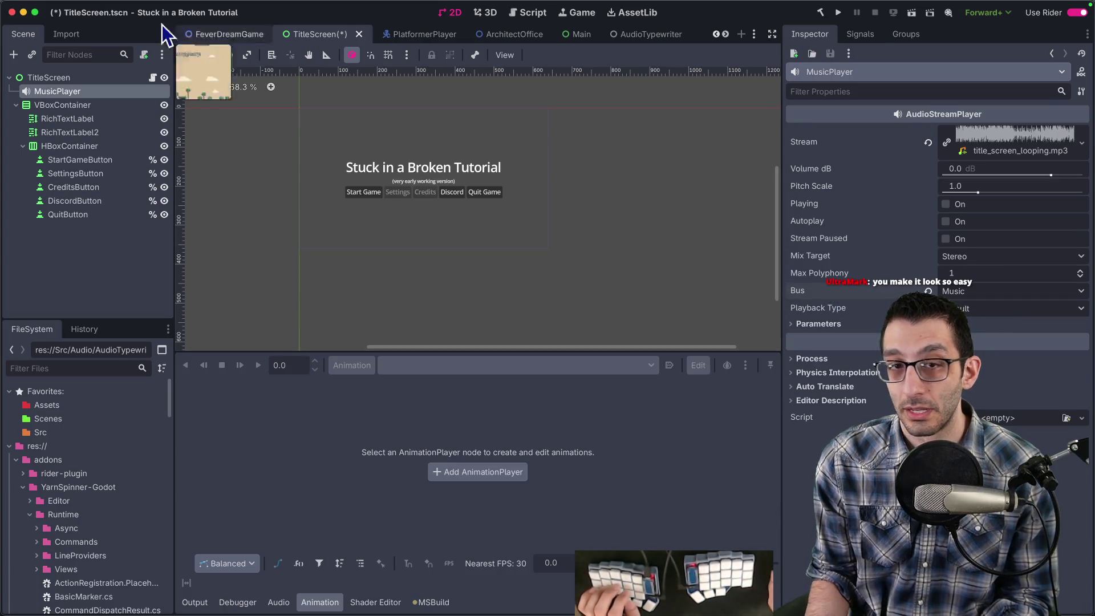
left_click(82, 368)
type("looping")
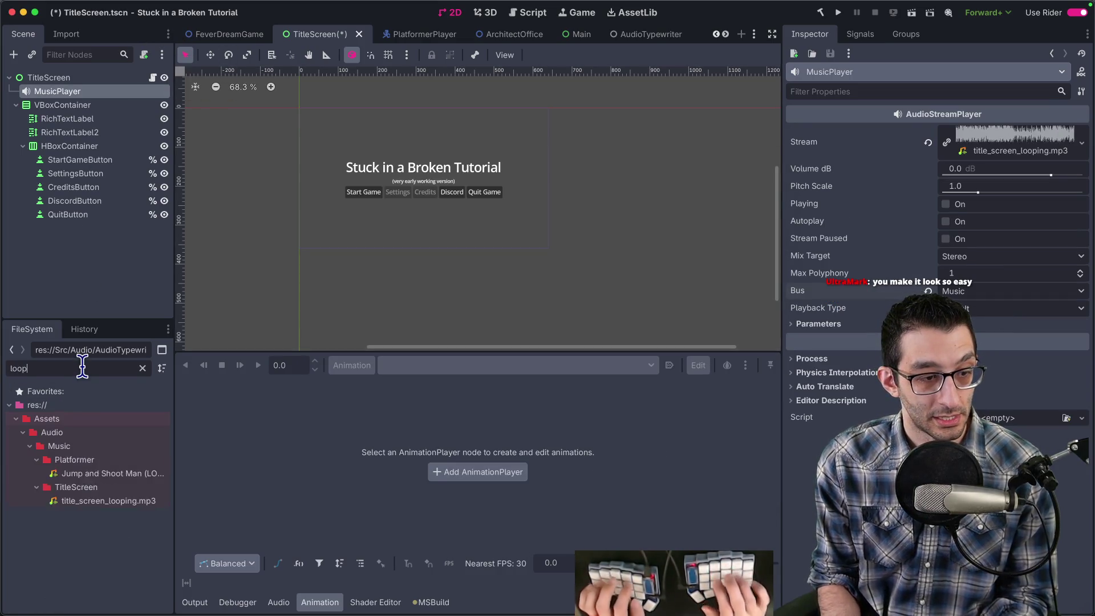
left_click(87, 473)
key("ctrl+s")
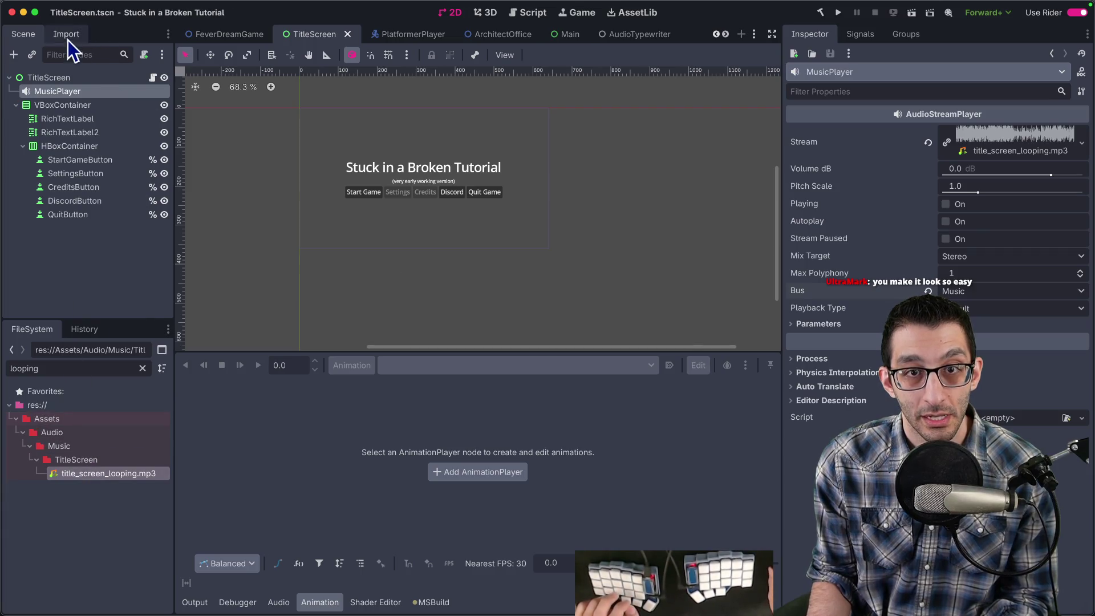
Turn on Loop in the mp3's import settings and try a 2.54 Loop Offset after checking FL Studio.
left_click(66, 37)
left_click(96, 116)
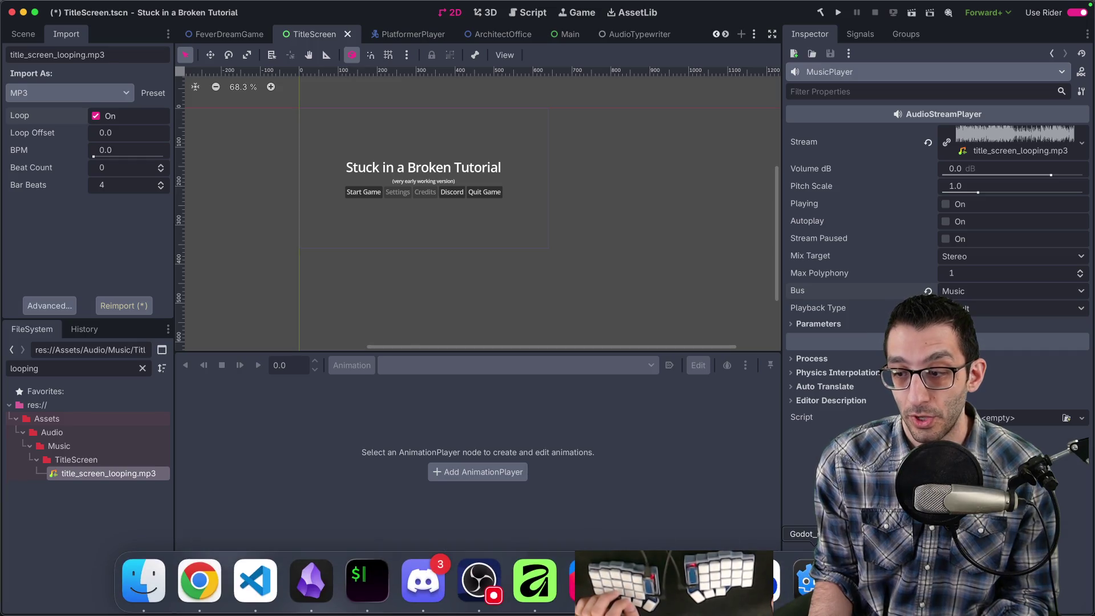
left_click(536, 596)
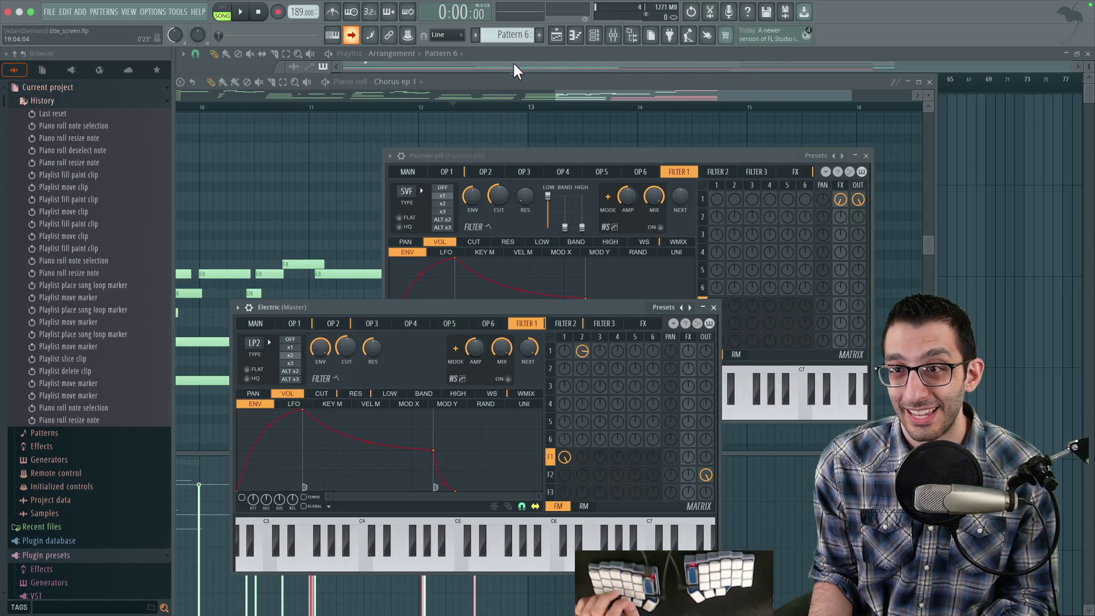
left_click(512, 68)
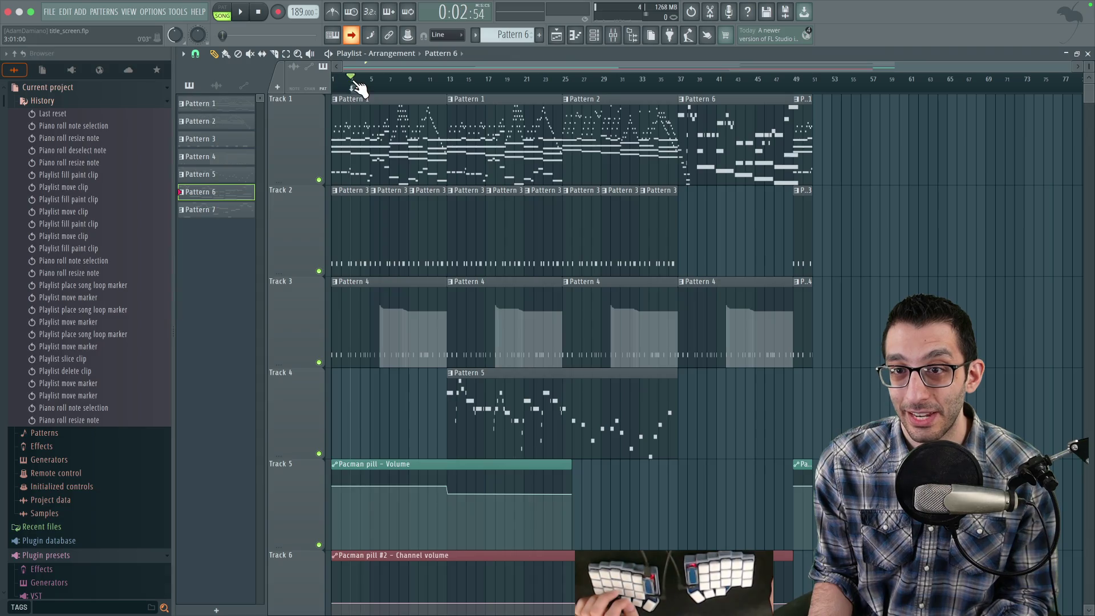
key("super+Tab")
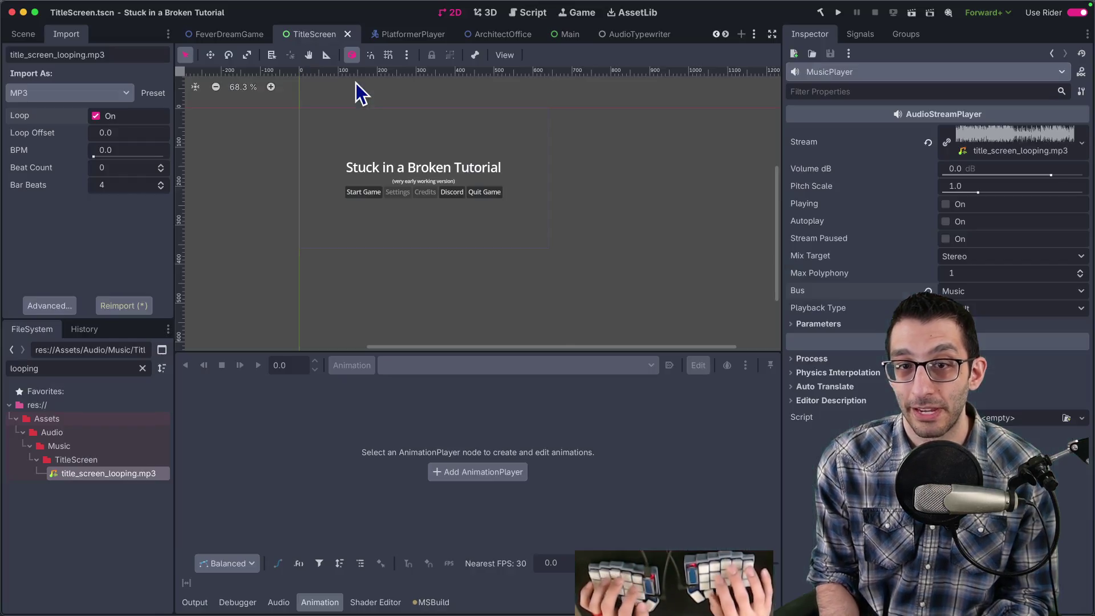
left_click(145, 129)
type("2.54")
key("Return")
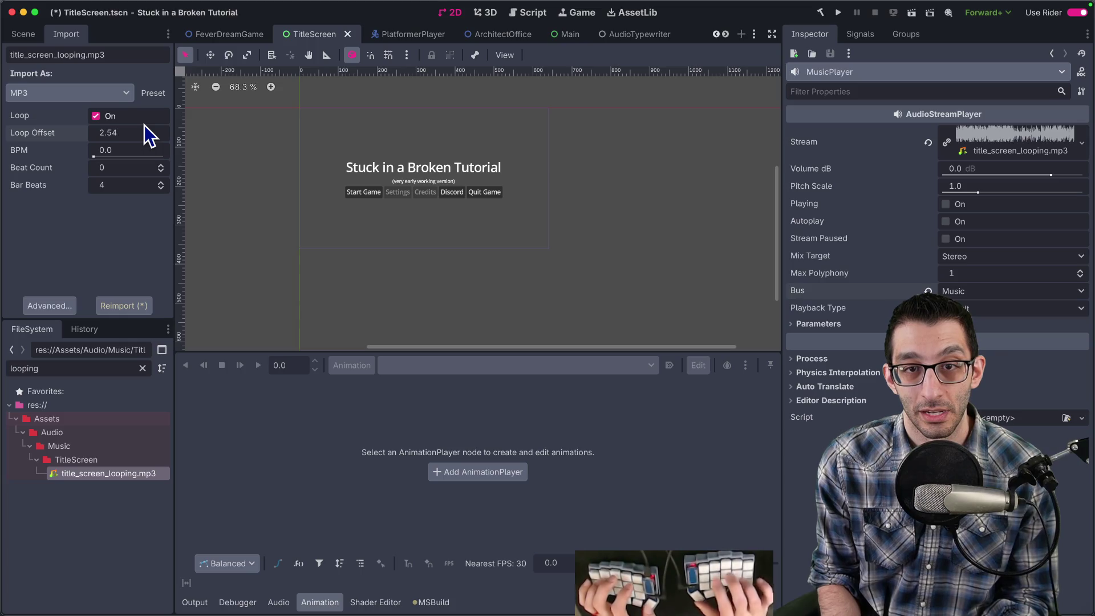
Work out 54/60 in a scratch file, set the Loop Offset to 2.9, and save.
key("super+Tab")
key("super+n")
type("54/60")
key("super+Tab")
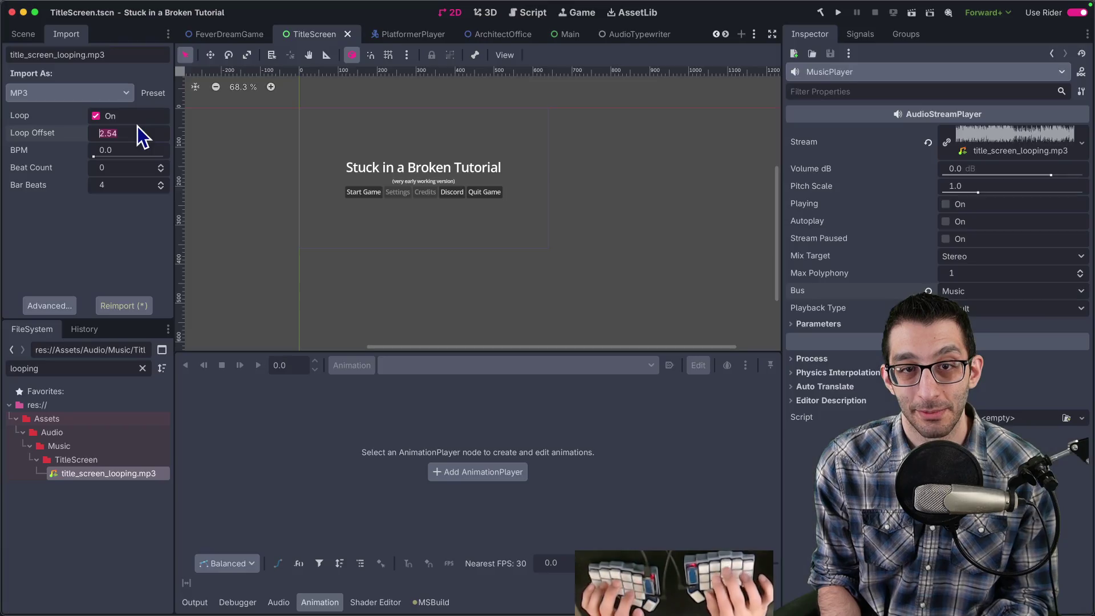
left_click(138, 125)
type("2.9")
key("Return")
key("super+s")
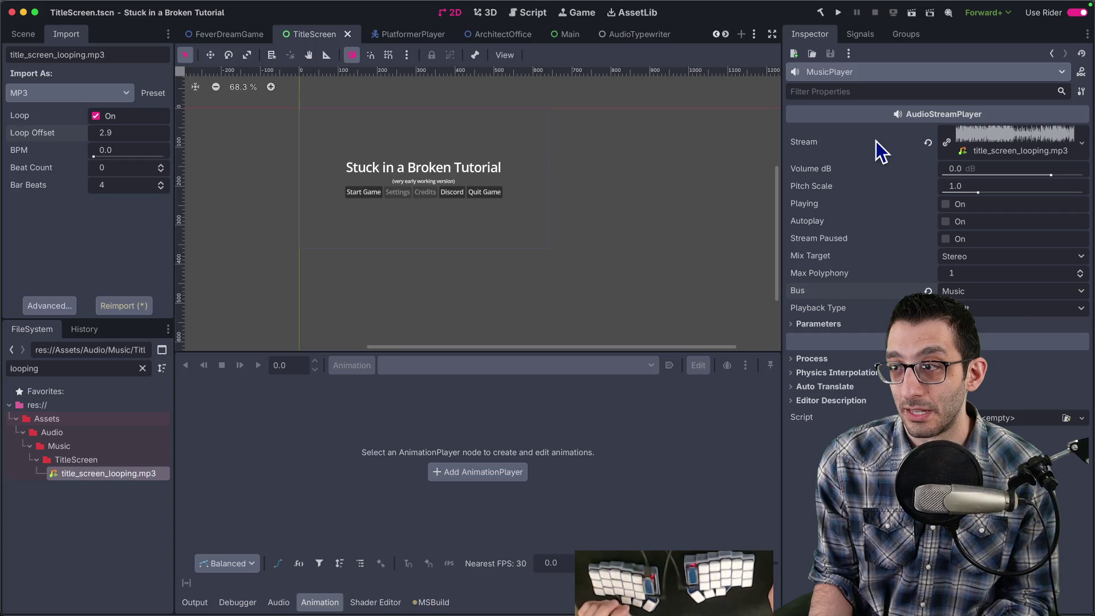
Enable Autoplay on MusicPlayer and save the scene.
left_click(946, 222)
key("super+s")
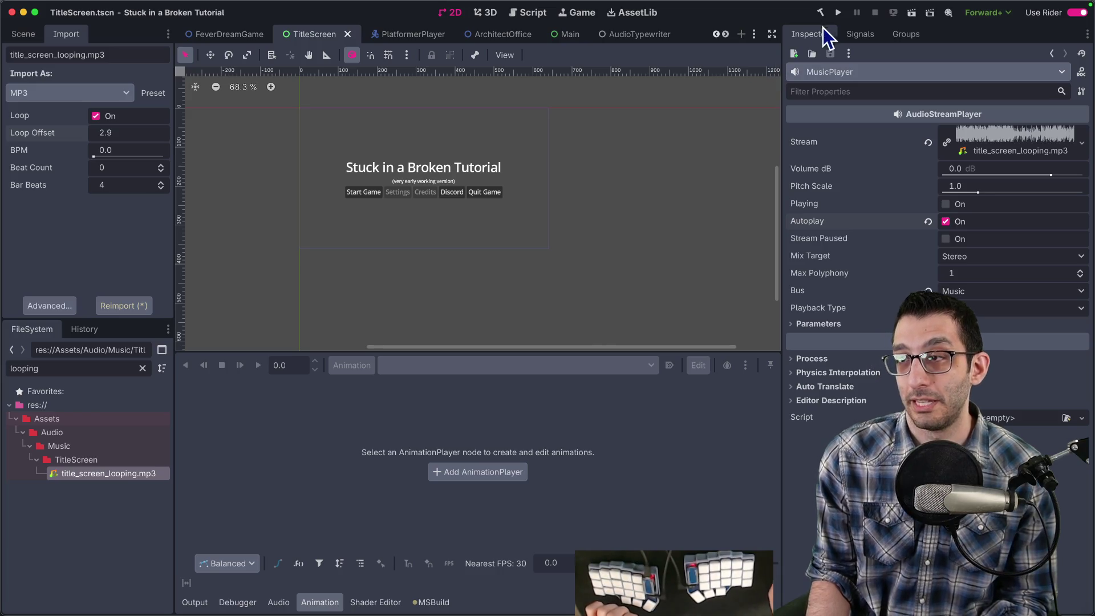
key("super+Tab")
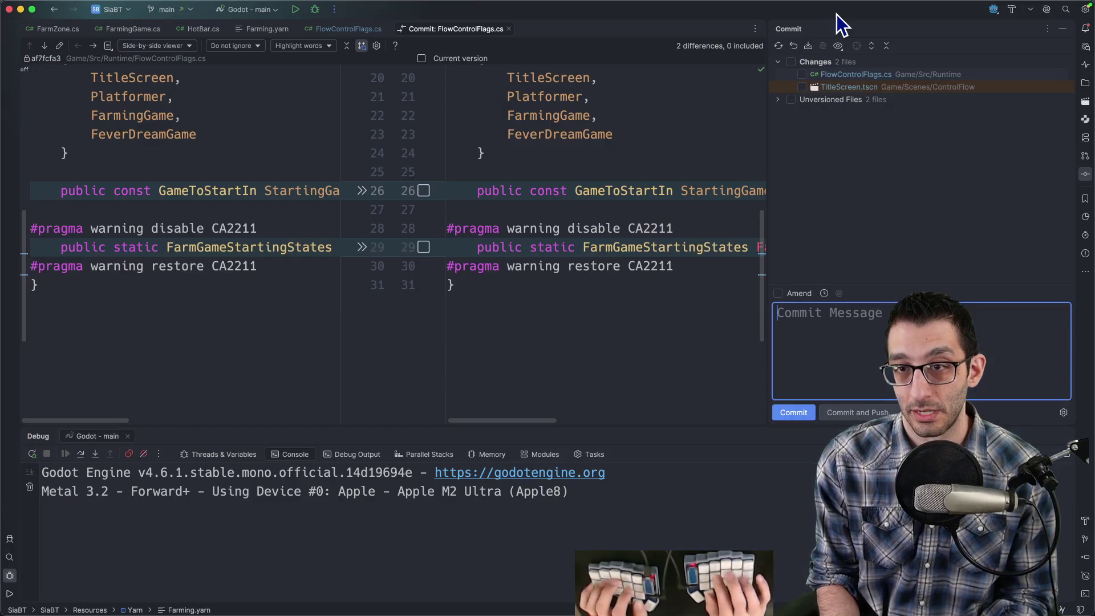
Open FlowControlFlags.cs and change the starting game from FarmingGame to TitleScreen.
key("super+shift+o")
type("flow")
key("Return")
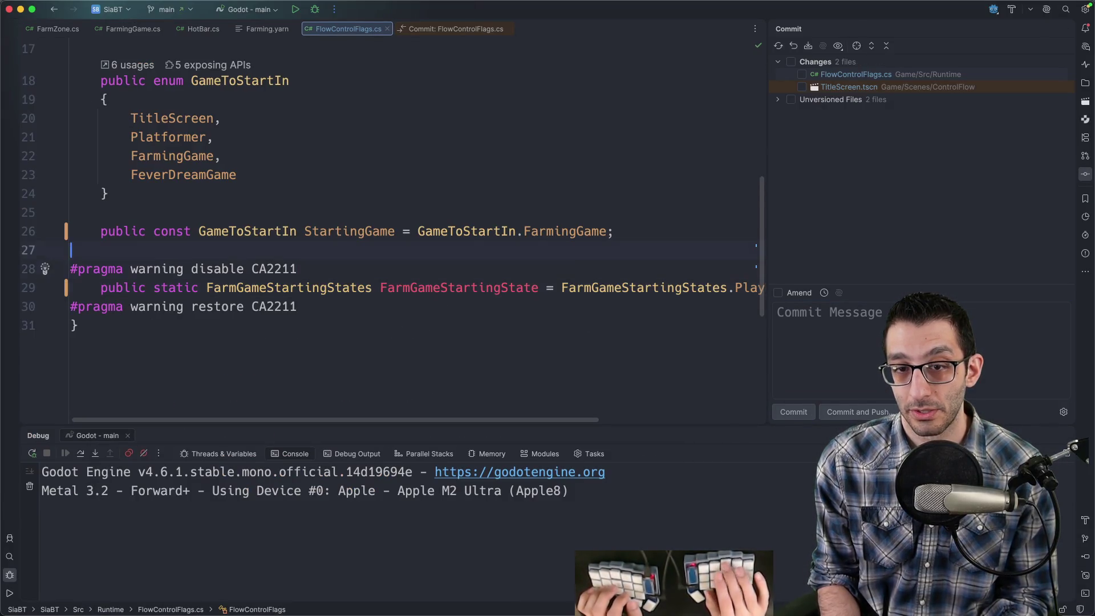
key("alt+BackSpace")
type("Tit")
key("Return")
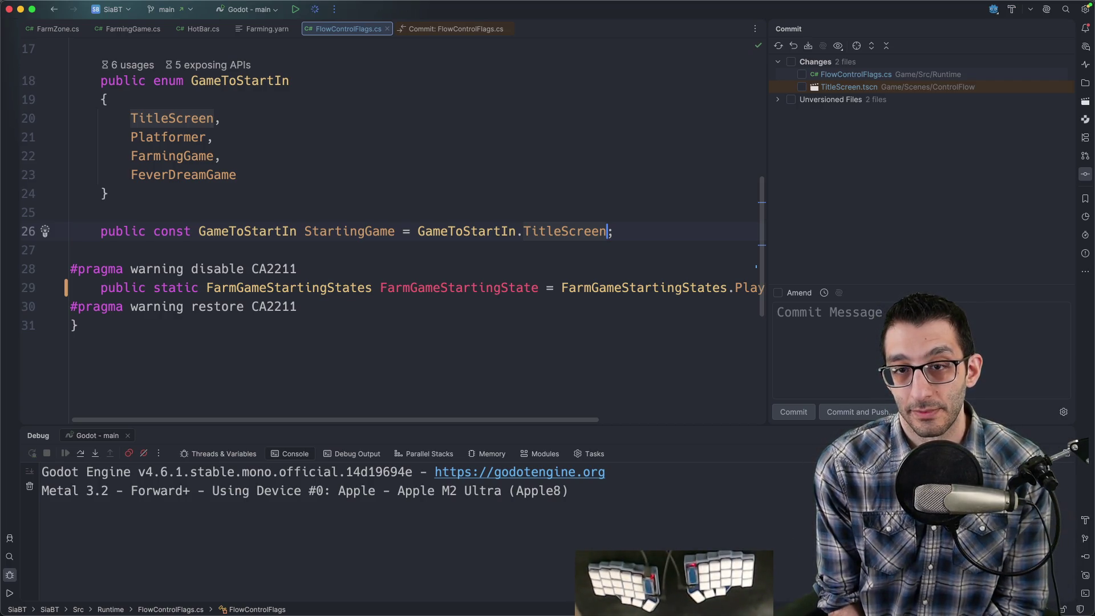
Run the game in debug mode, listen to the music, then quit it.
key("ctrl+d")
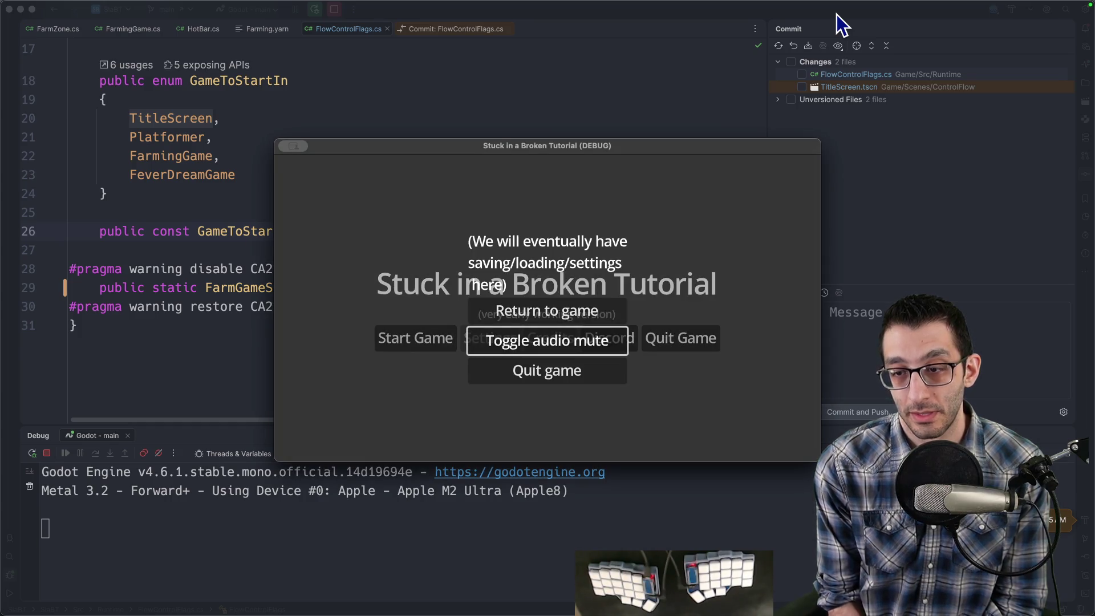
key("XF86AudioRaiseVolume")
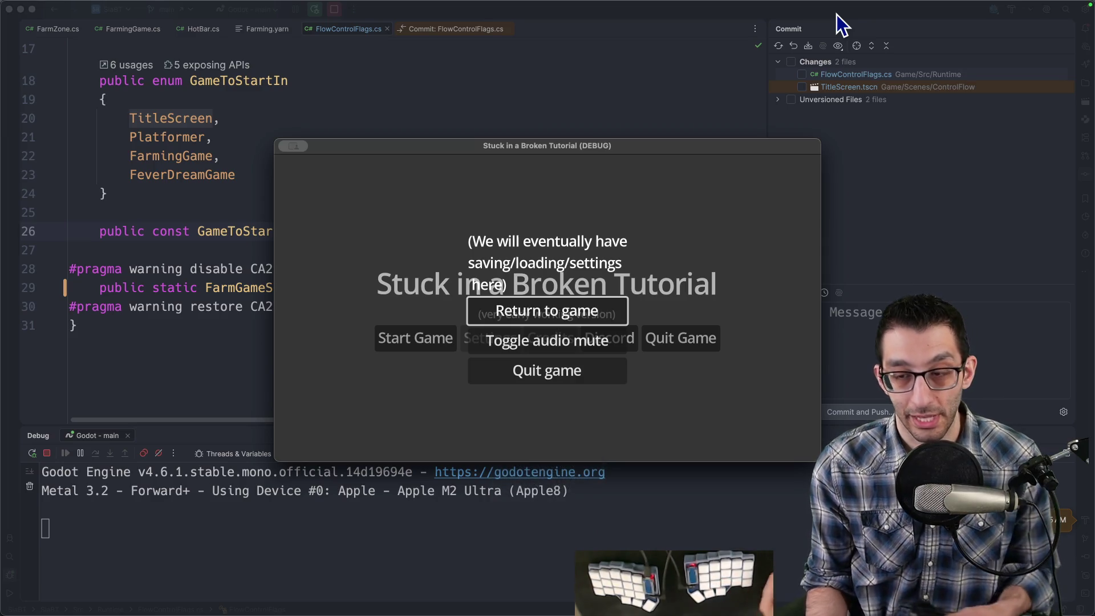
left_click(562, 378)
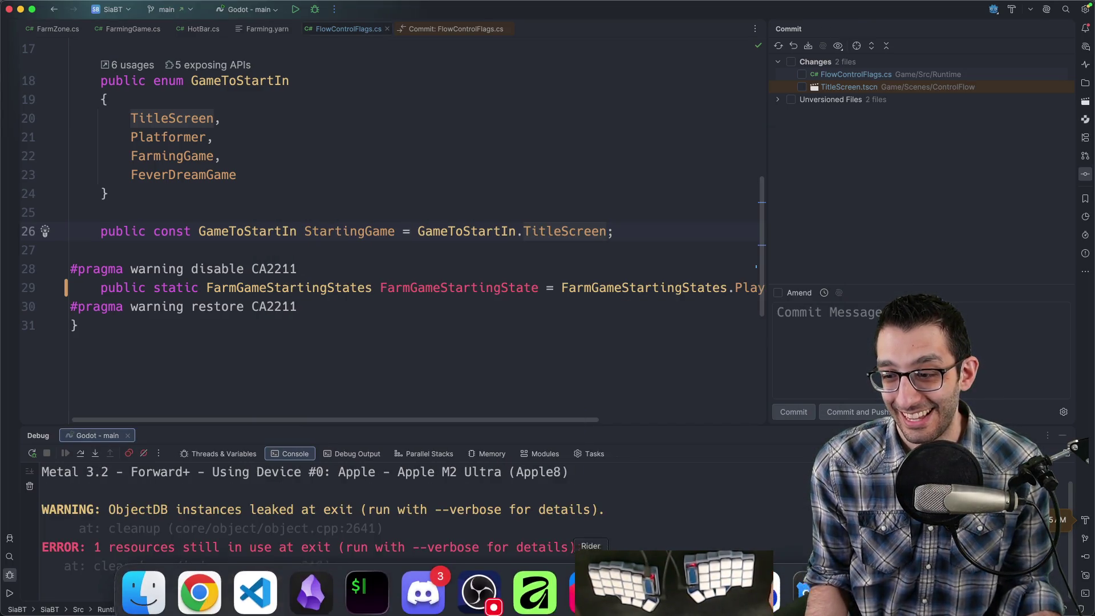
Lower MusicPlayer's volume to about -9.7 dB, run the project, and test the pause menu before closing.
left_click(709, 585)
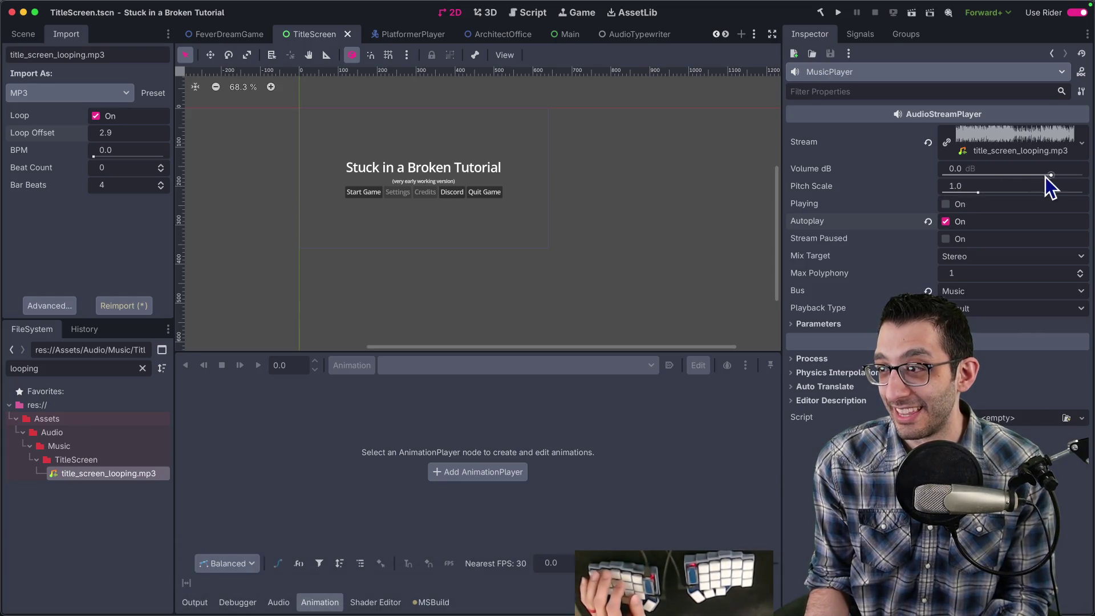
left_click_drag(1051, 175, 1048, 175)
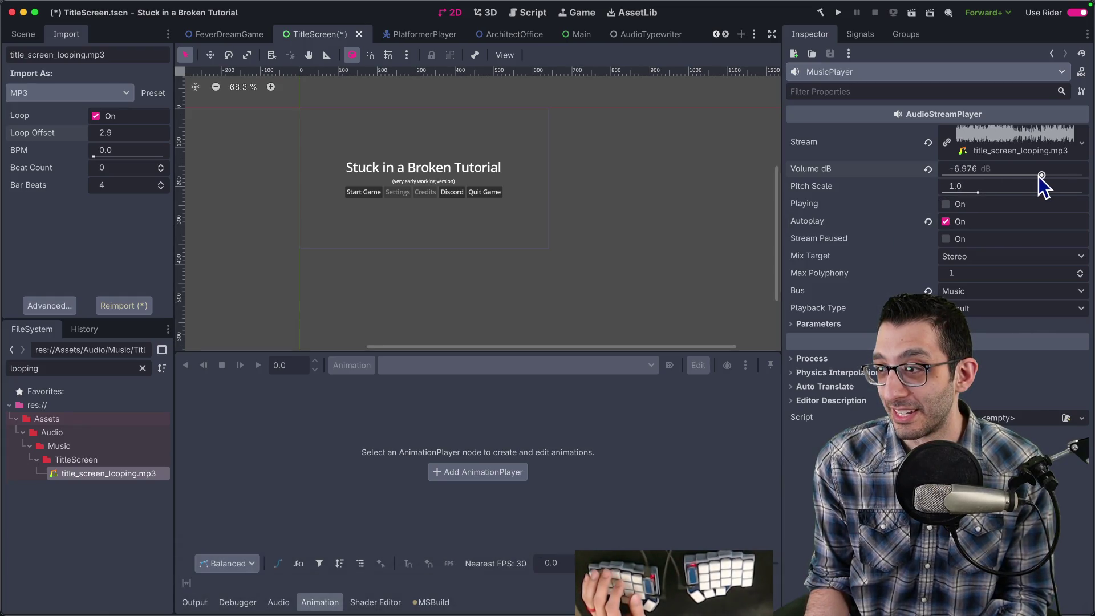
left_click(840, 15)
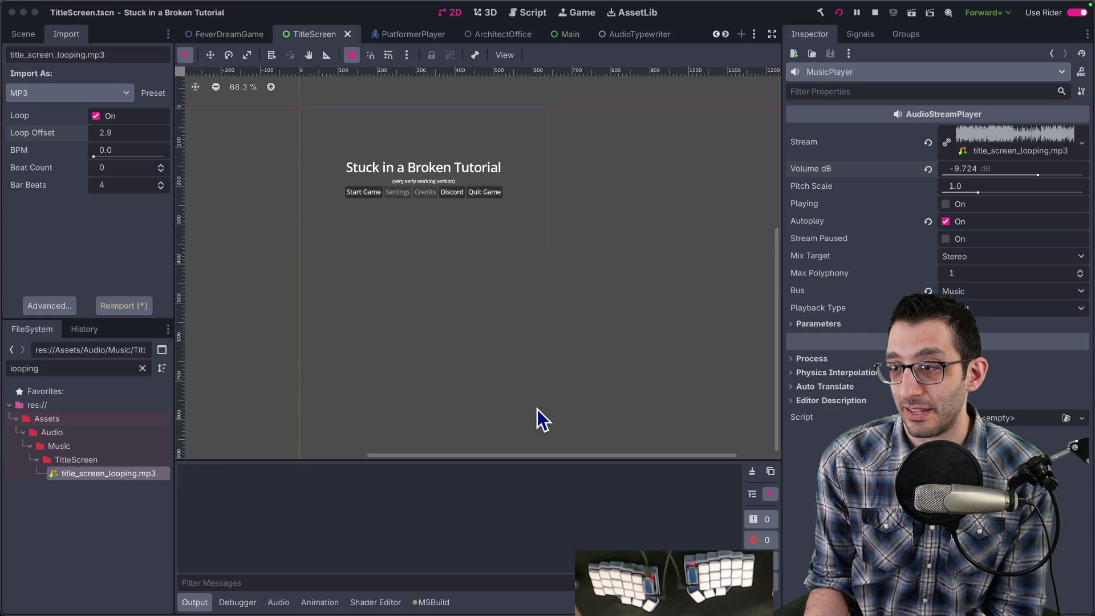
key("Escape")
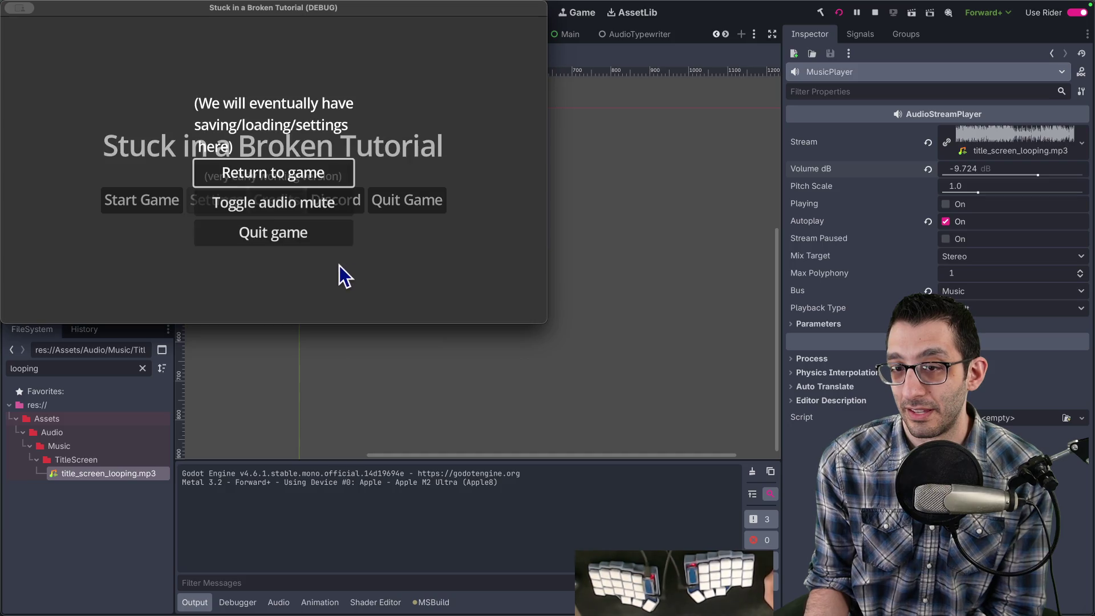
left_click(323, 223)
key("Escape")
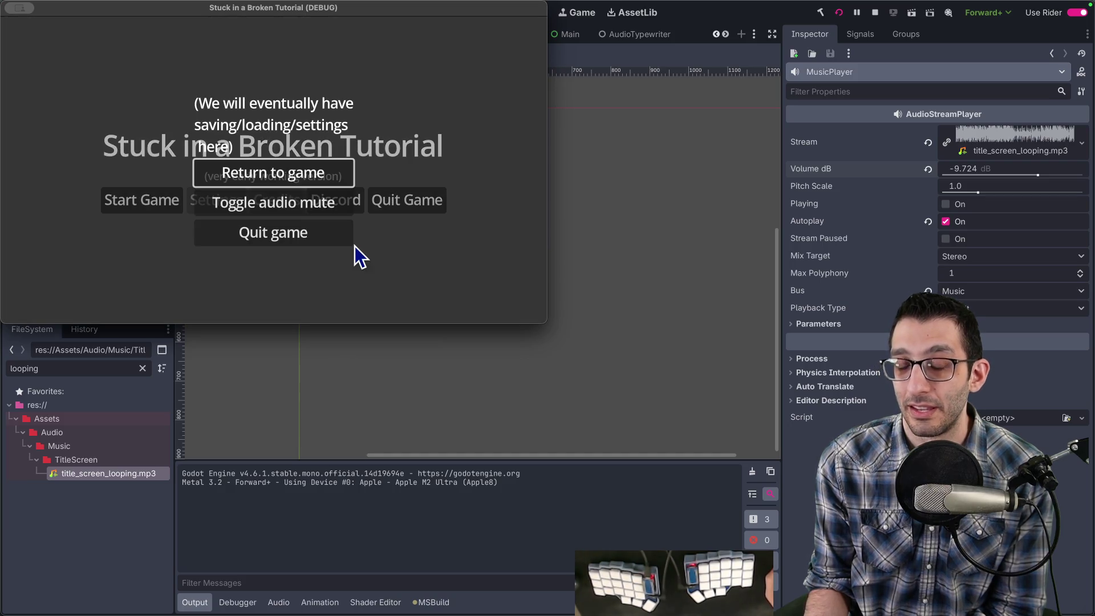
left_click(307, 223)
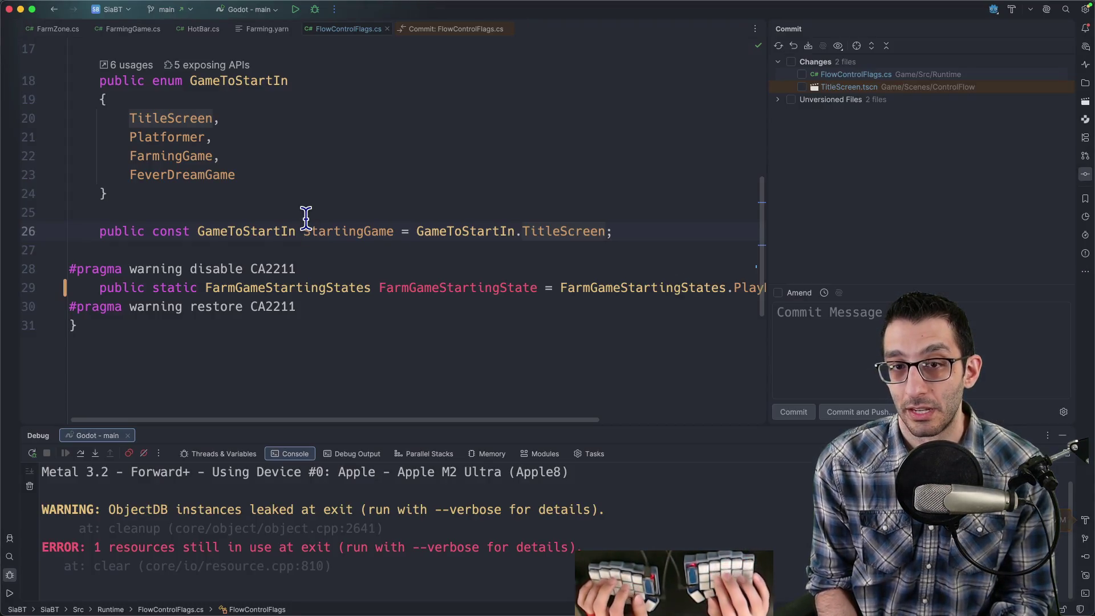
Open TitleScreen.cs and Main.cs and locate the SetBusMute line in Main.cs.
key("super+shift+o")
type("titles")
key("Return")
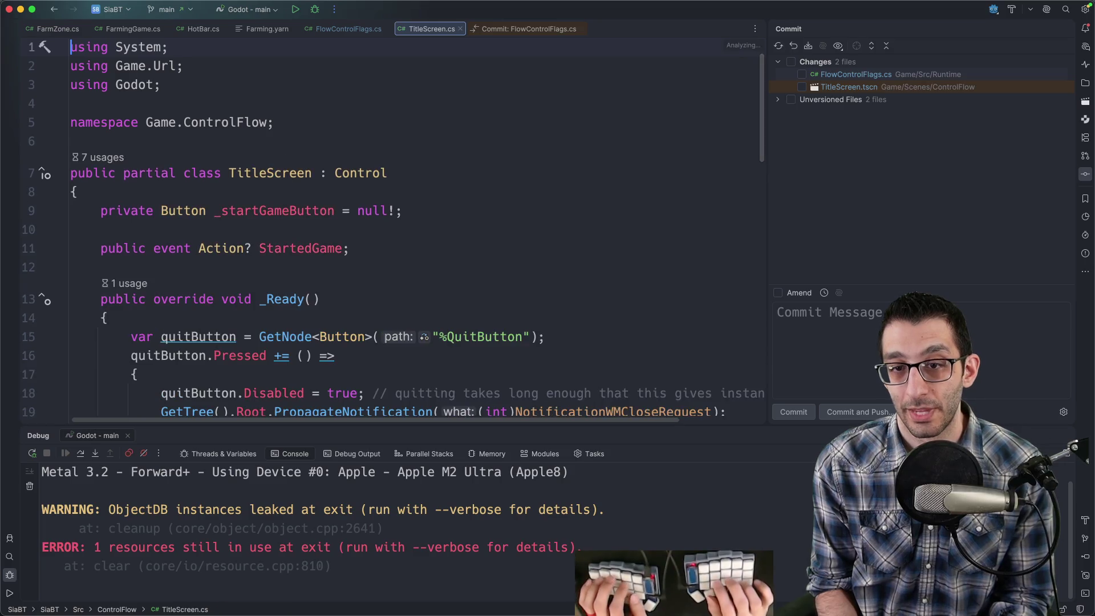
key("super+shift+o")
type("main")
key("Return")
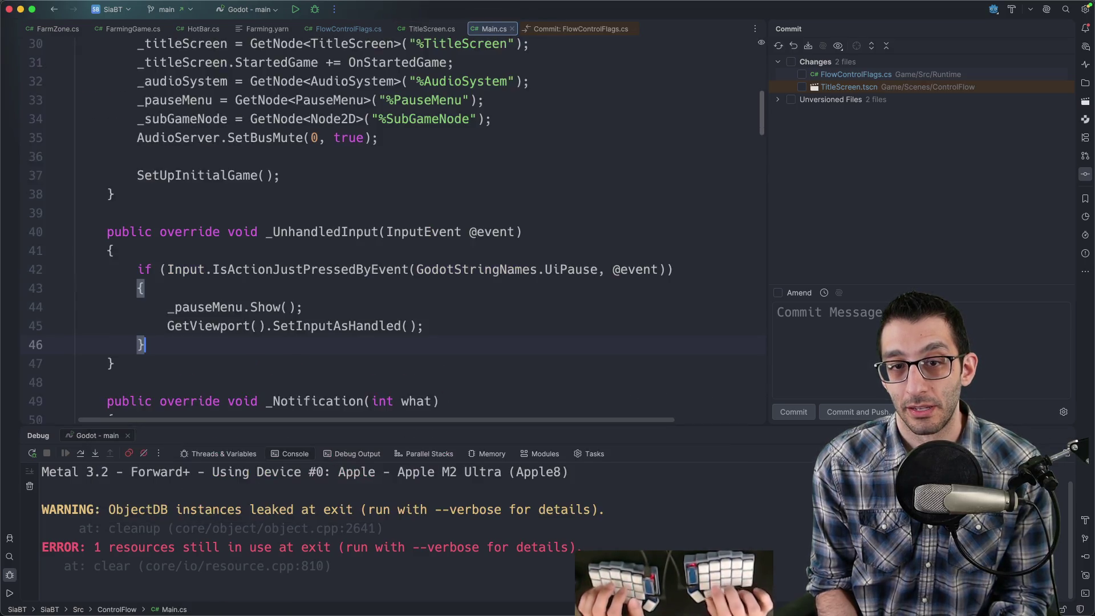
key("super+f")
type("people")
key("Escape")
scroll(303, 221, "up", 5)
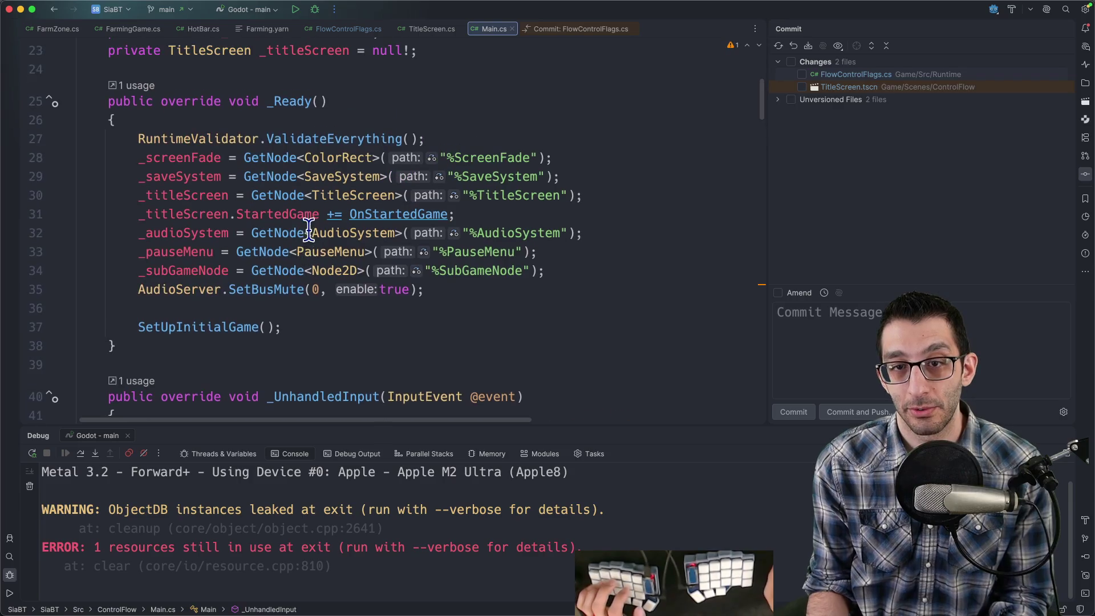
double_click(283, 290)
left_click(282, 290)
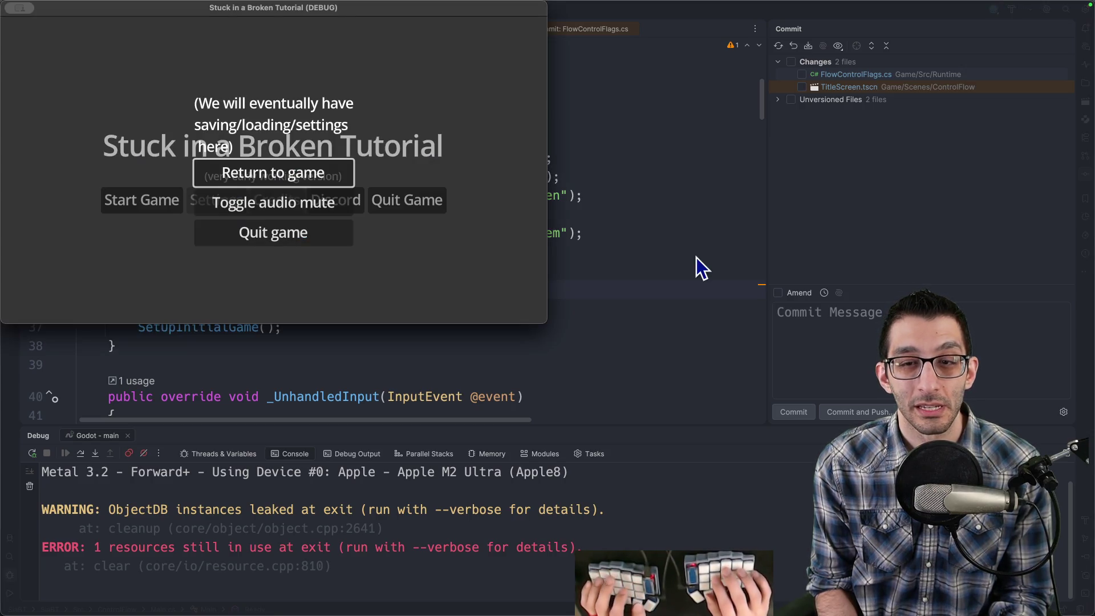
Launch the game to test the music, quit it, and return to Godot.
key("Escape")
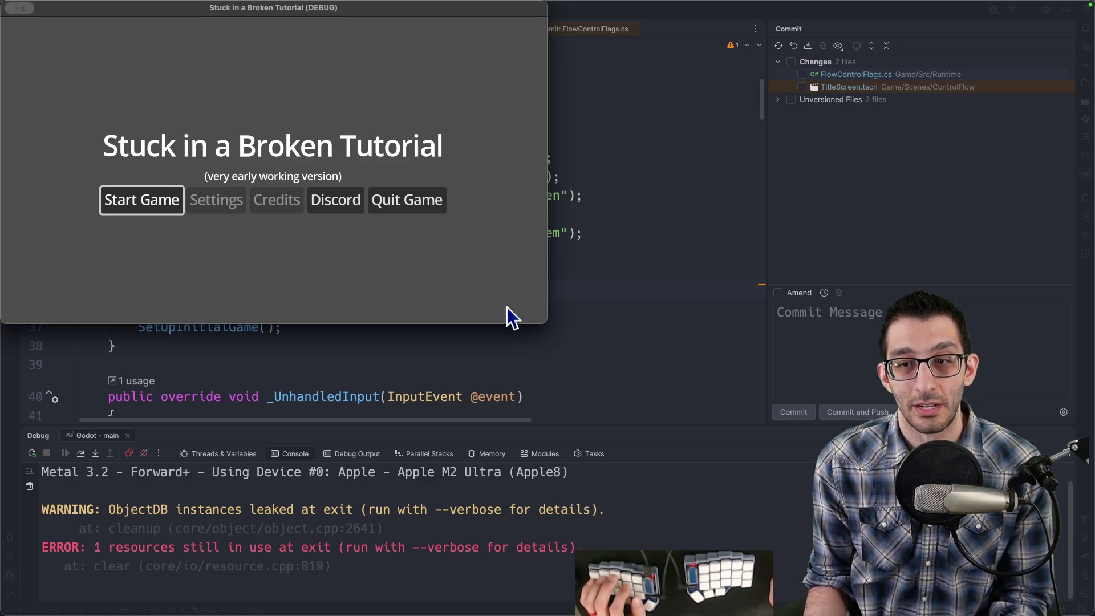
left_click(431, 210)
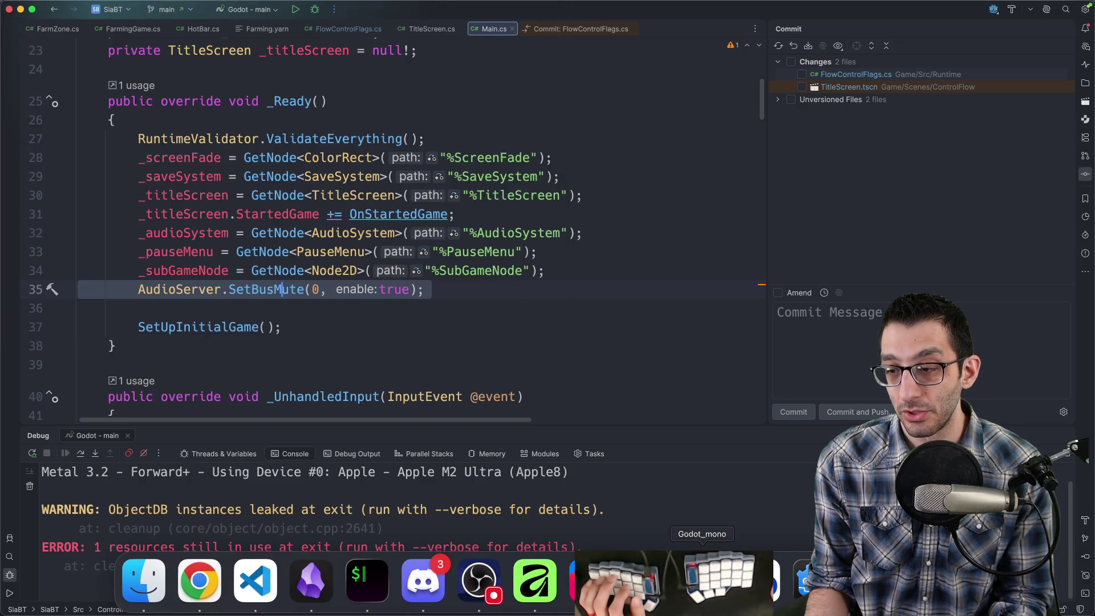
key("super+Tab")
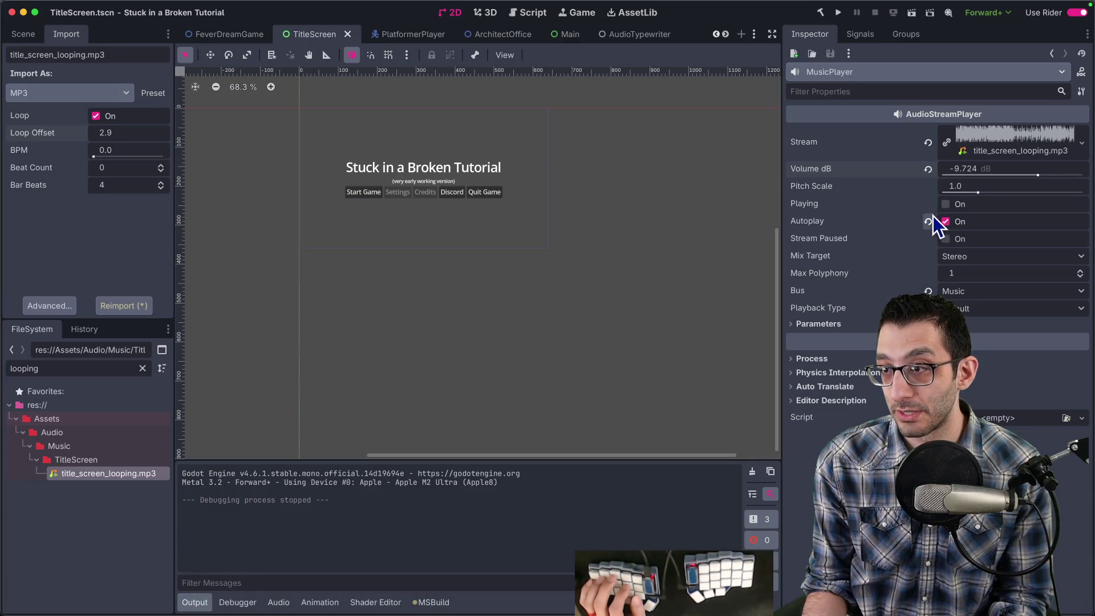
Check Looping under MusicPlayer's Parameters, expand the stream's Resource group, and right-click the MP3 in Finder.
left_click(854, 324)
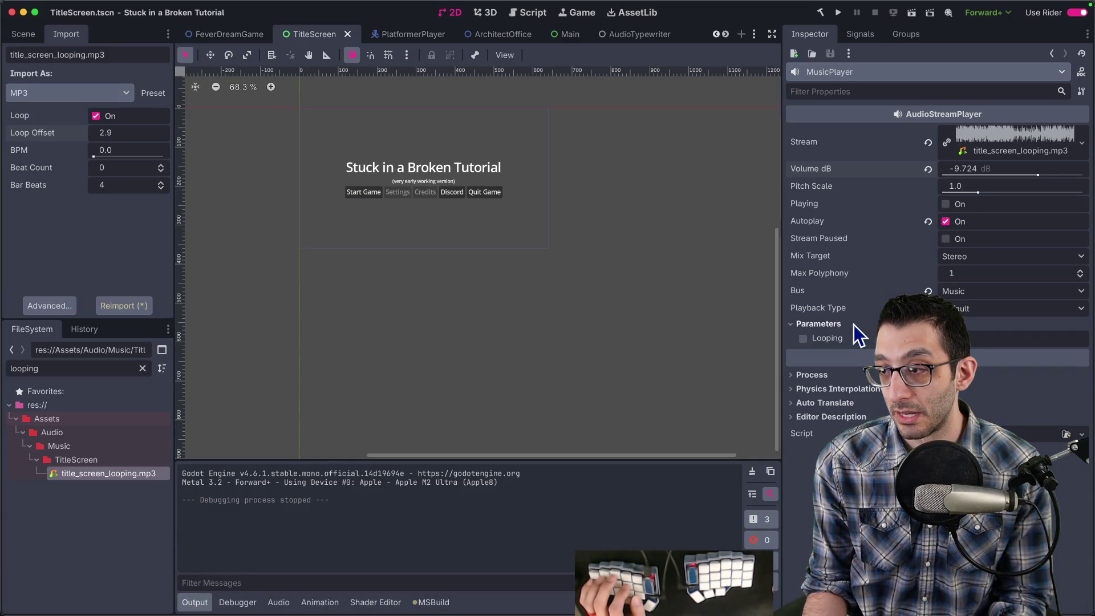
left_click(827, 338)
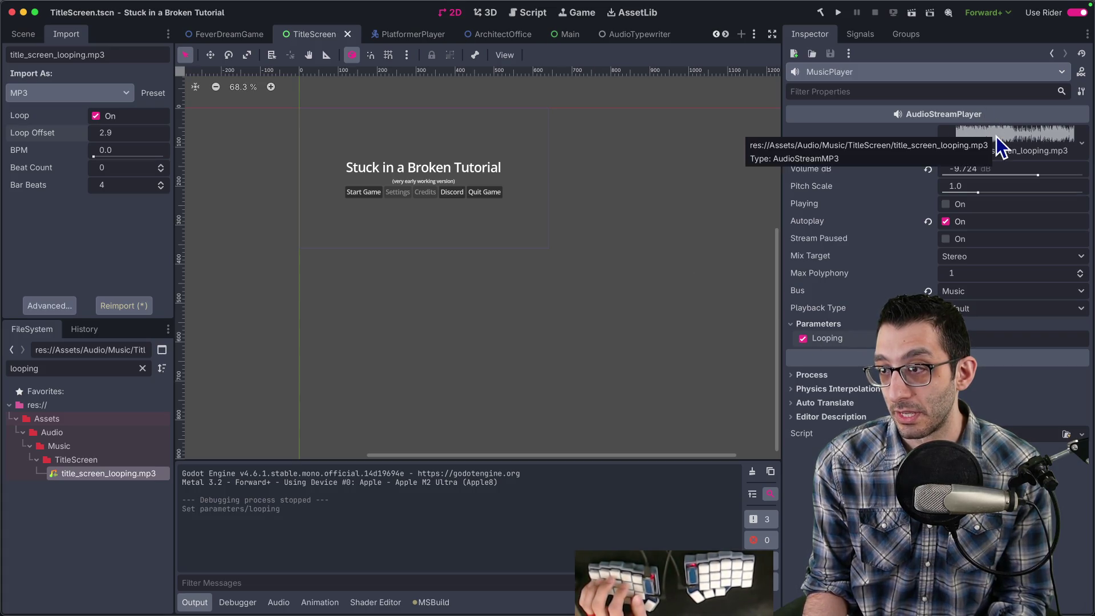
left_click(1071, 146)
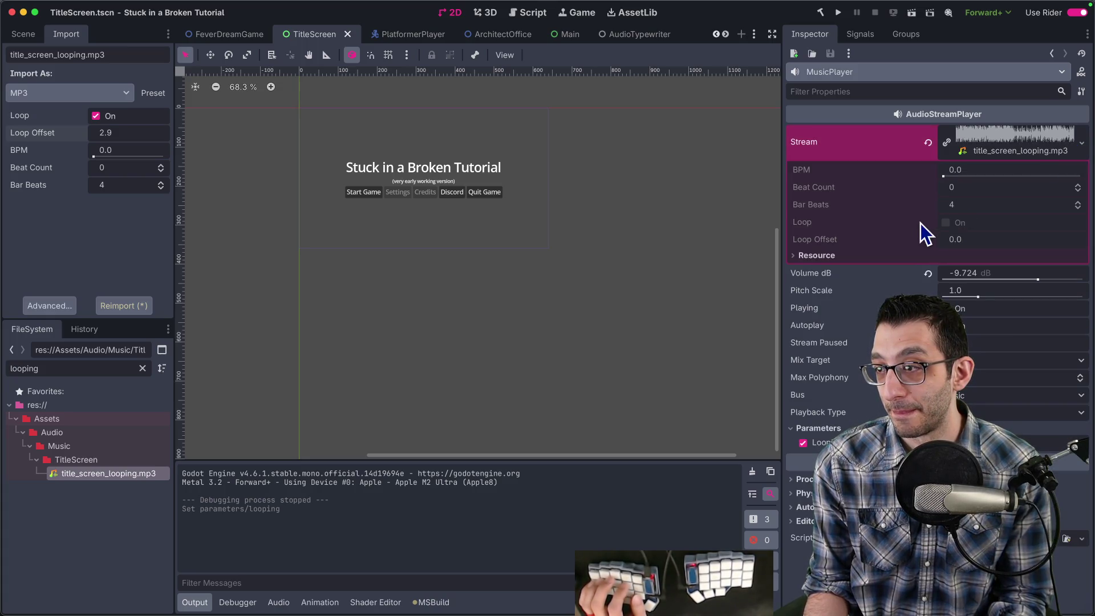
left_click(841, 256)
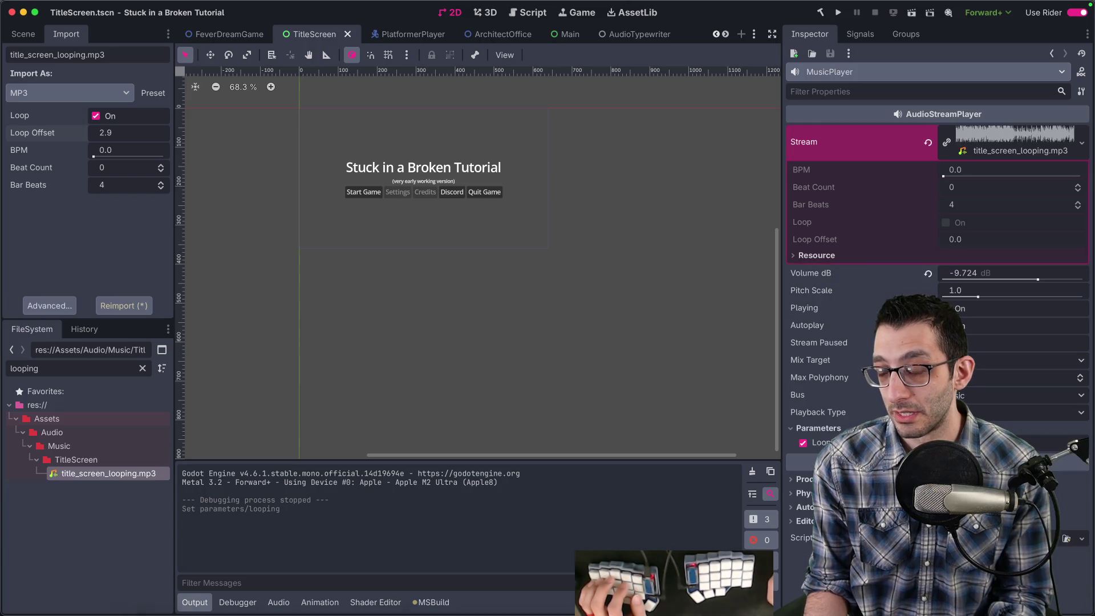
left_click(143, 580)
right_click(123, 69)
Check the MP3's 1:04 duration in Get Info, then open TitleScreen.cs in Rider.
left_click(148, 135)
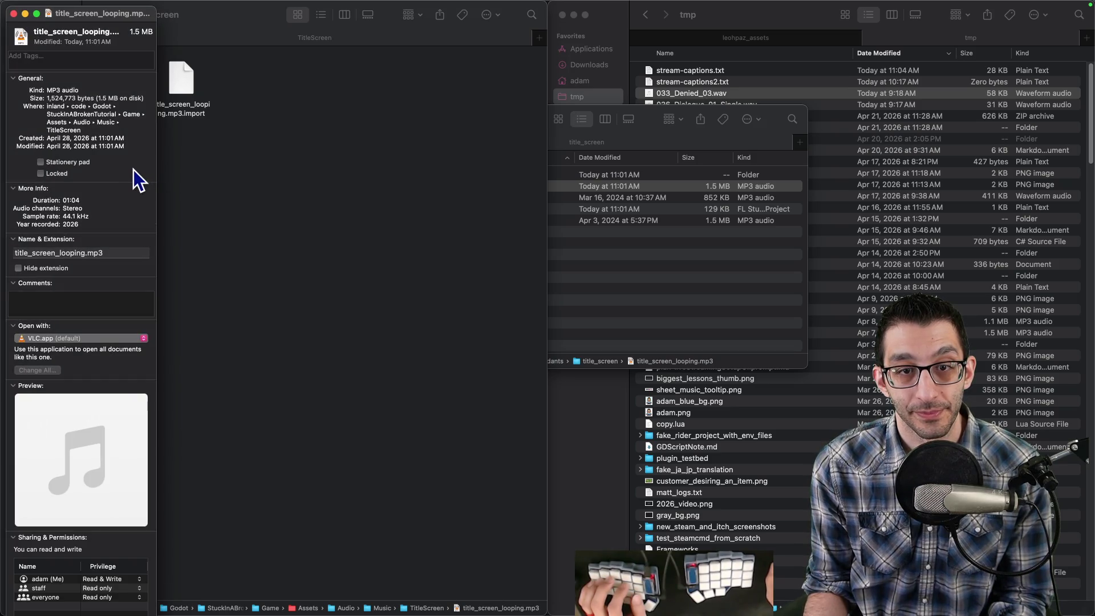
left_click(14, 13)
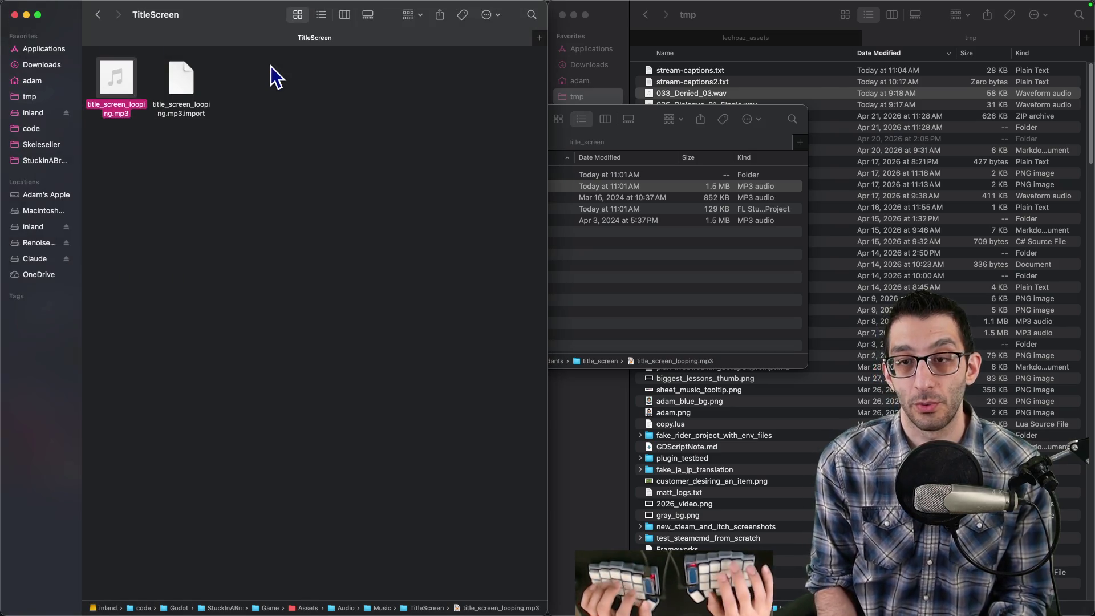
key("super+Tab")
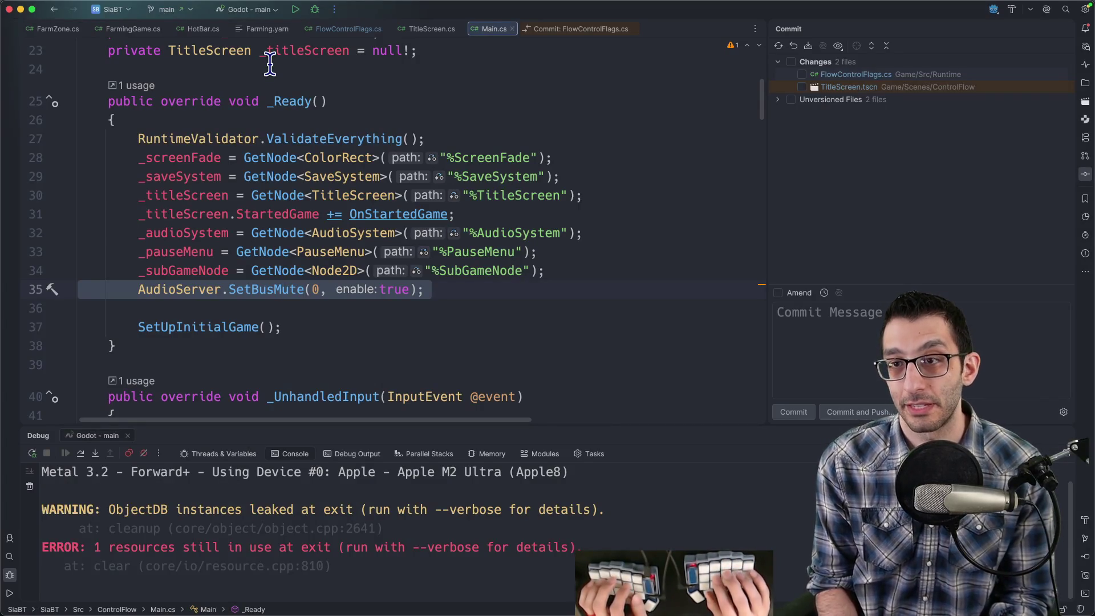
key("super+shift+o")
type("main")
key("BackSpace")
key("BackSpace")
key("BackSpace")
type("titles")
key("Return")
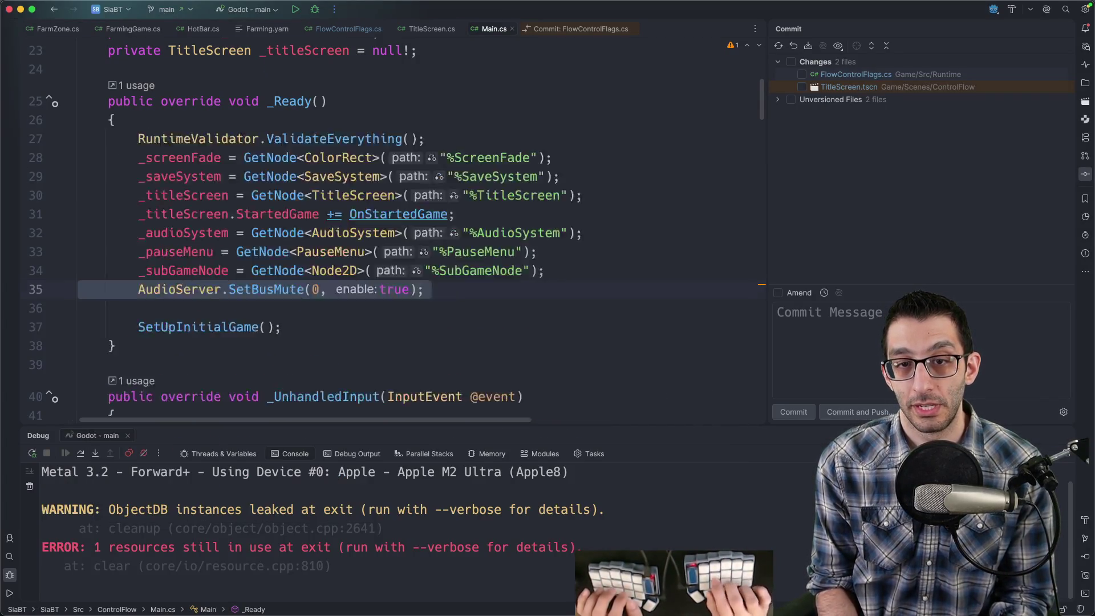
Back in Godot, show the TitleScreen scene tree and put MusicPlayer's name into edit.
key("super+Tab")
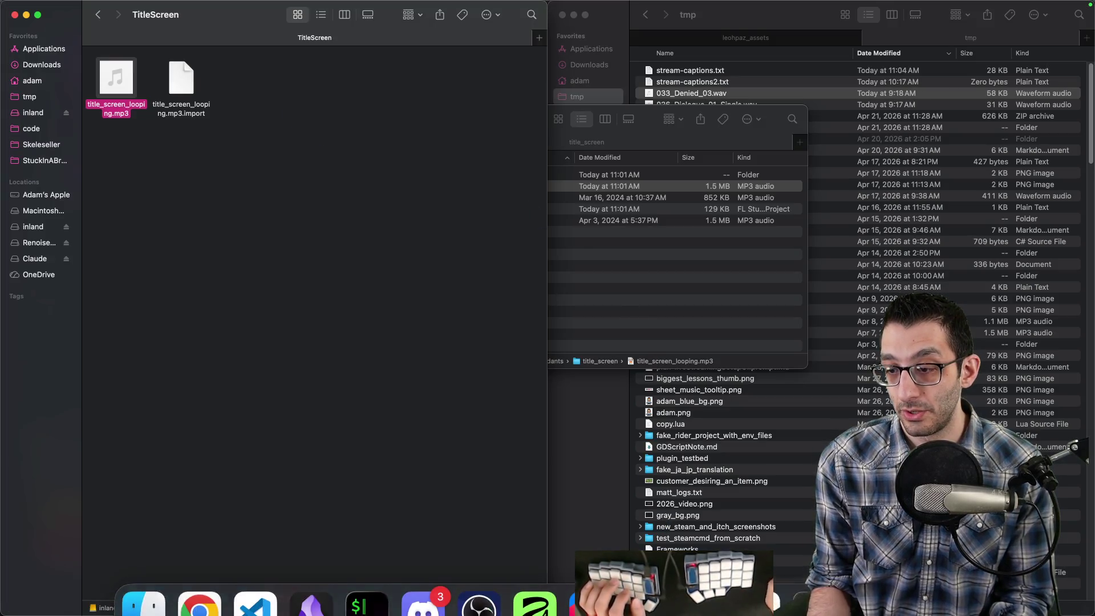
left_click(703, 587)
left_click(27, 36)
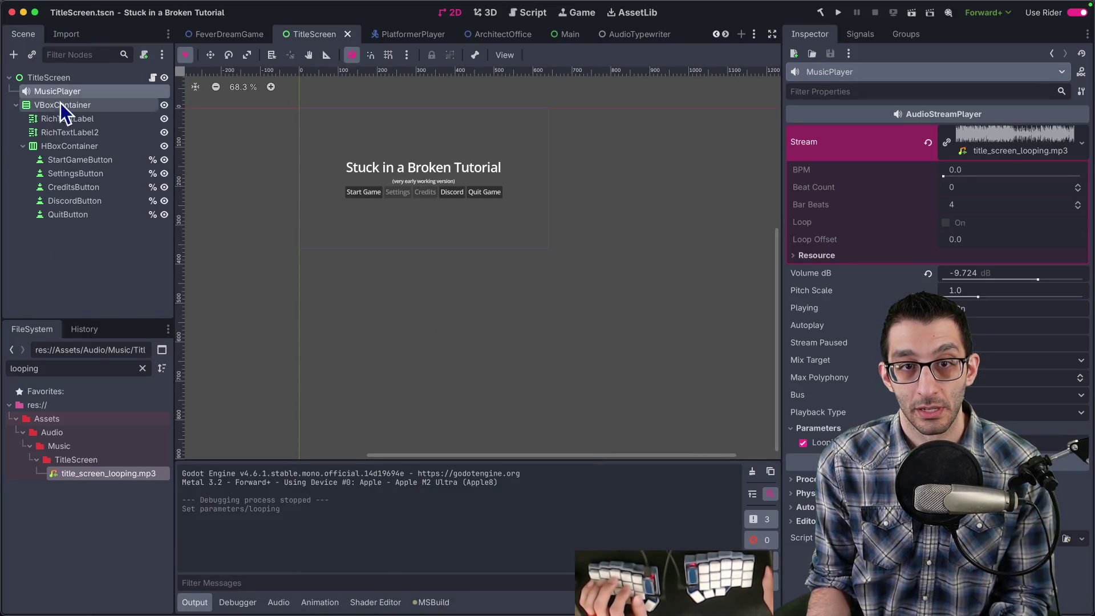
double_click(70, 92)
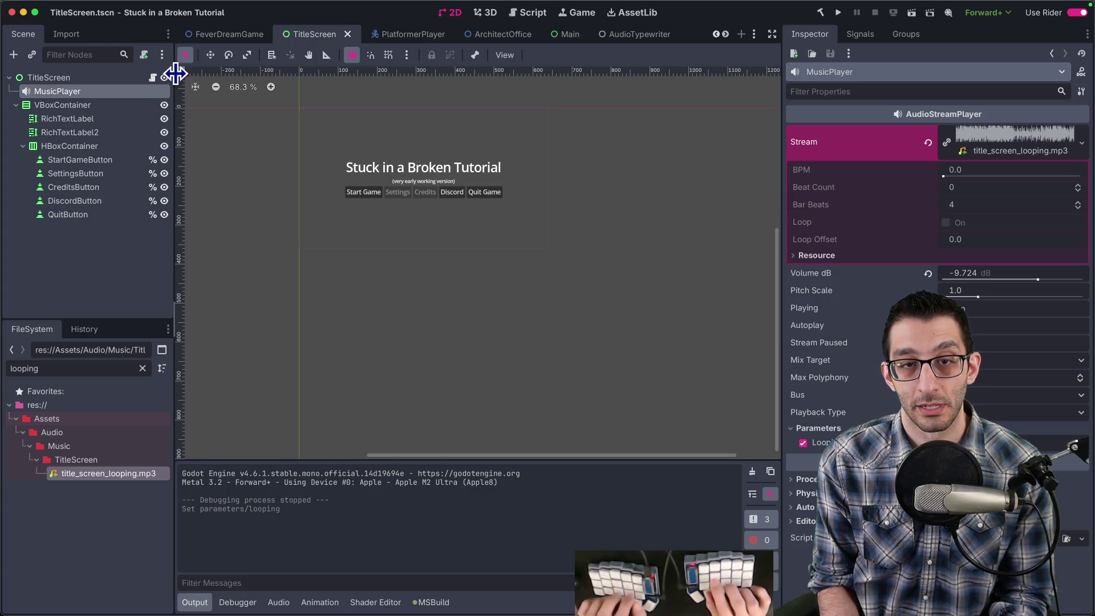
In TitleScreen.cs _Ready, add var player = GetNode<AudioStreamPlayer>("MusicPlayer");.
key("super+Tab")
scroll(175, 73, "down", 5)
left_click(460, 342)
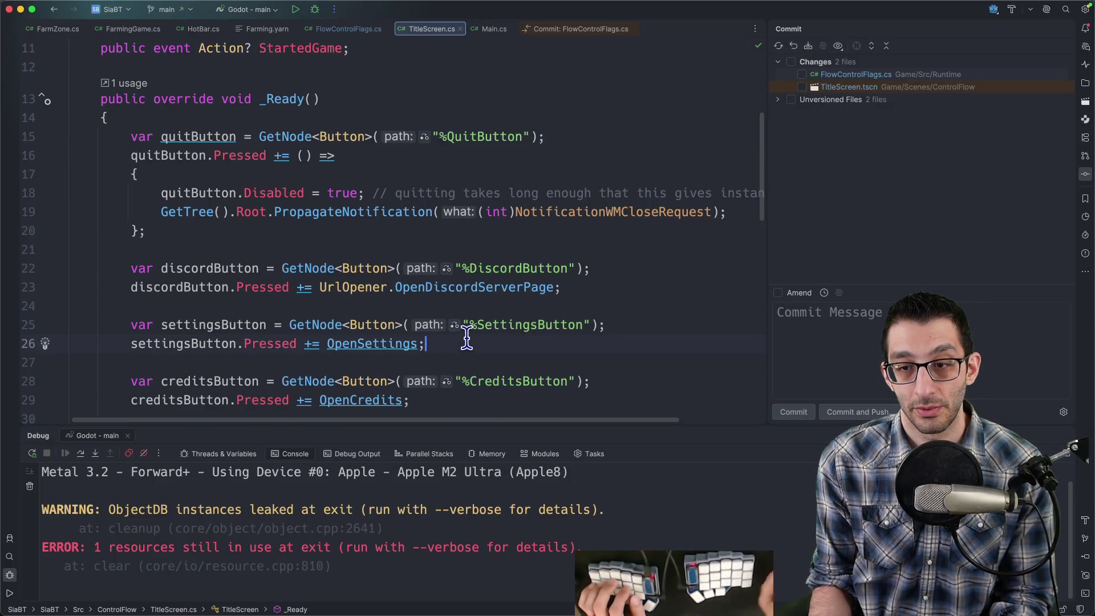
key("Return")
key("Return")
type("Audyi")
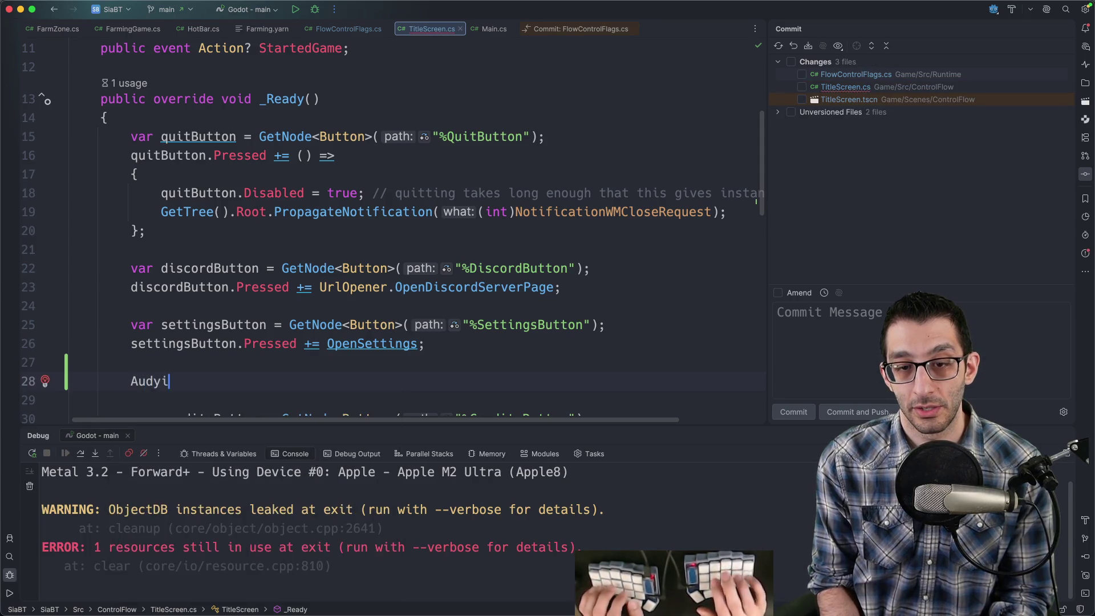
key("BackSpace")
type("ioStream")
key("Down")
key("Down")
key("Down")
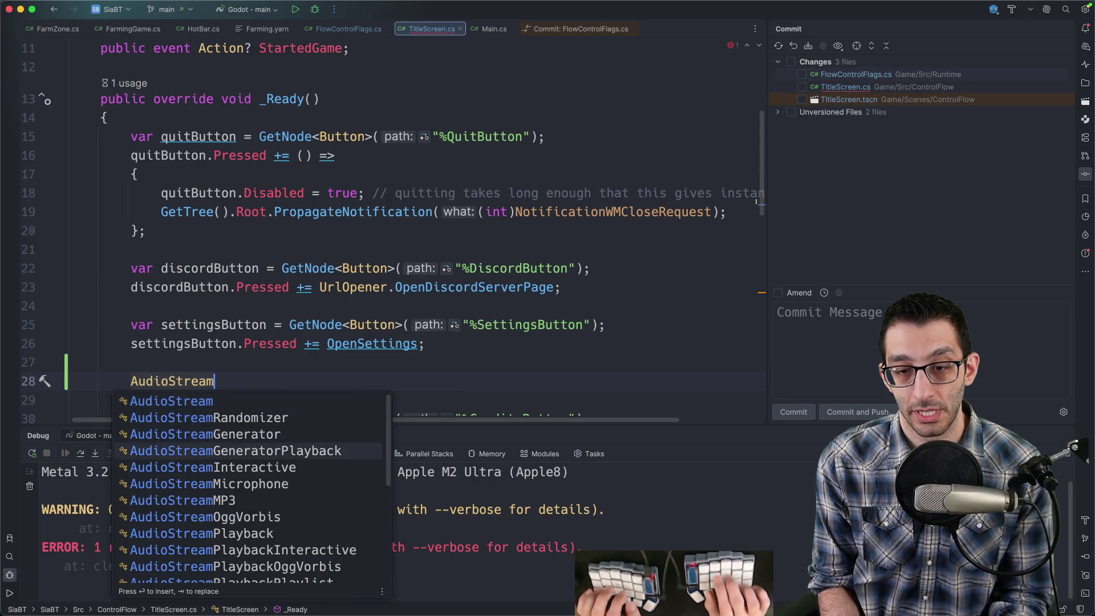
type("Player")
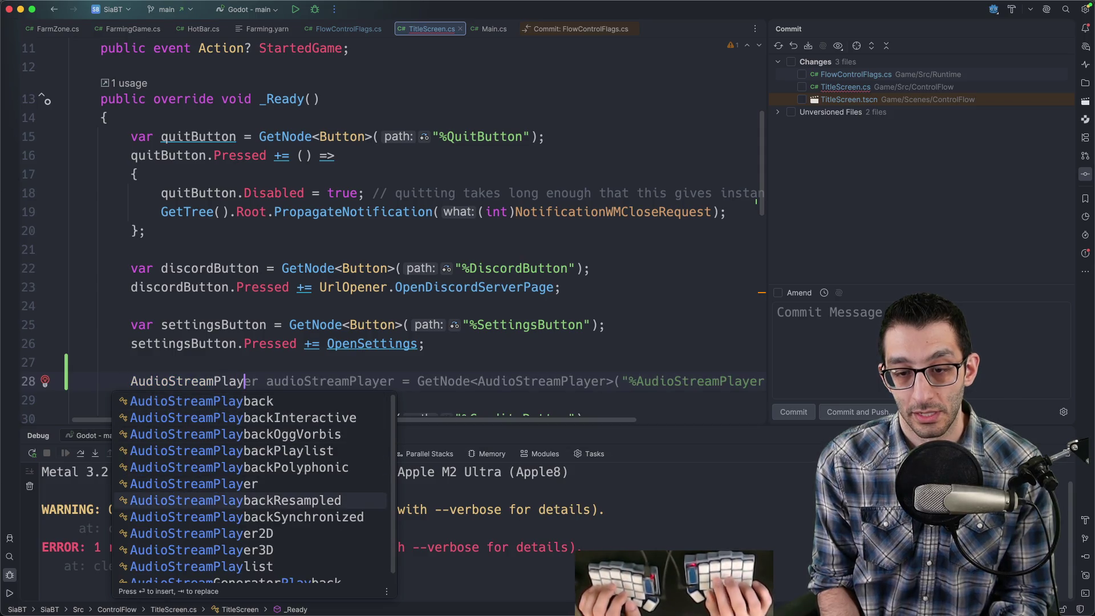
key("Escape")
type(" player =")
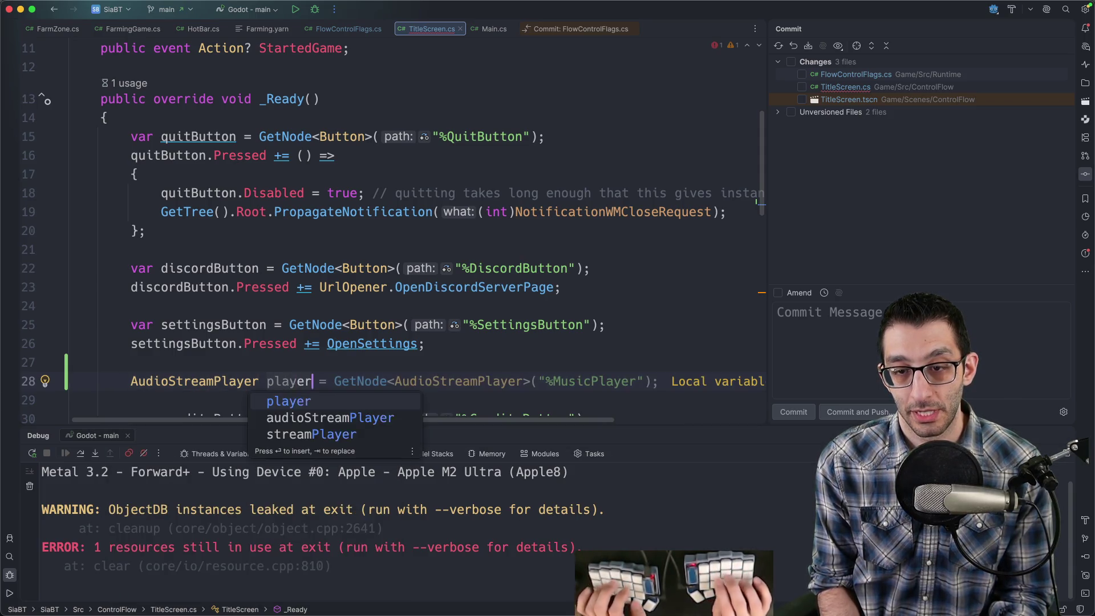
key("Tab")
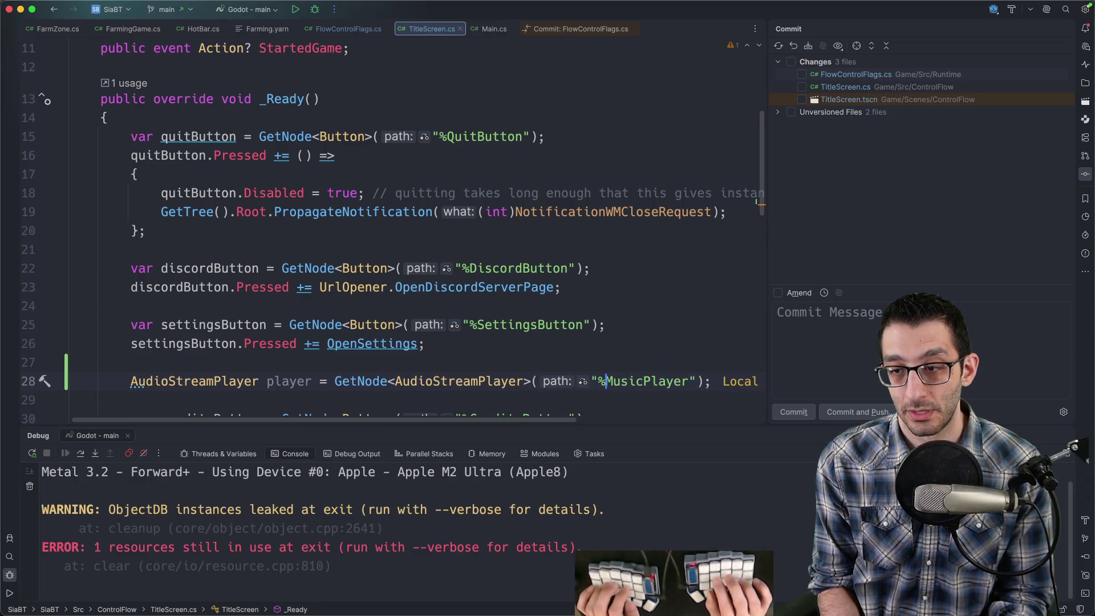
key("BackSpace")
Add player.Play(55) on the next line, checking Play's definition along the way.
left_click(312, 381)
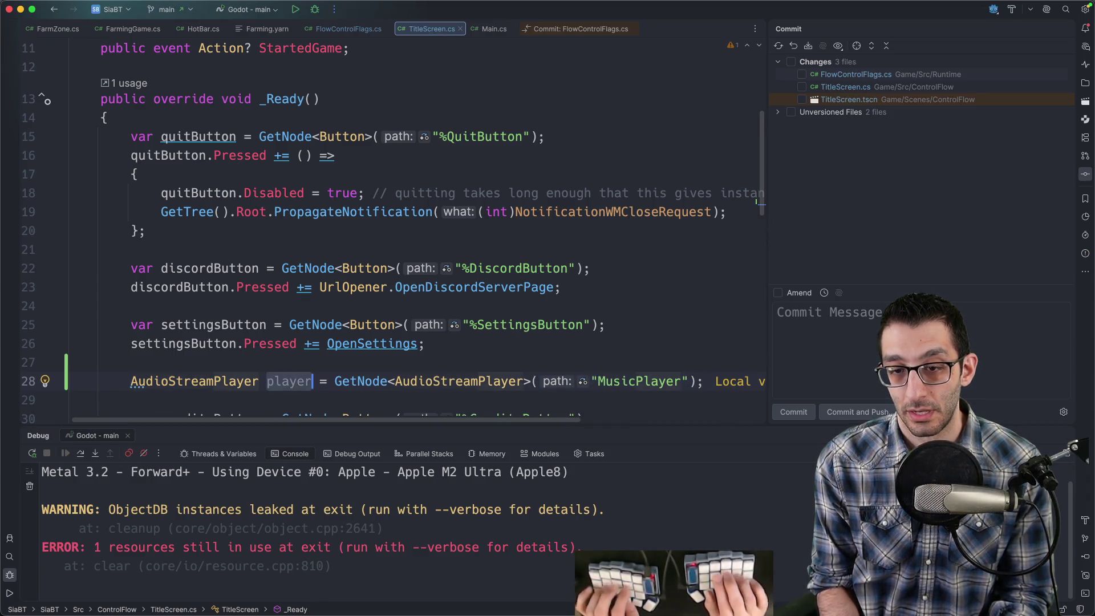
key("End")
key("Return")
type("player.Adva")
key("BackSpace")
key("BackSpace")
key("BackSpace")
type("Play")
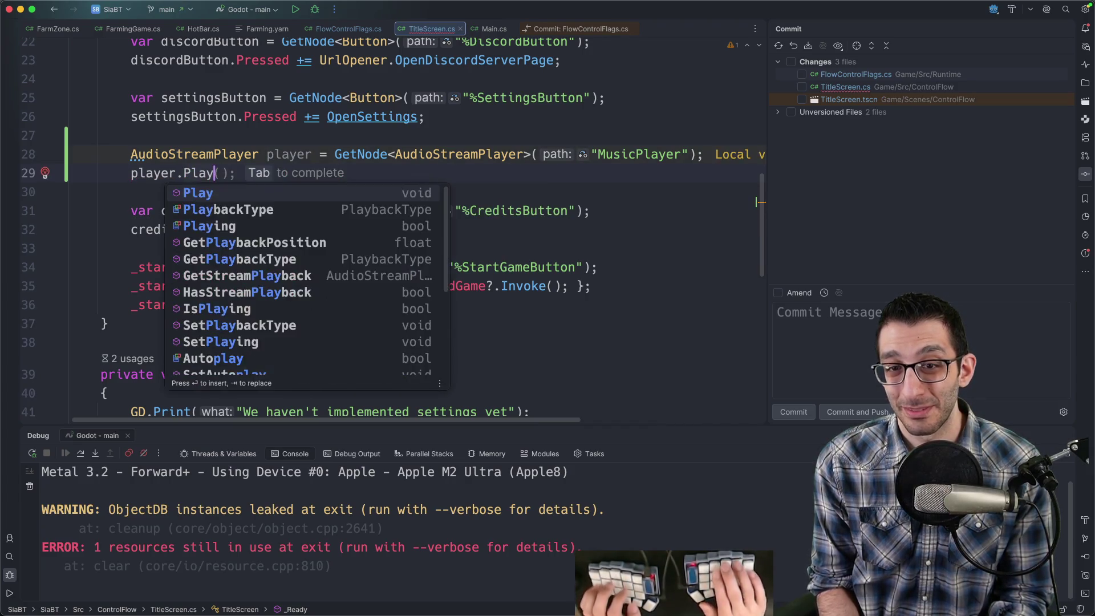
key("Return")
key("super+b")
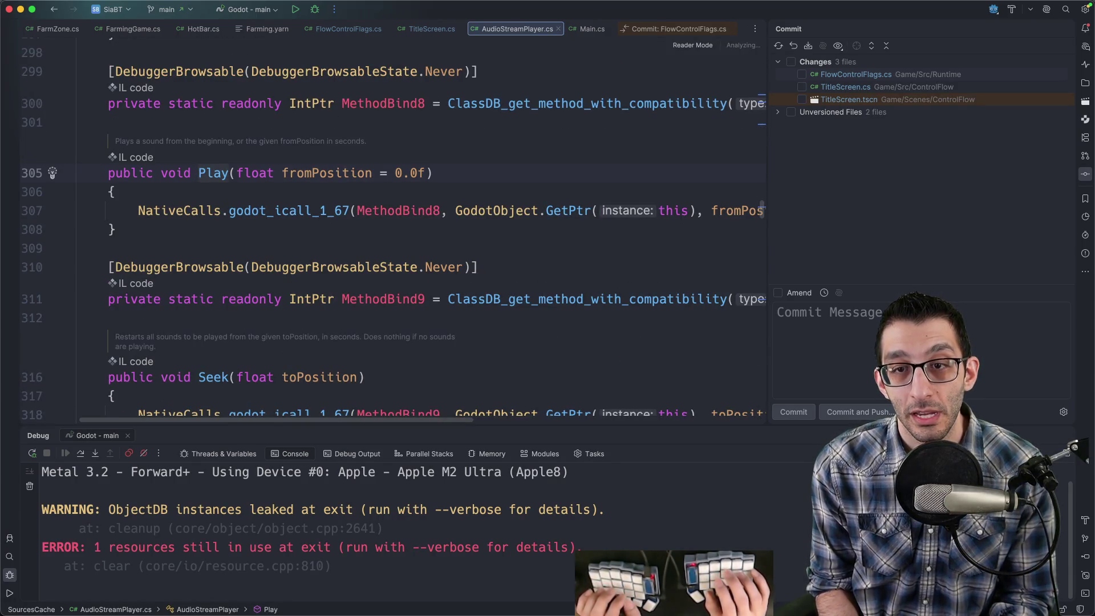
key("super+bracketleft")
type("55);")
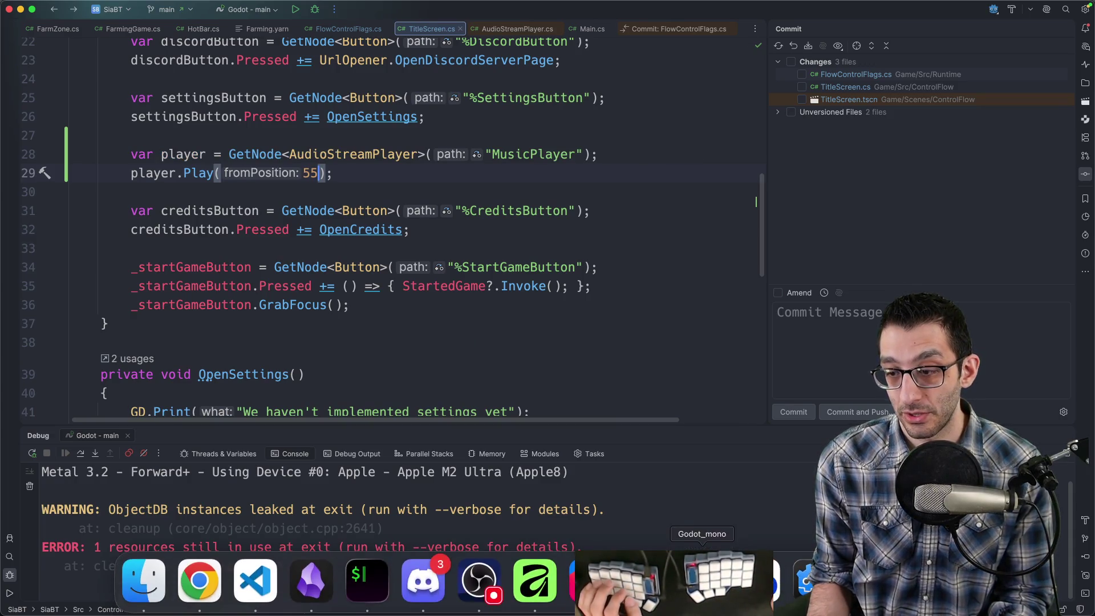
Toggle MusicPlayer's Autoplay in Godot and run the game.
left_click(627, 599)
left_click(946, 325)
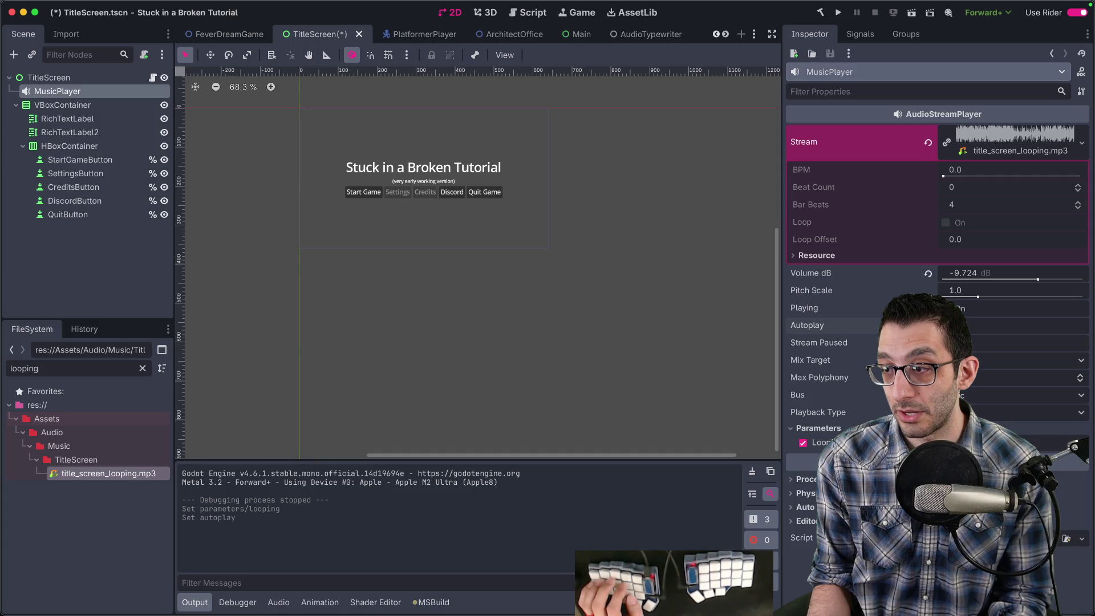
left_click(838, 12)
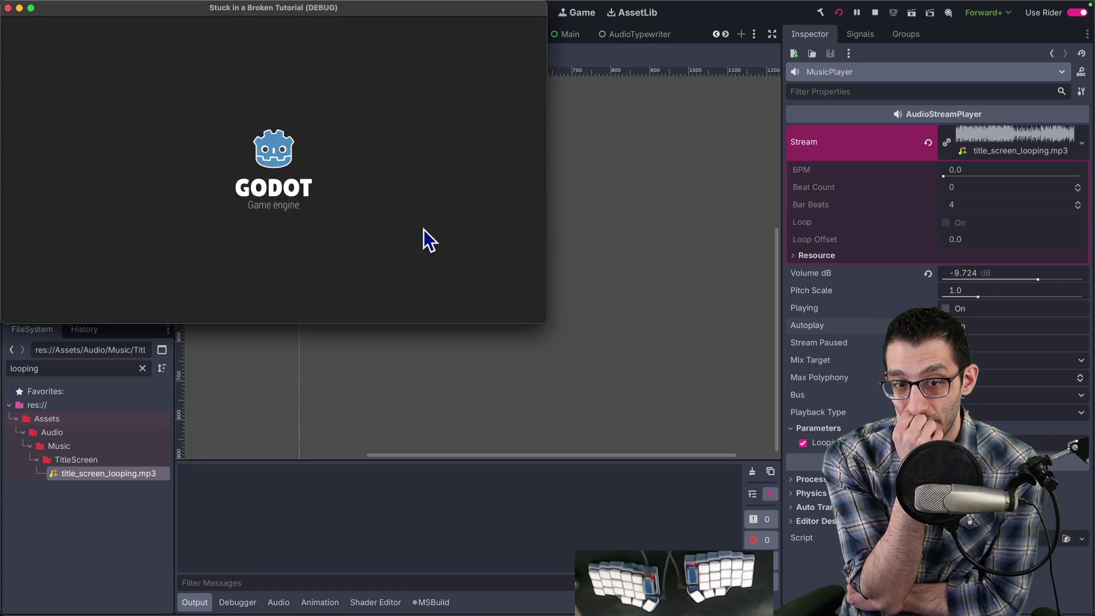
Open and close the game's pause menu, then stop the running game.
key("Escape")
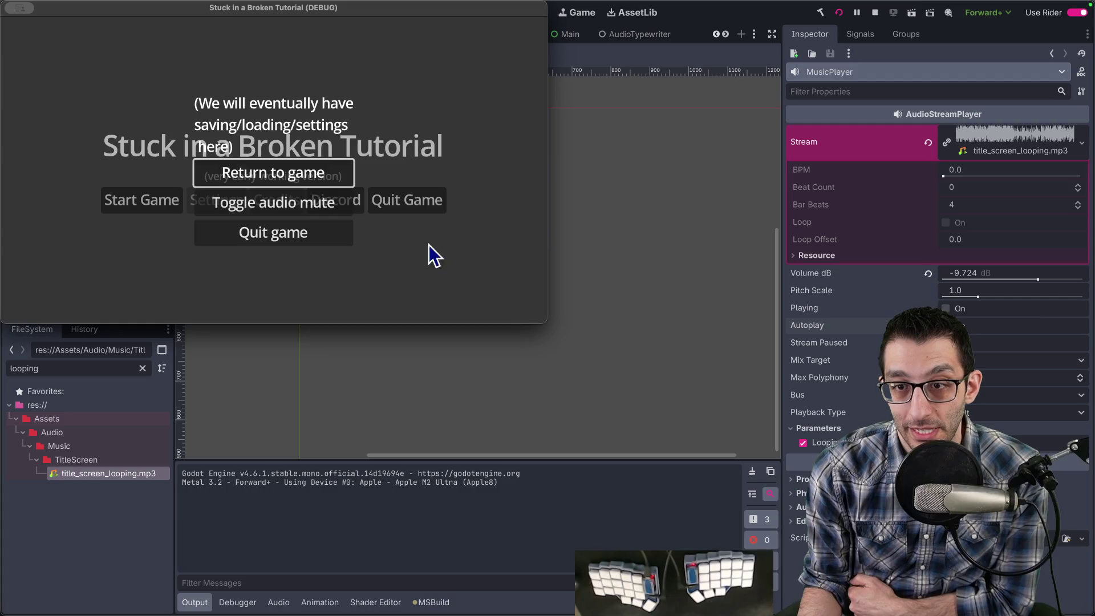
left_click(332, 215)
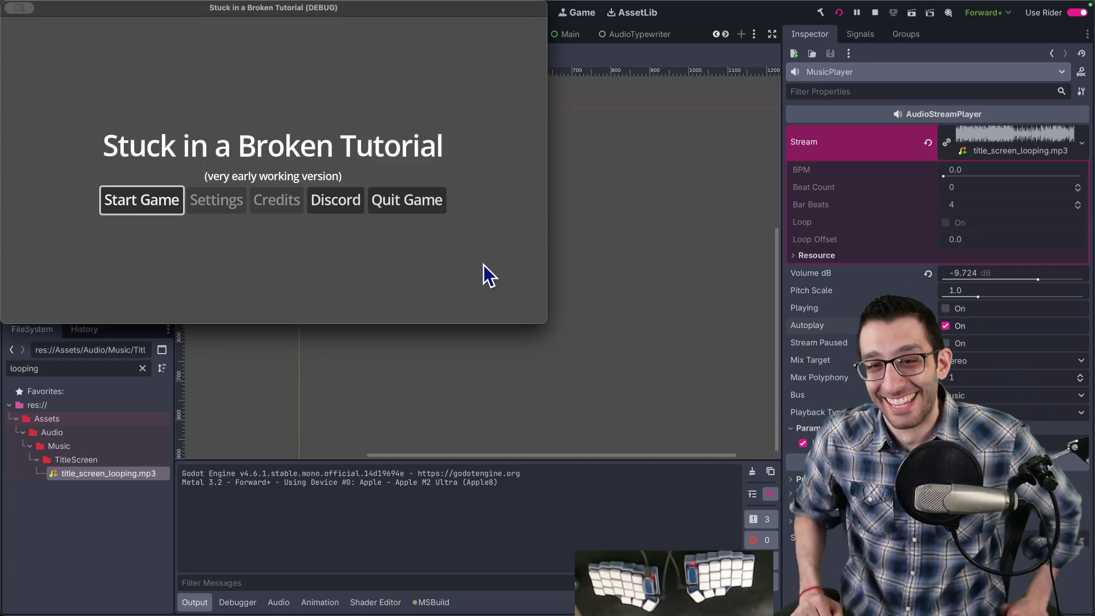
key("Escape")
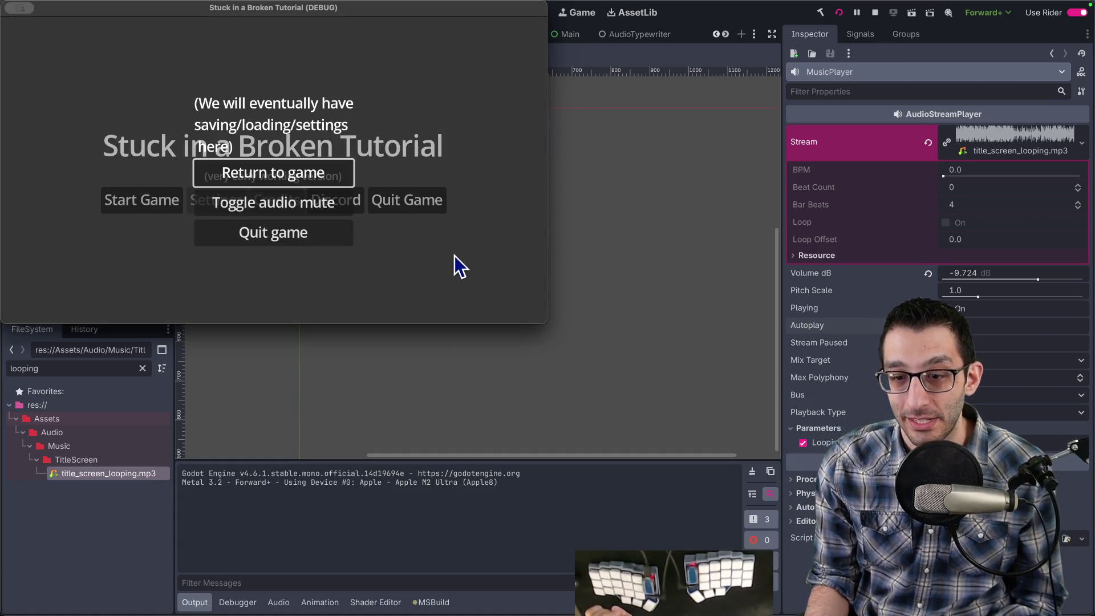
key("Escape")
left_click(413, 207)
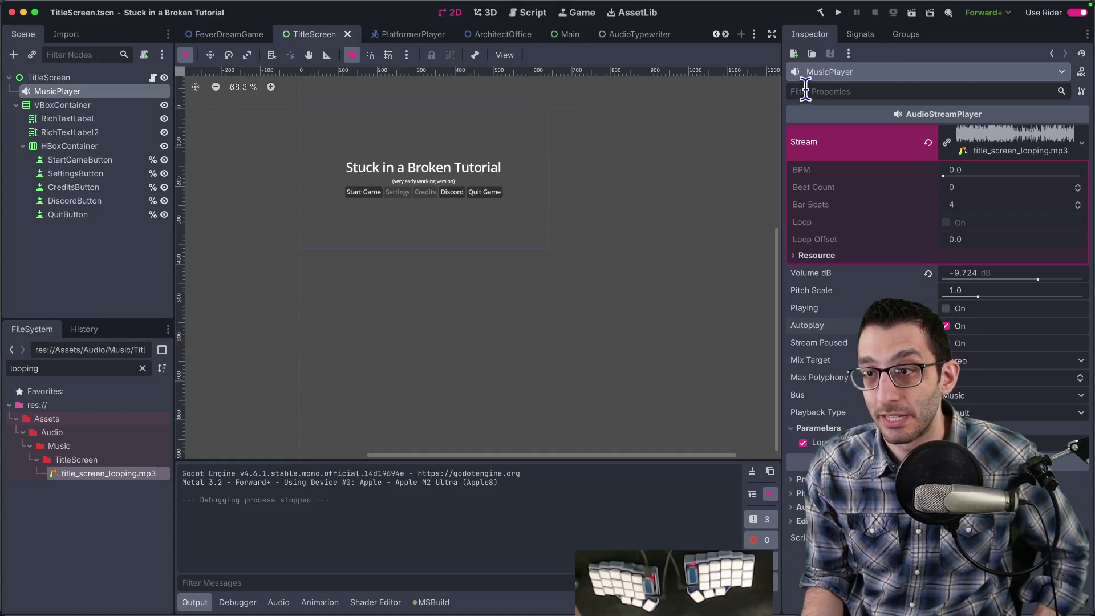
Run the project again with the volume raised, open the pause menu, and stop the game.
left_click(839, 12)
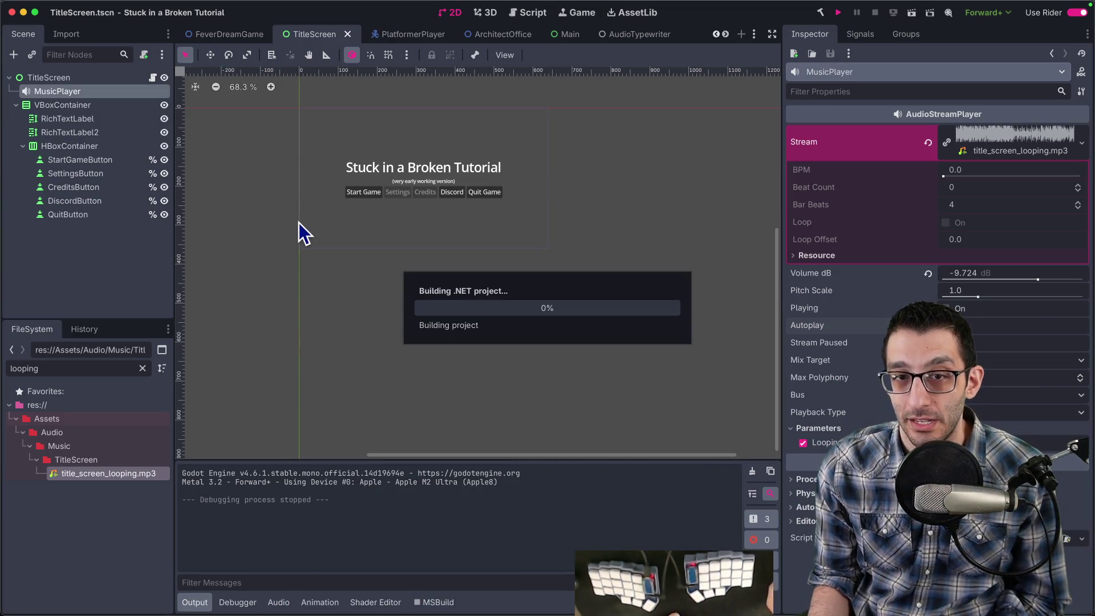
key("XF86AudioRaiseVolume")
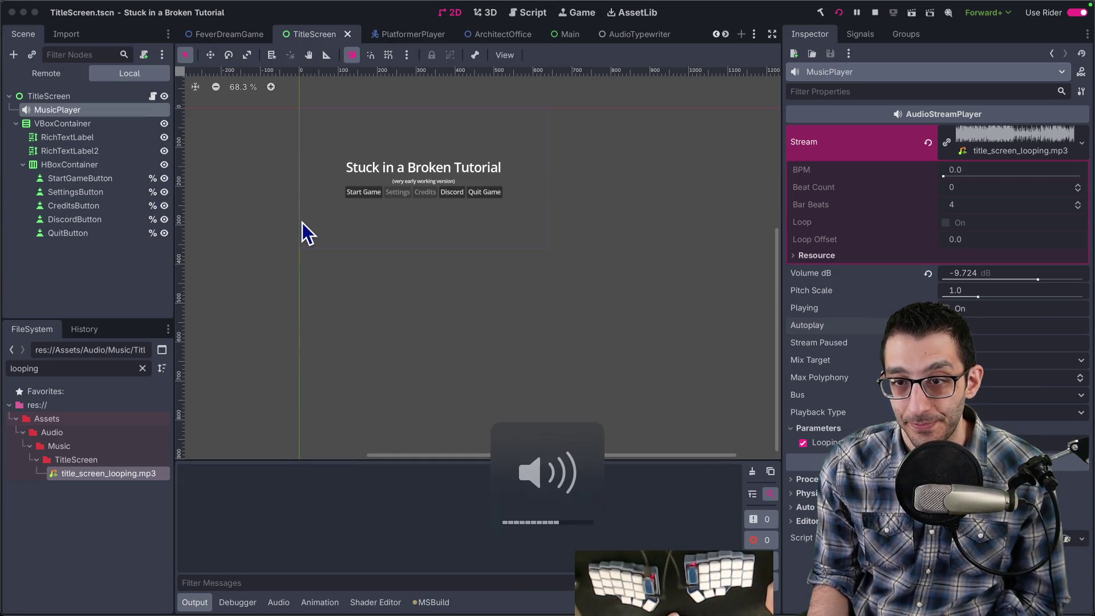
key("Escape")
key("Escape")
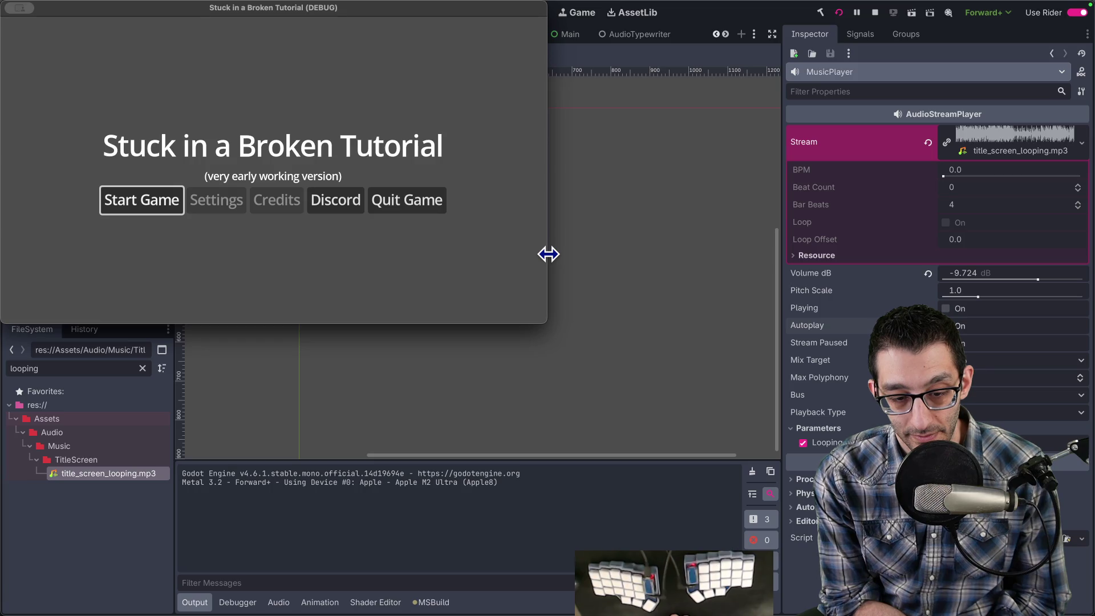
key("Escape")
left_click(314, 234)
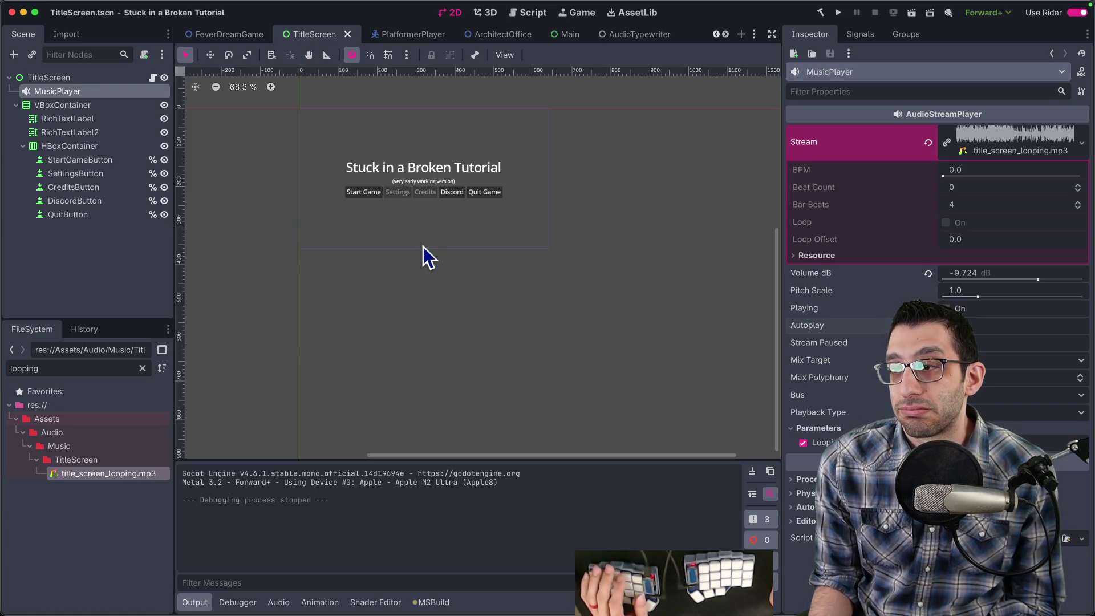
Turn off MusicPlayer's Autoplay, save the scene, and change the Play start position to 58.
left_click(946, 325)
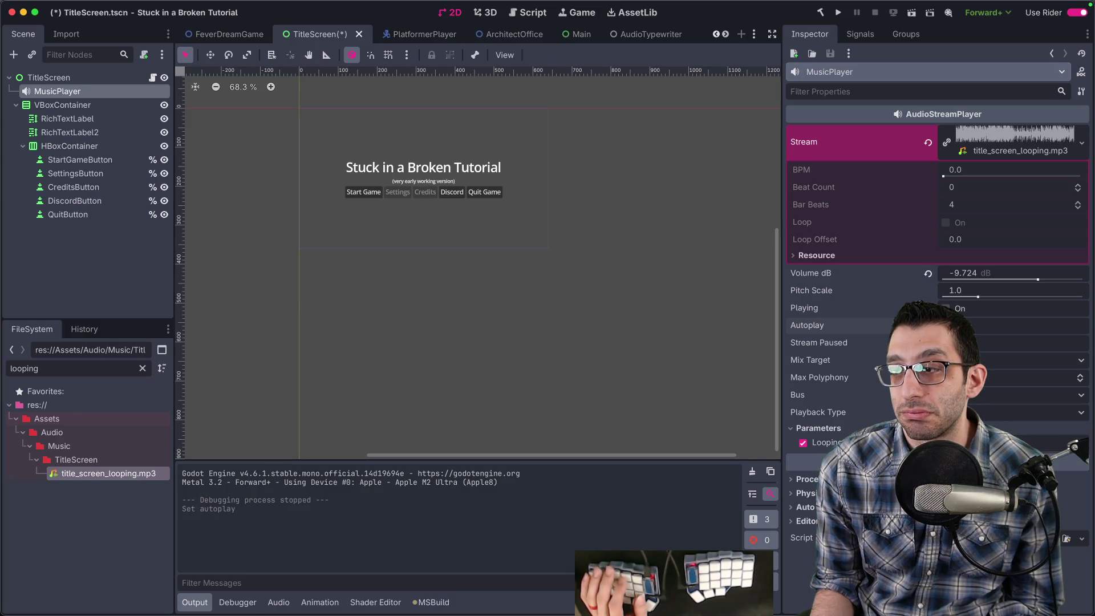
key("ctrl+s")
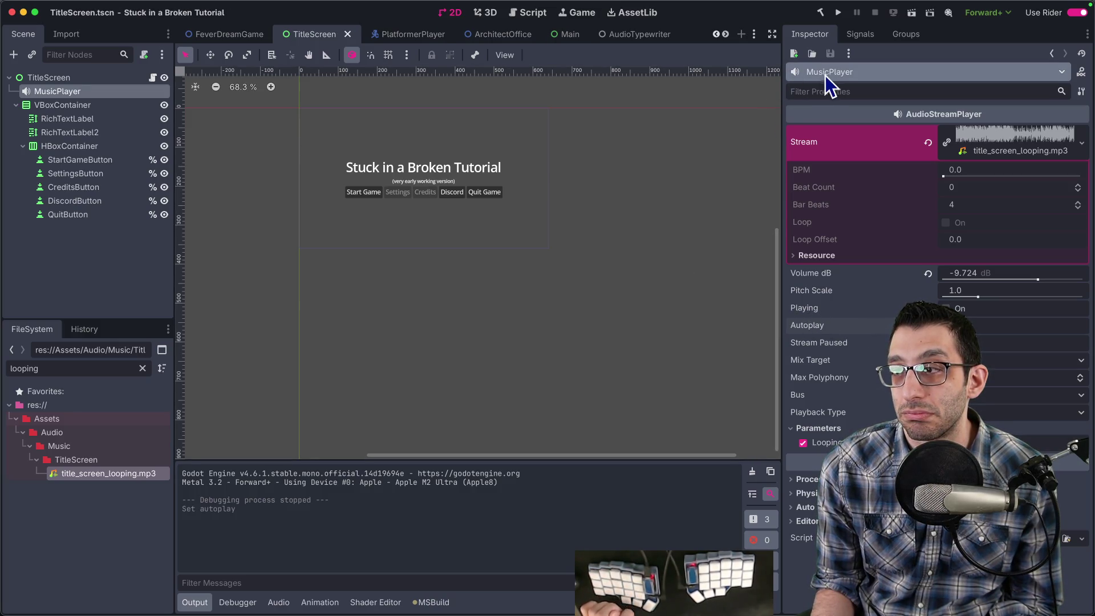
key("super+Tab")
key("BackSpace")
Comment out the AudioServer SetBusMute line in Main.cs.
type("8);")
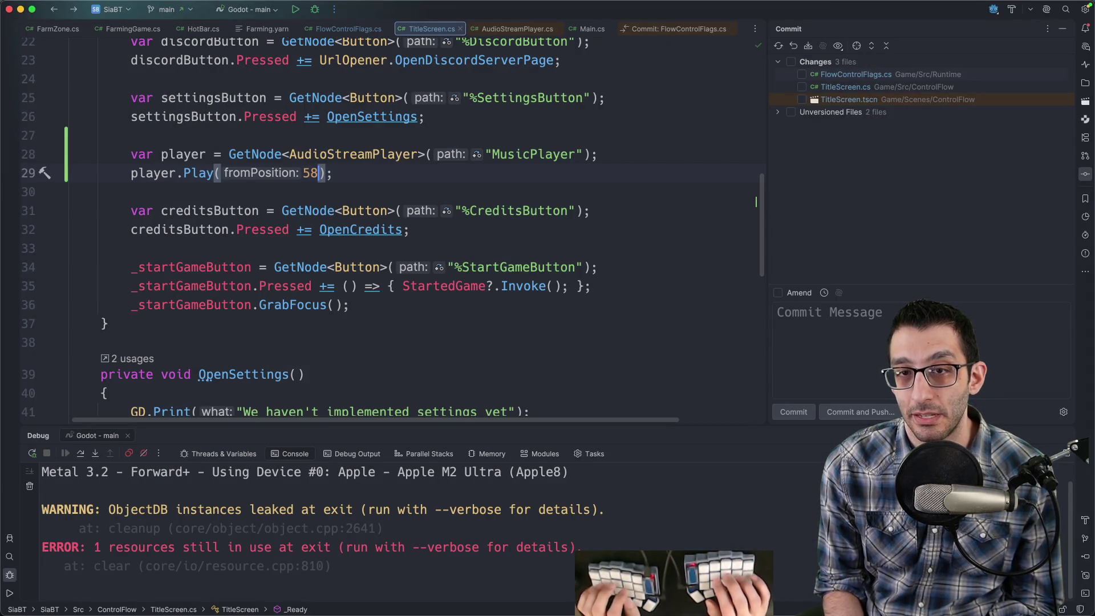
key("super+shift+o")
type("main")
key("Return")
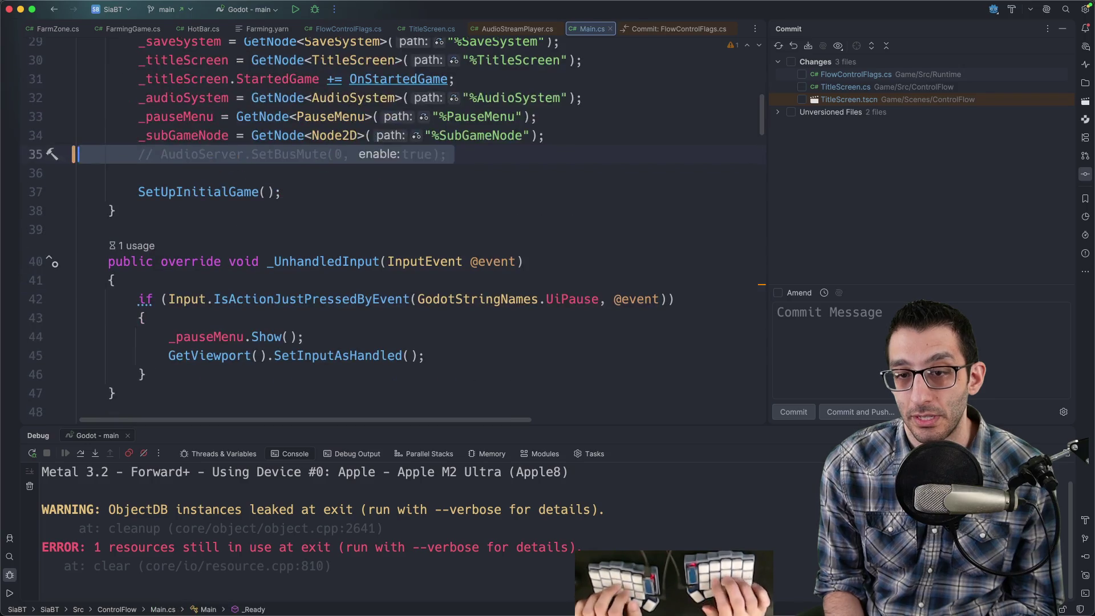
key("super+slash")
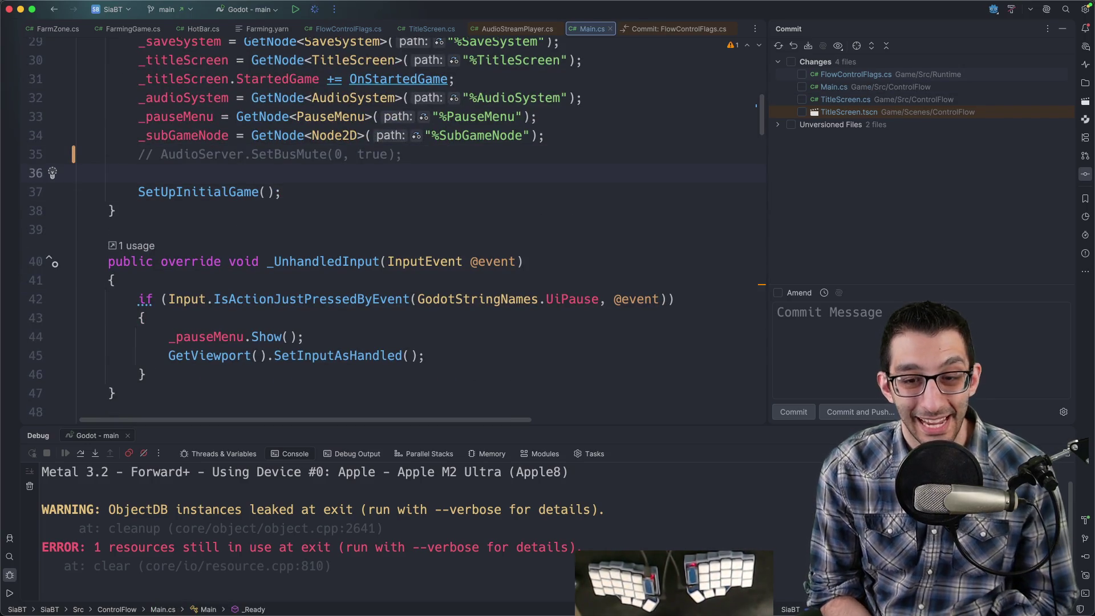
Debug-run the game, close it from the pause menu, and return to Godot.
key("ctrl+d")
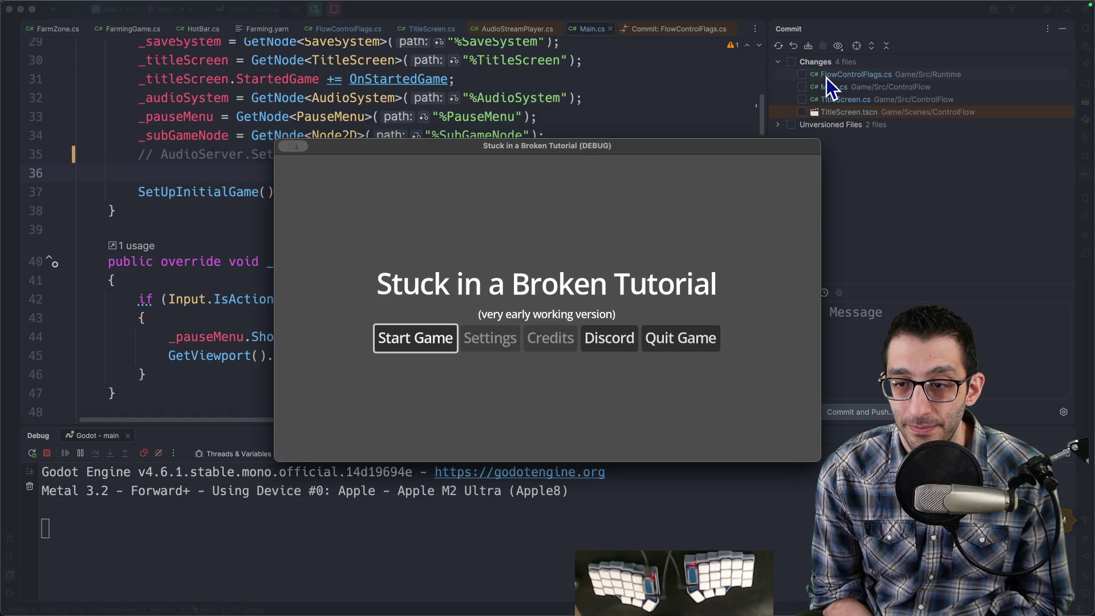
key("Escape")
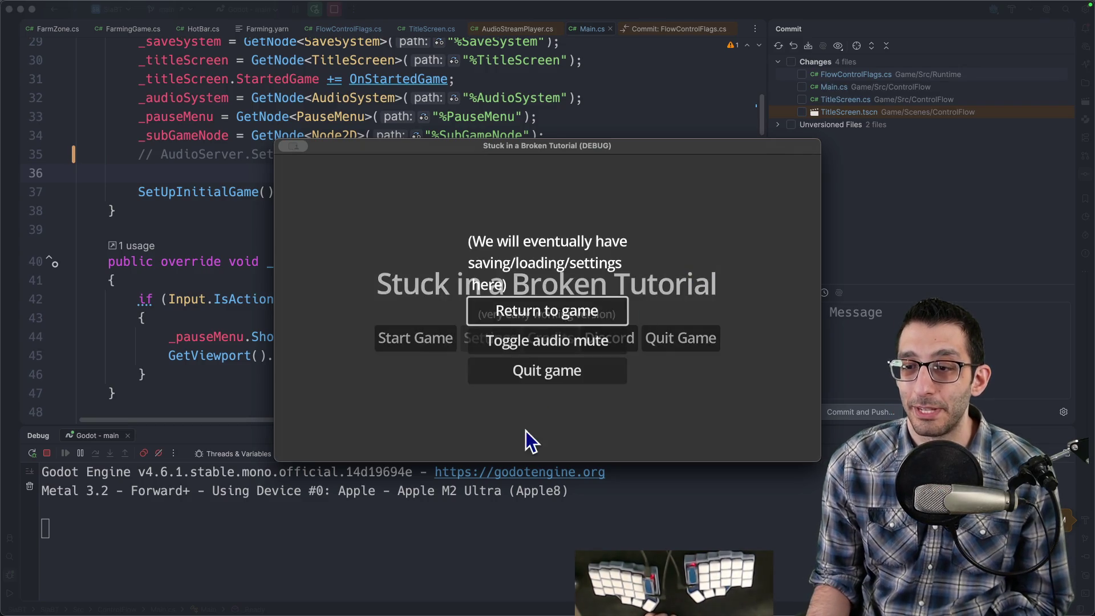
left_click(552, 383)
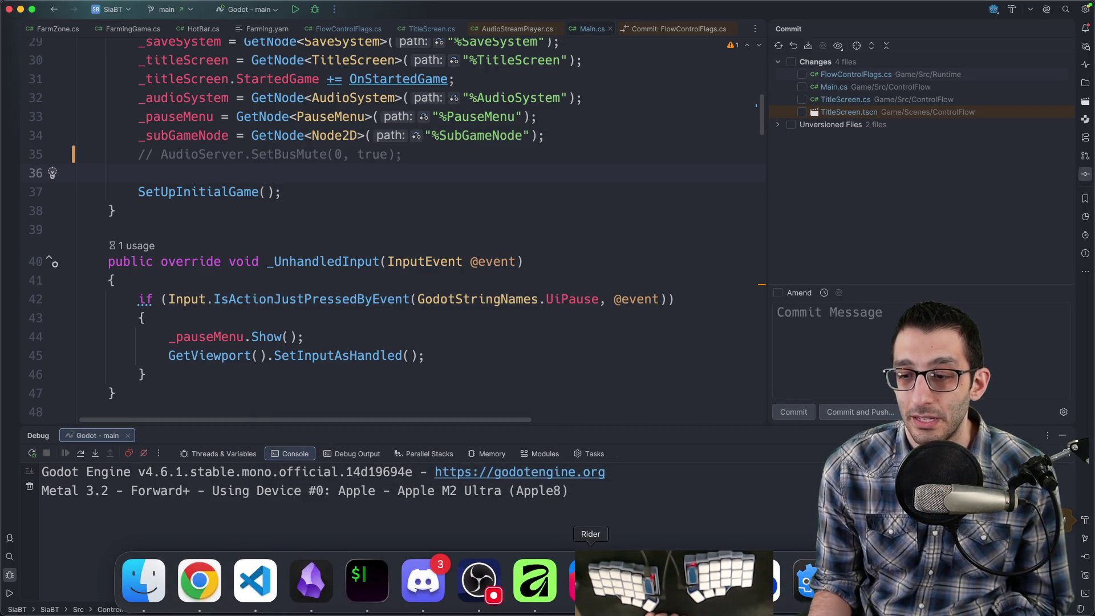
left_click(703, 581)
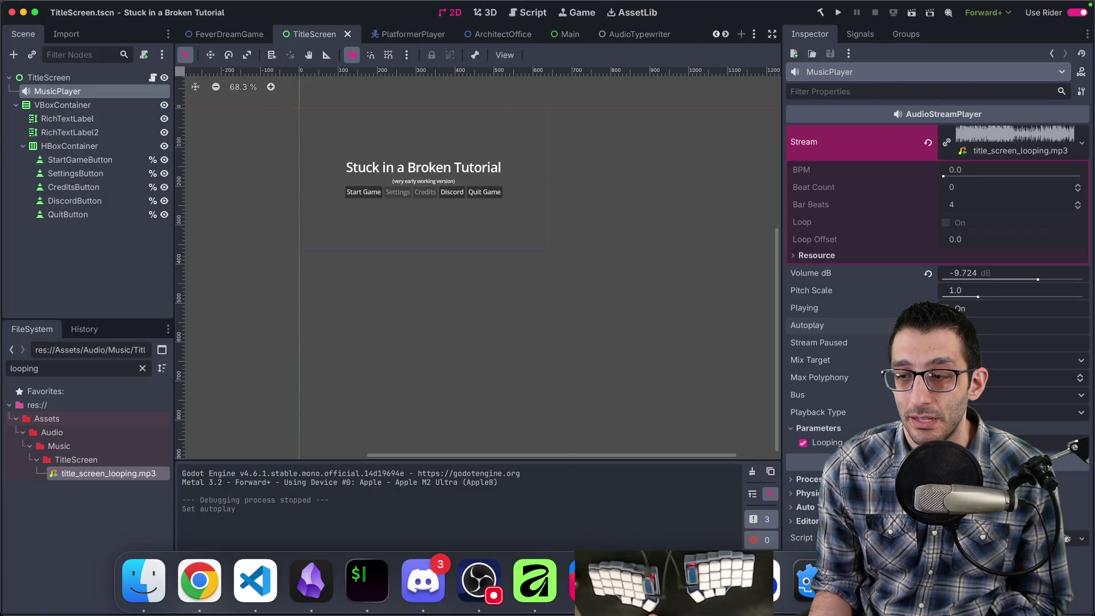
left_click(758, 580)
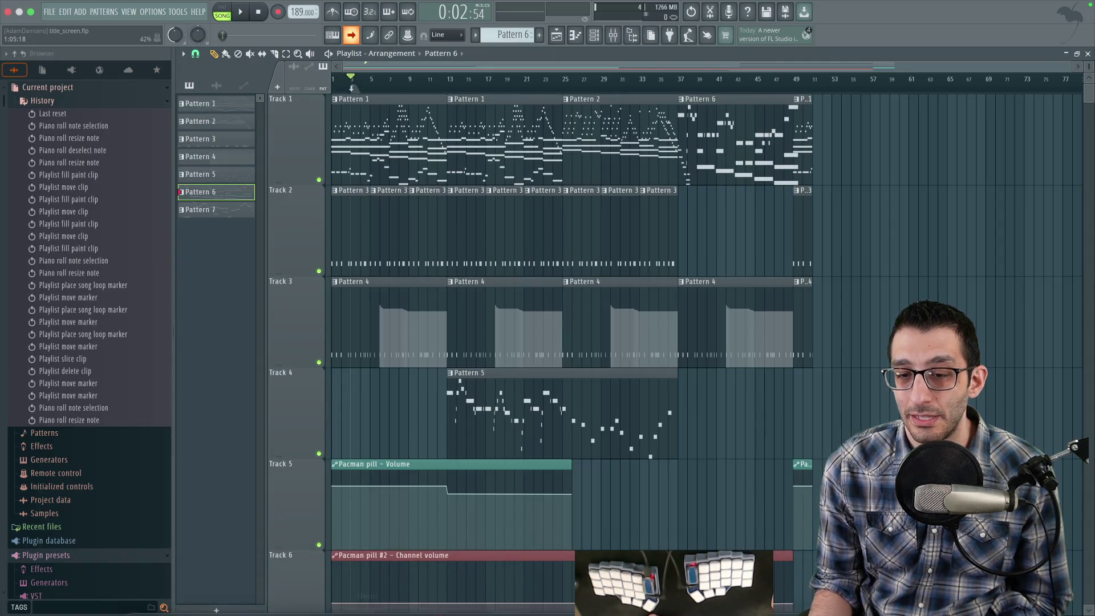
left_click(142, 580)
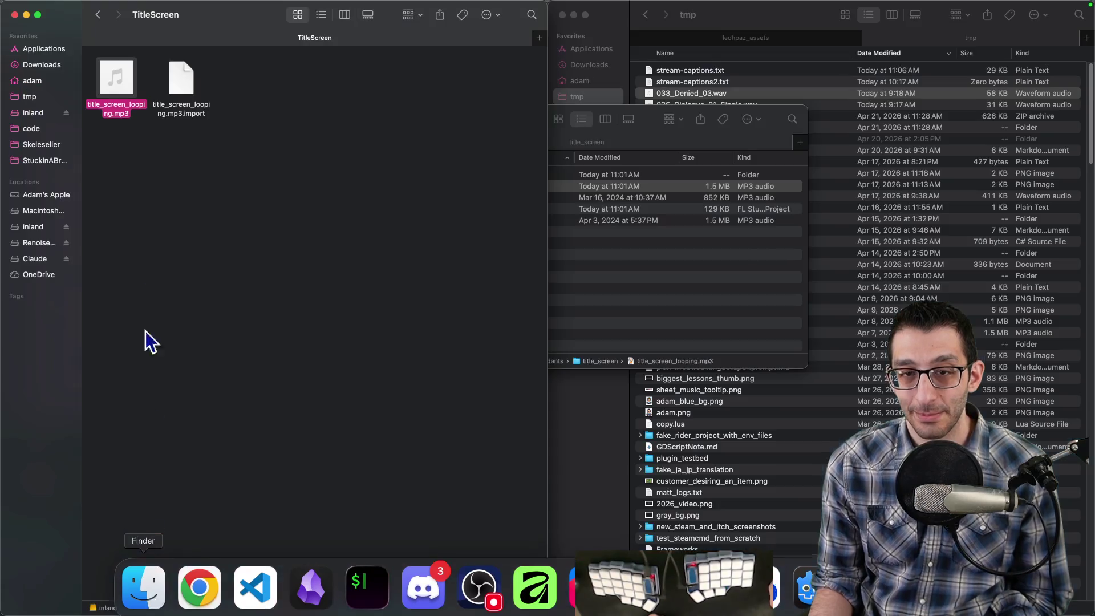
right_click(129, 86)
mouse_move(171, 103)
left_click(392, 106)
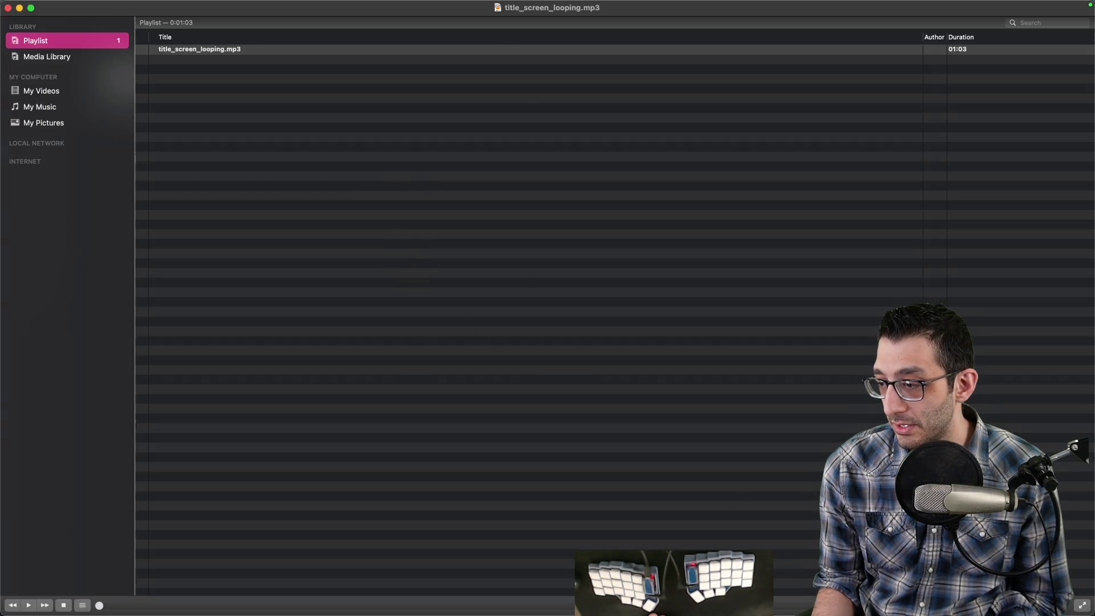
left_click_drag(516, 20, 447, 51)
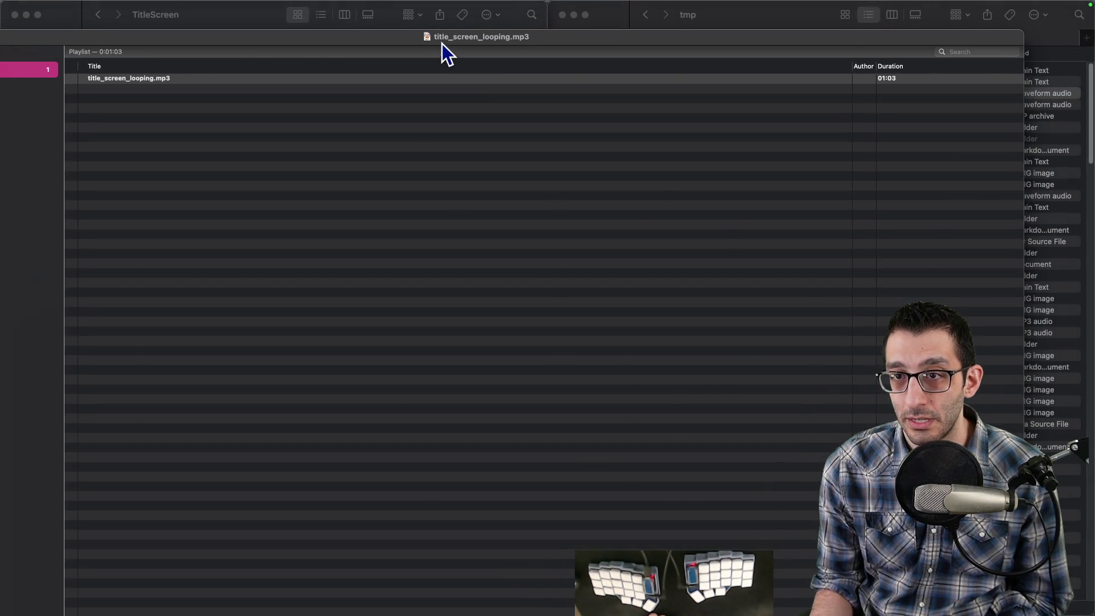
key("ctrl+alt+Left")
left_click(495, 605)
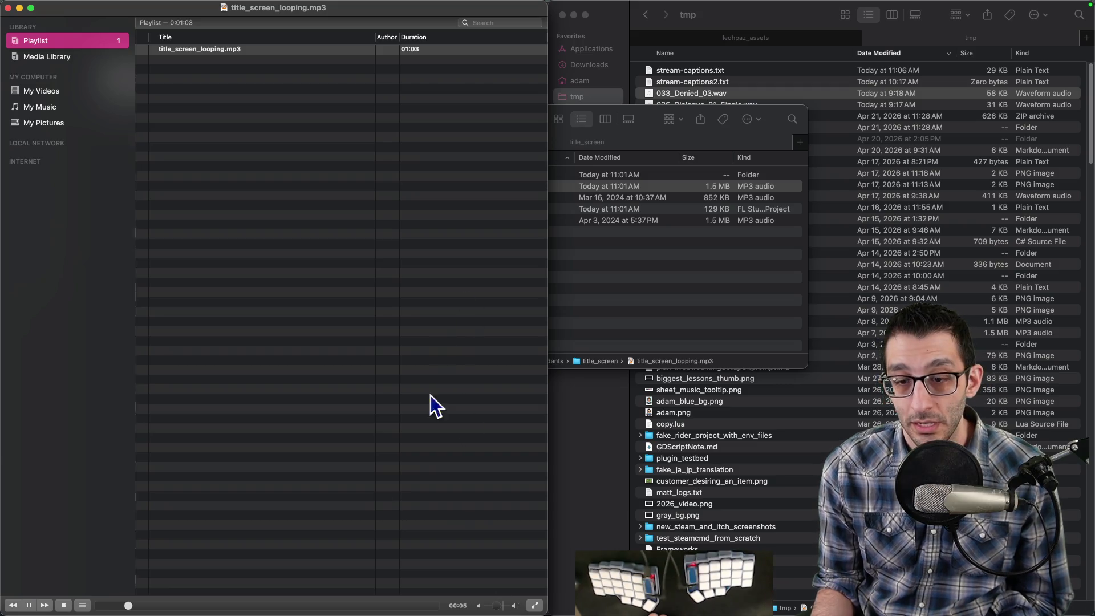
left_click(410, 606)
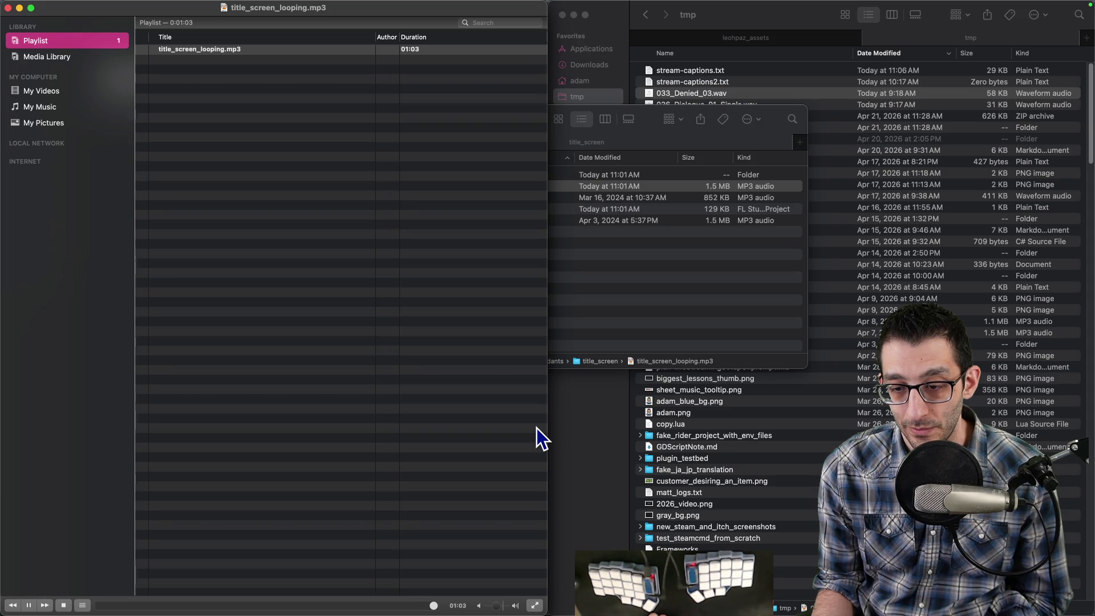
left_click(8, 8)
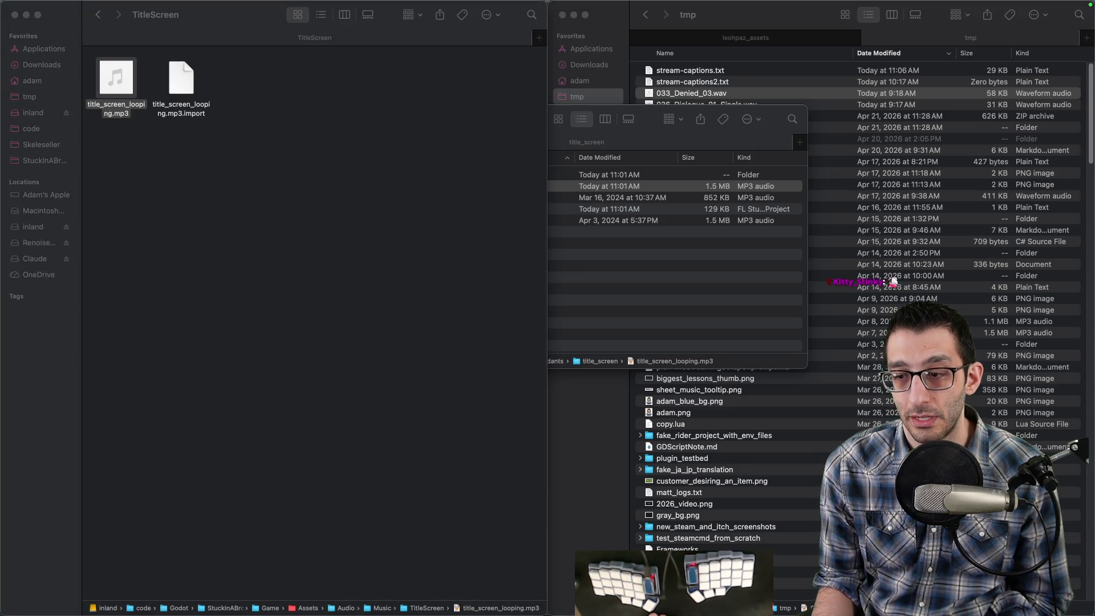
mouse_move(731, 614)
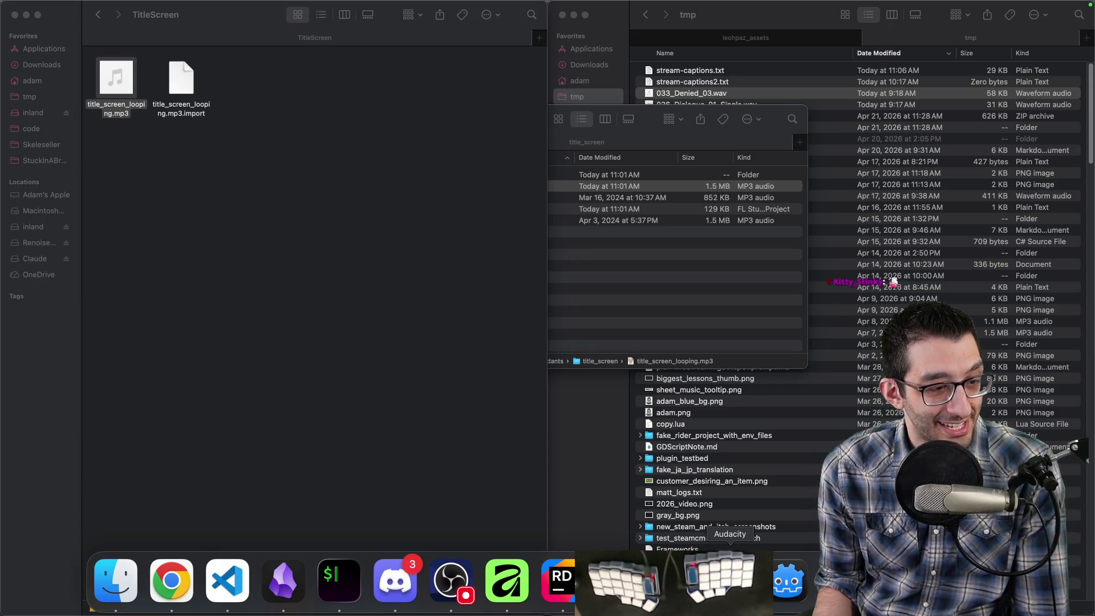
left_click(789, 581)
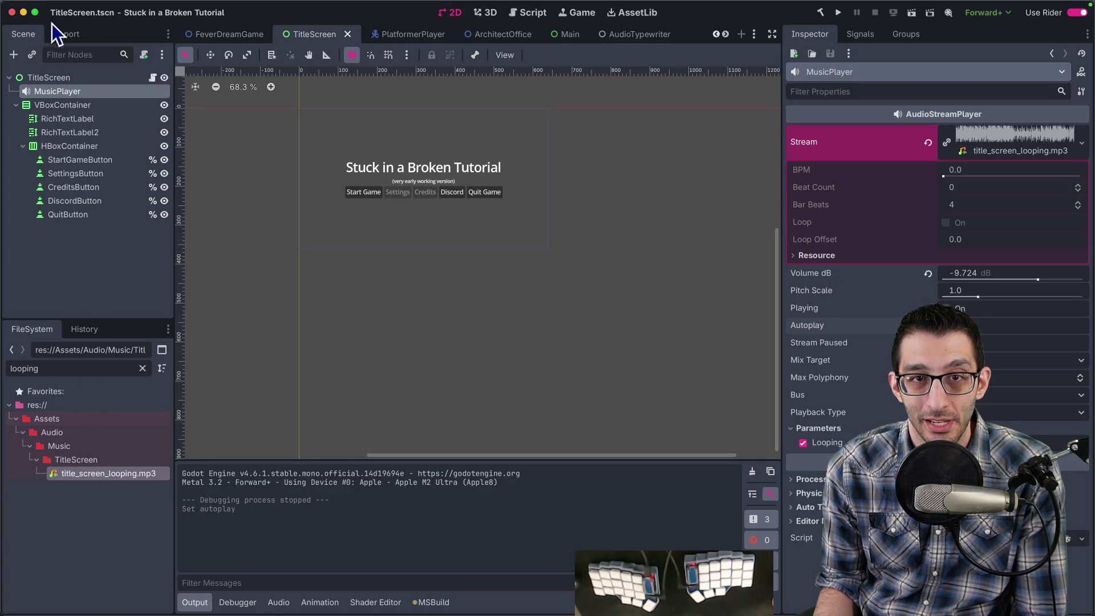
Show title_screen_looping.mp3's import settings, with Loop on and Loop Offset 2.9.
left_click(66, 34)
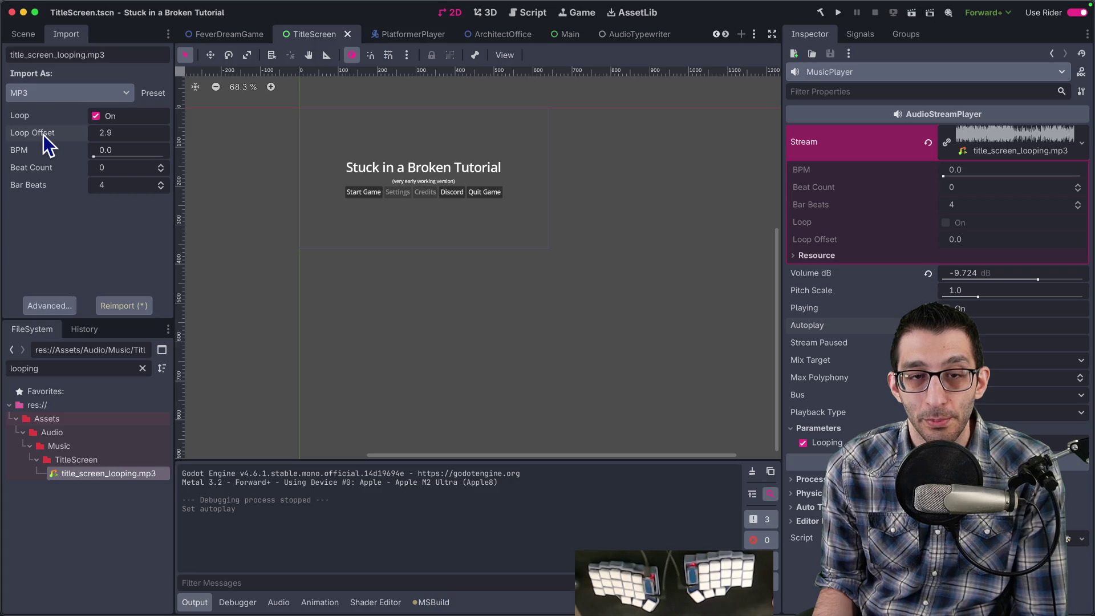
mouse_move(43, 136)
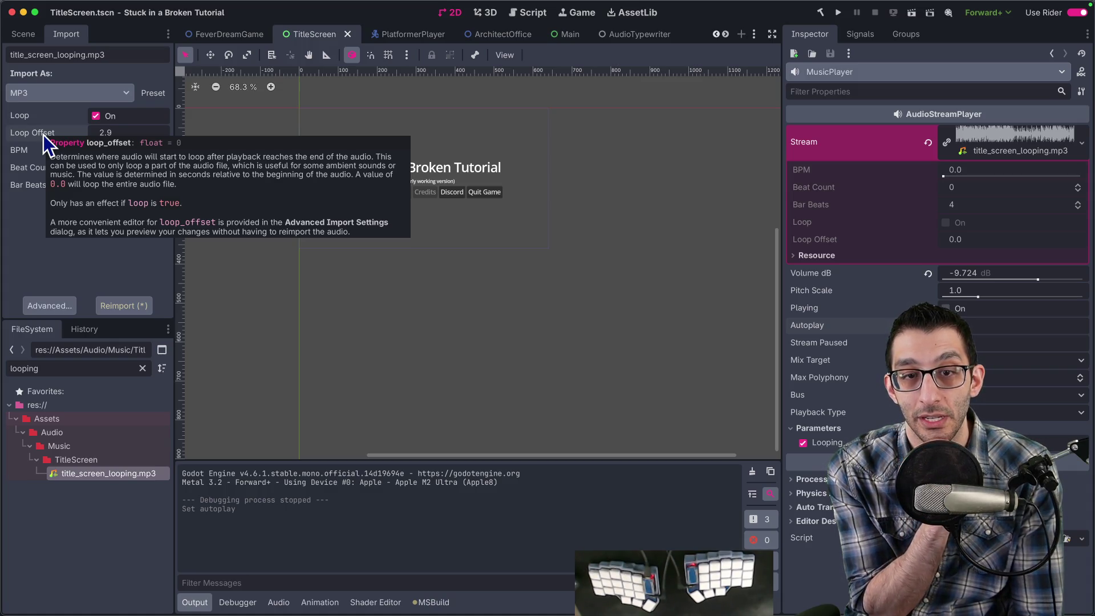
In the Advanced audio importer, enable looping and set the loop offset to 2.9.
left_click(53, 302)
left_click_drag(568, 184, 488, 133)
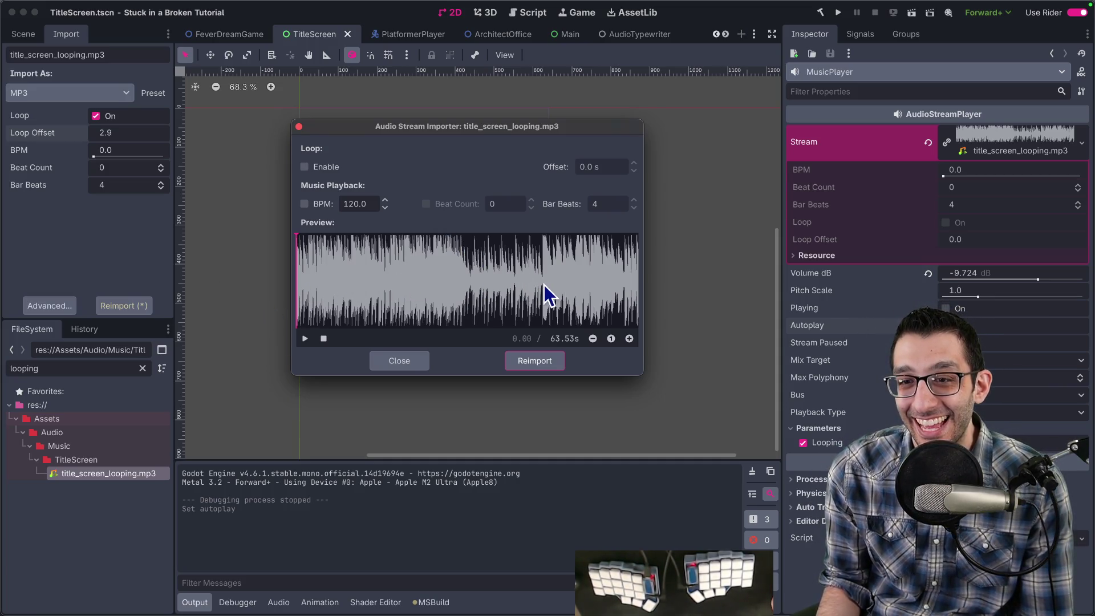
left_click(304, 166)
left_click(592, 167)
type("2.9")
Play the preview from near the track end through the loop point, then pause it.
left_click(494, 268)
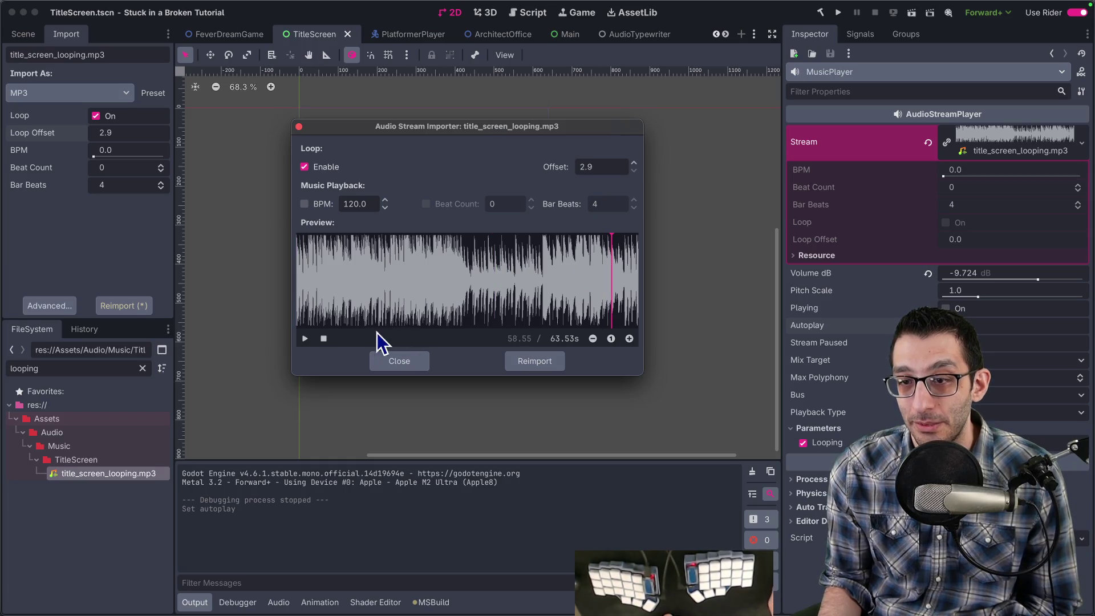
left_click(306, 338)
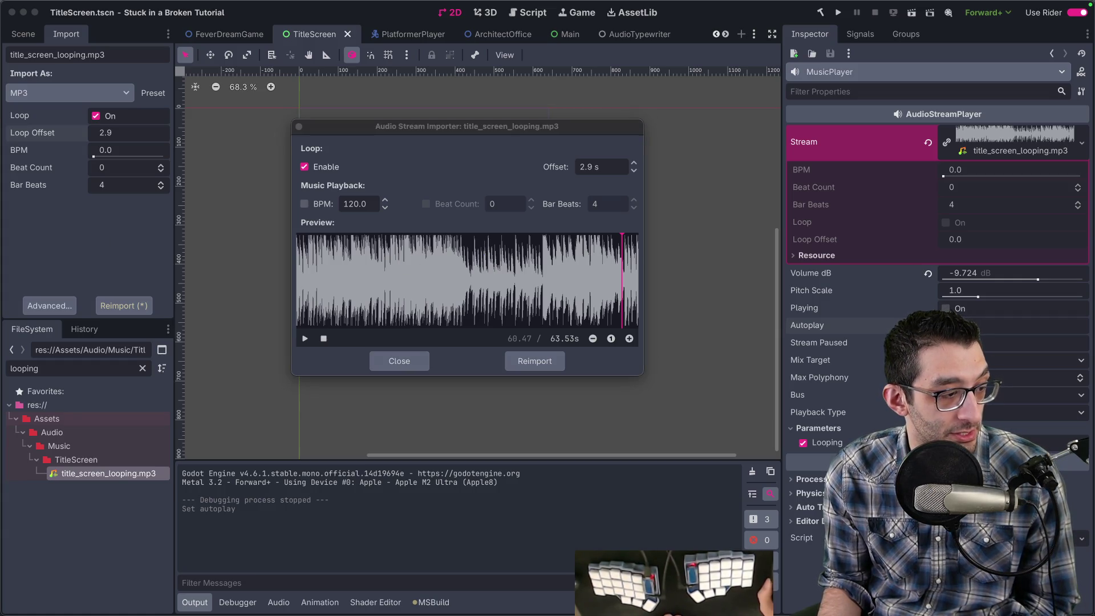
left_click(304, 341)
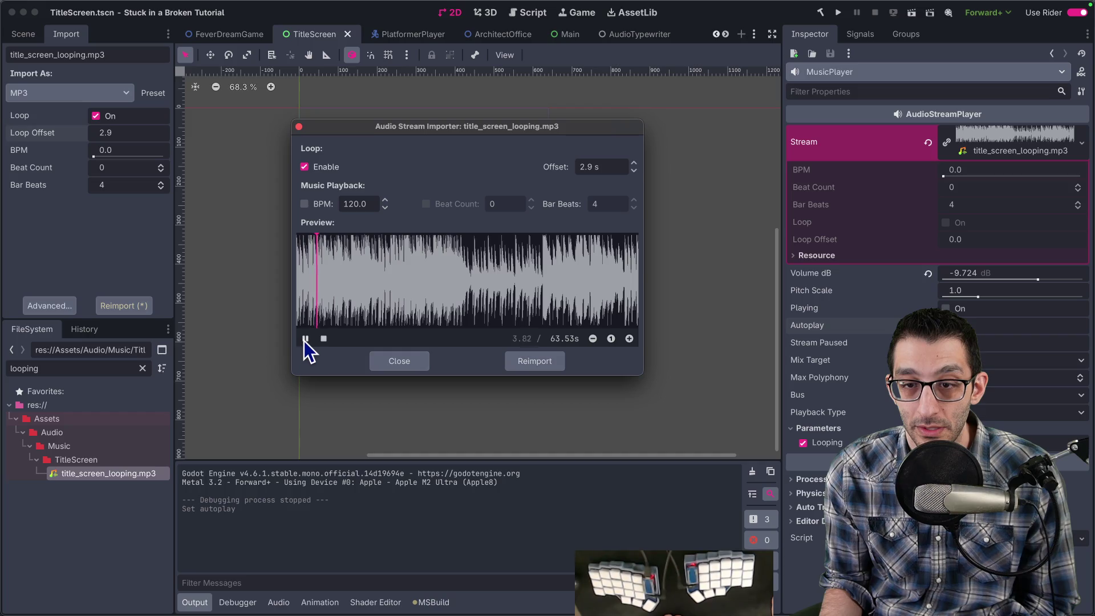
left_click(305, 339)
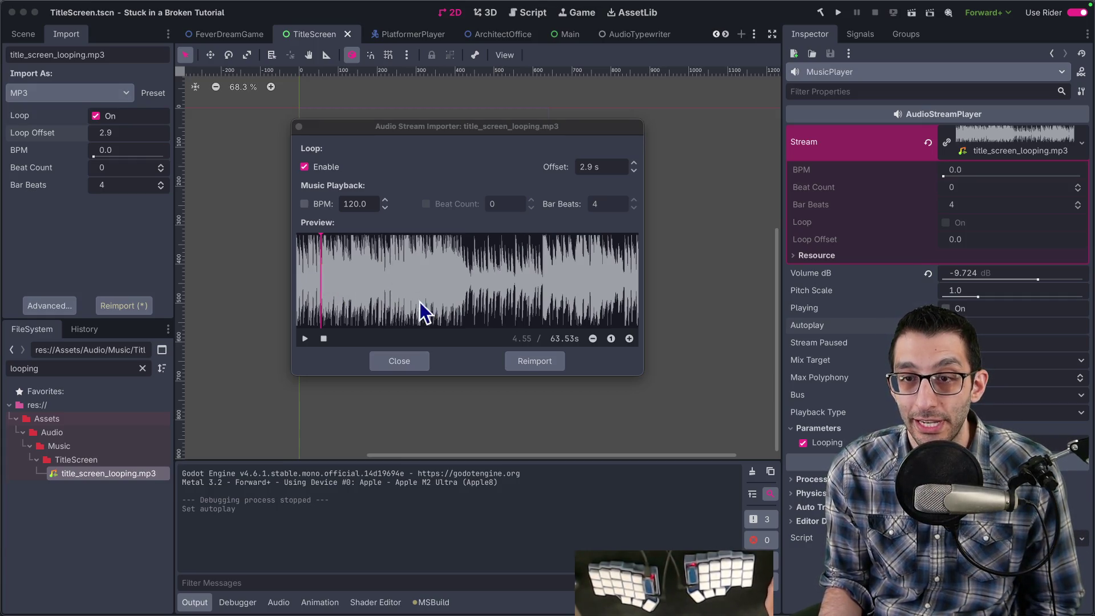
mouse_move(730, 614)
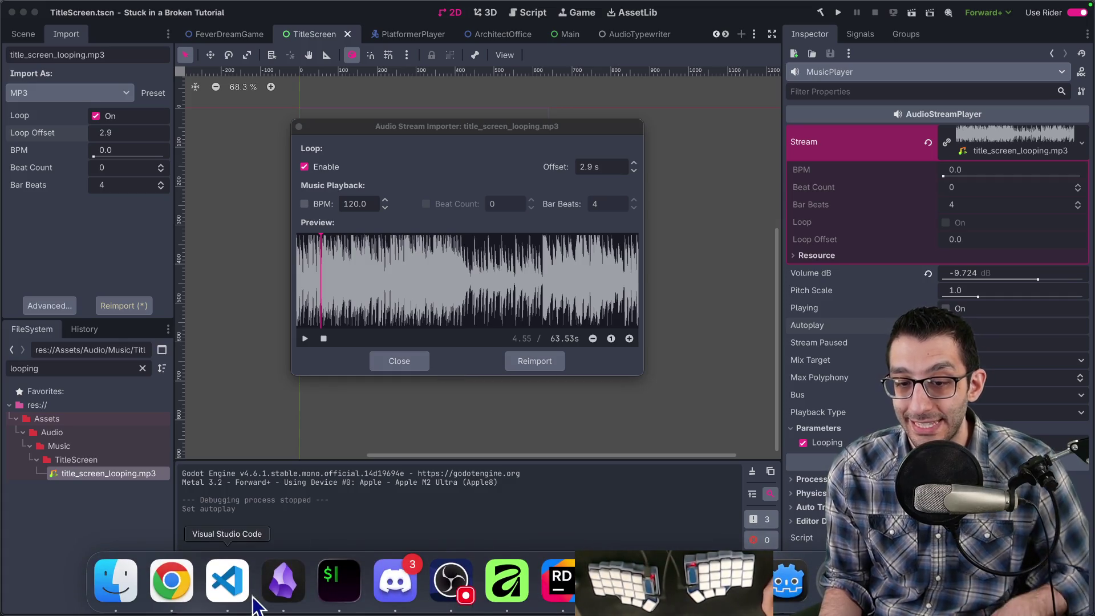
left_click(121, 590)
In the title_screen FL Studio project, move the song position to bar 4, then bar 3 (0:02:54).
right_click(125, 97)
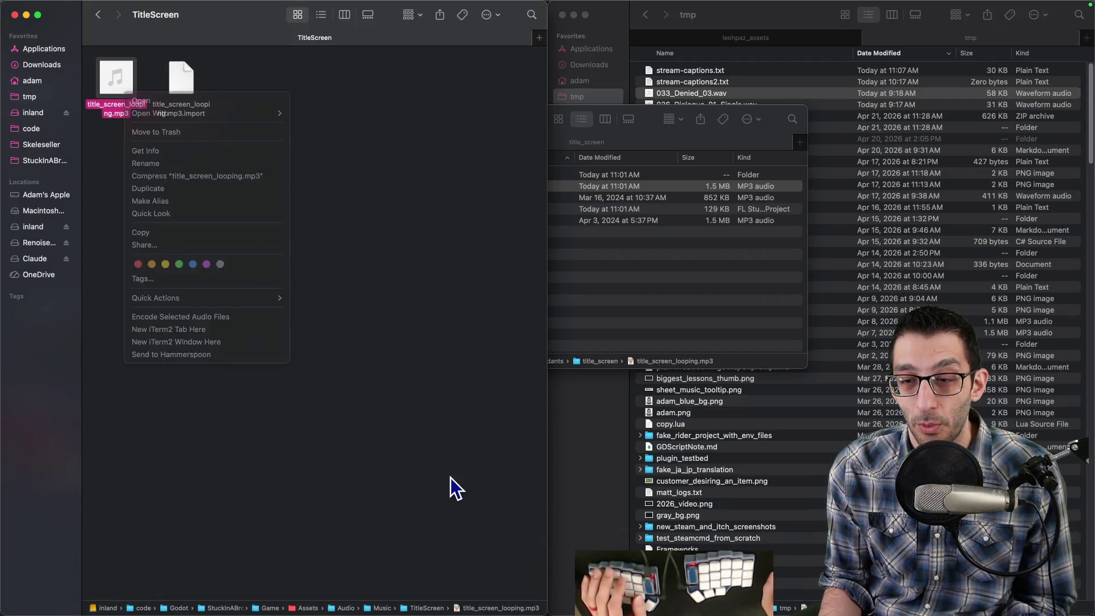
key("Escape")
mouse_move(798, 613)
left_click(820, 593)
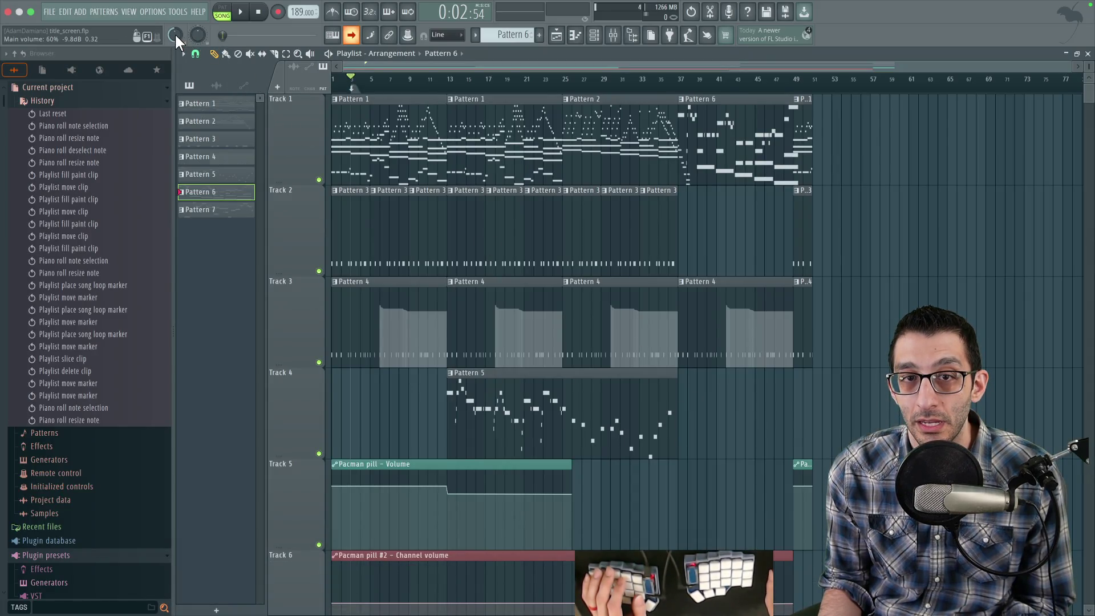
left_click(363, 81)
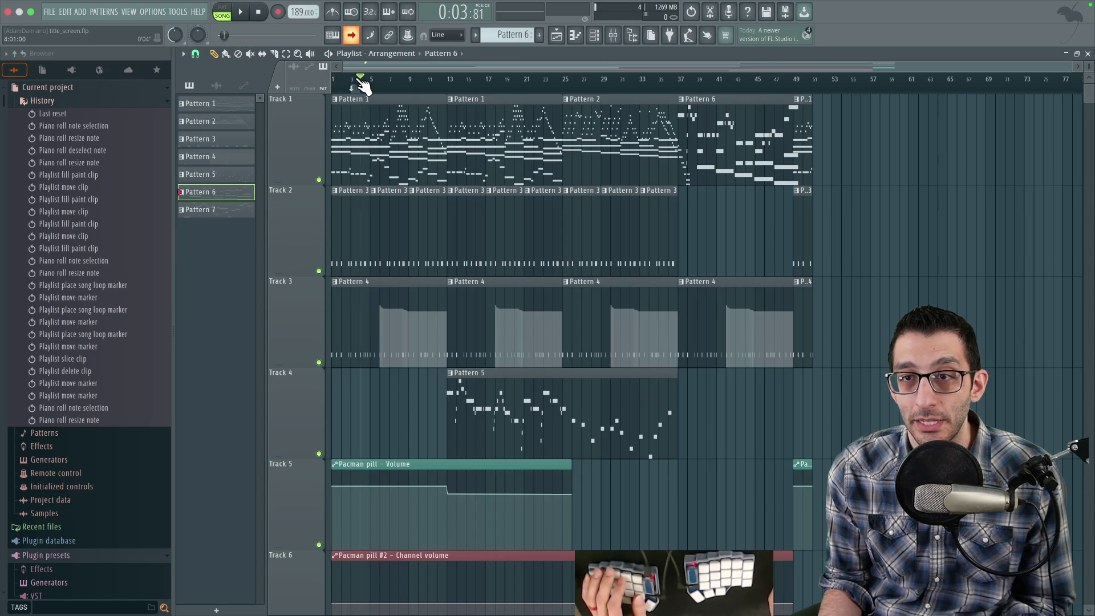
left_click(354, 81)
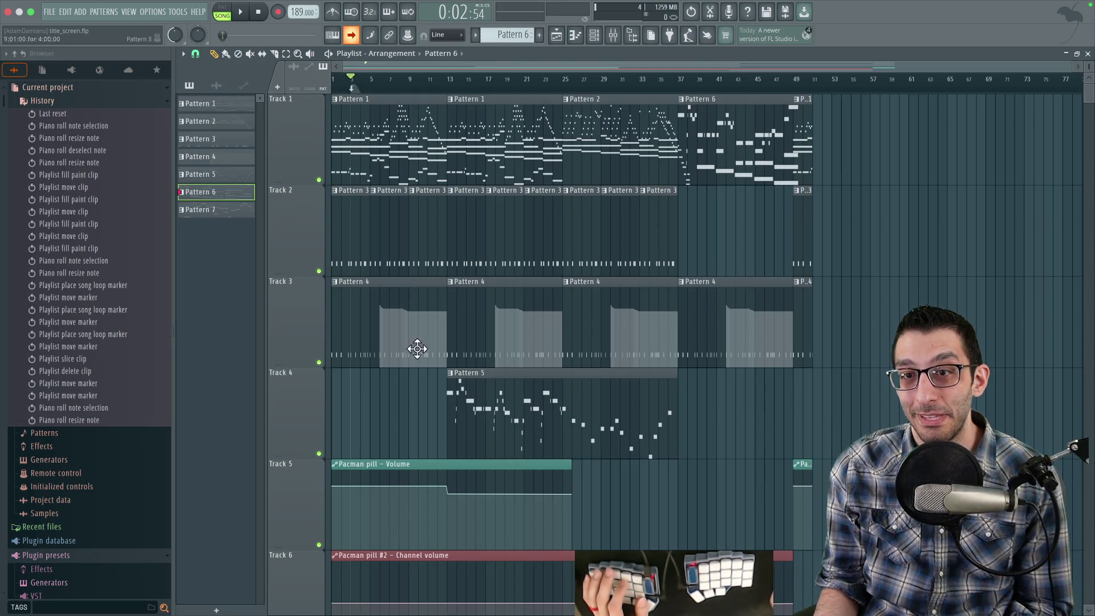
Set the Loop Offset to 2.54 in the Import dock and reimport the title track.
mouse_move(415, 591)
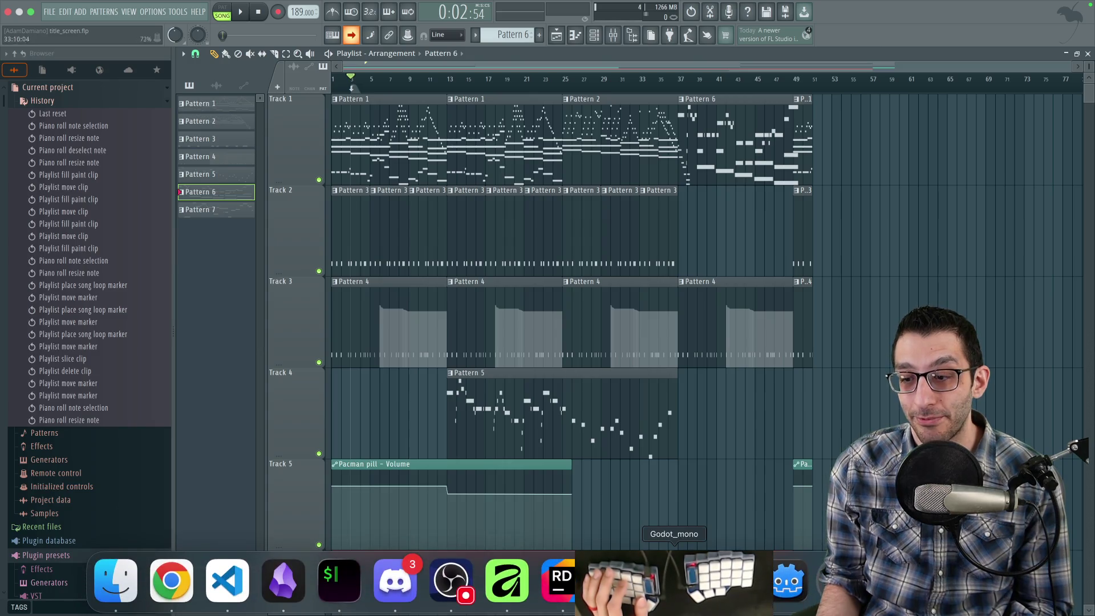
left_click(674, 580)
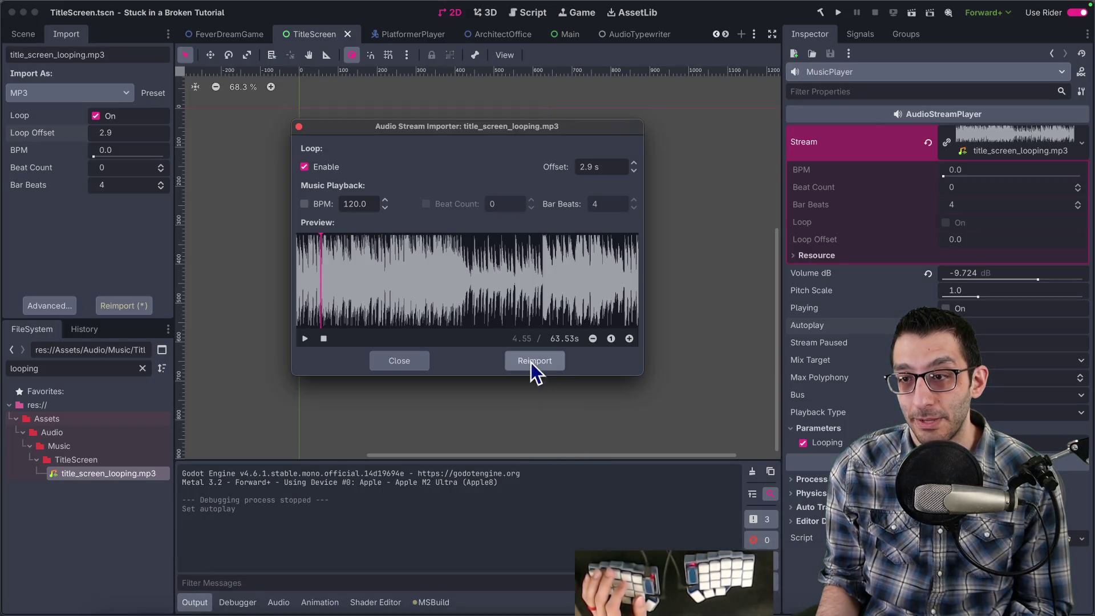
left_click(403, 361)
left_click(109, 134)
type("2.54")
key("Return")
left_click(124, 305)
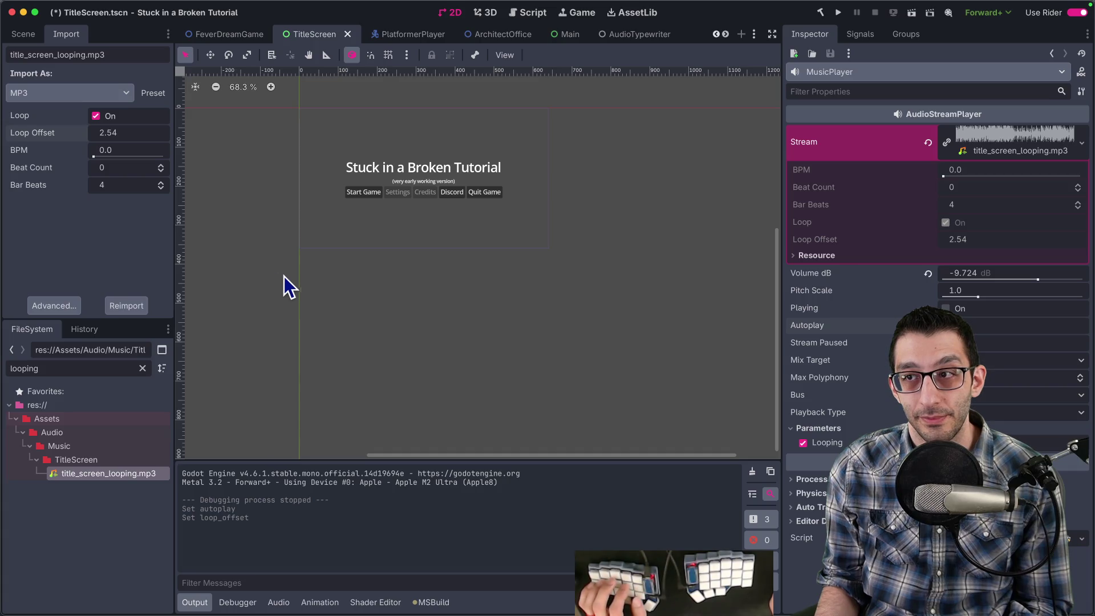
Save the TitleScreen scene, then run the game and stop it.
key("super+s")
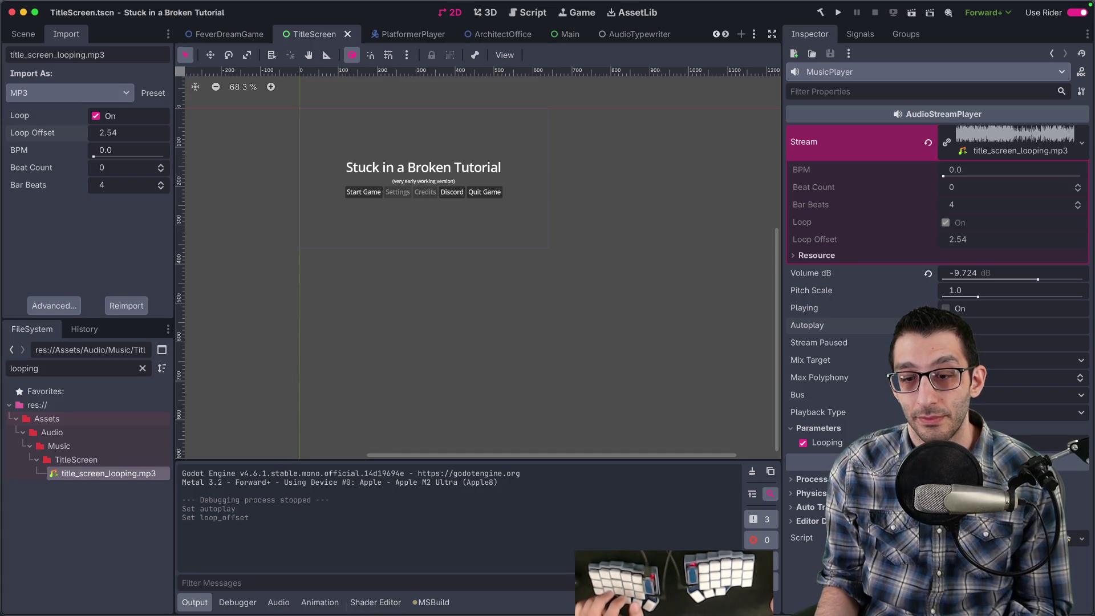
left_click(838, 12)
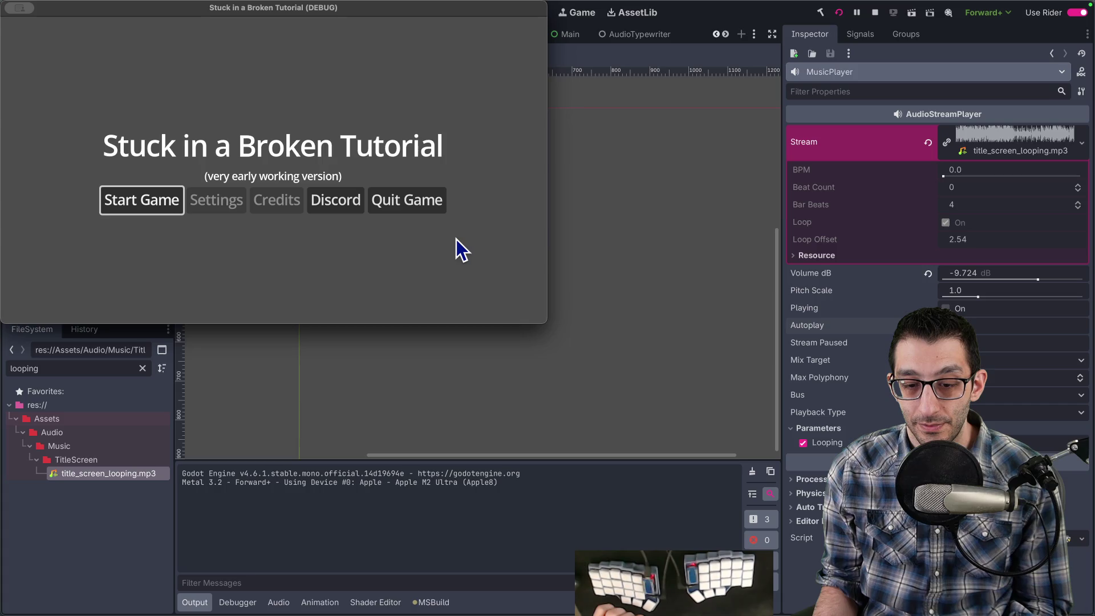
key("Escape")
key("super+period")
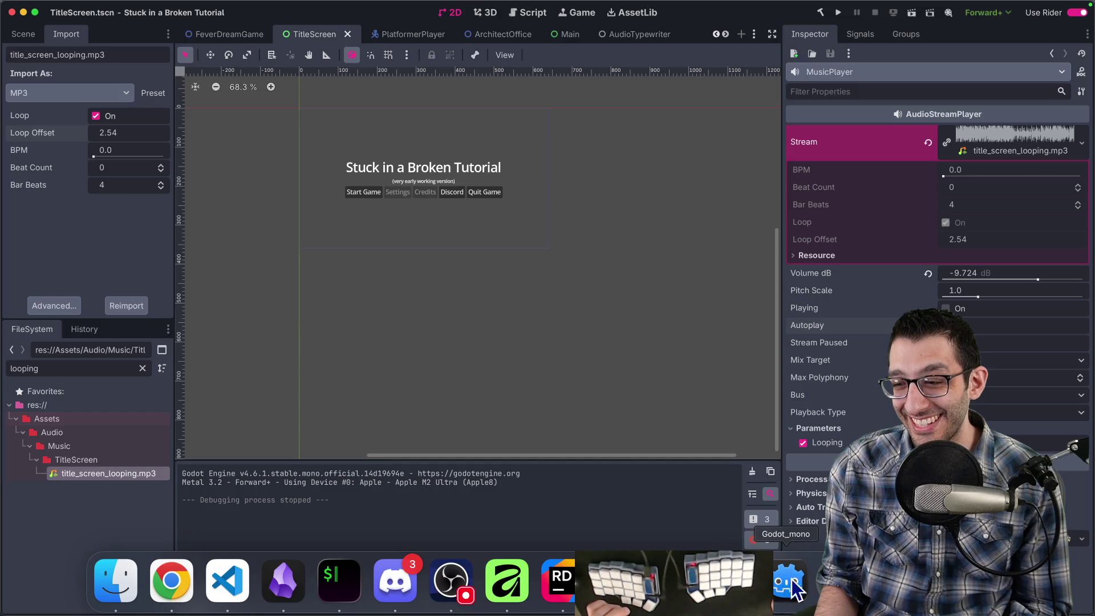
Trim the Loop Offset from 2.54 to 2.5 and open the Audio Stream Importer.
left_click(789, 594)
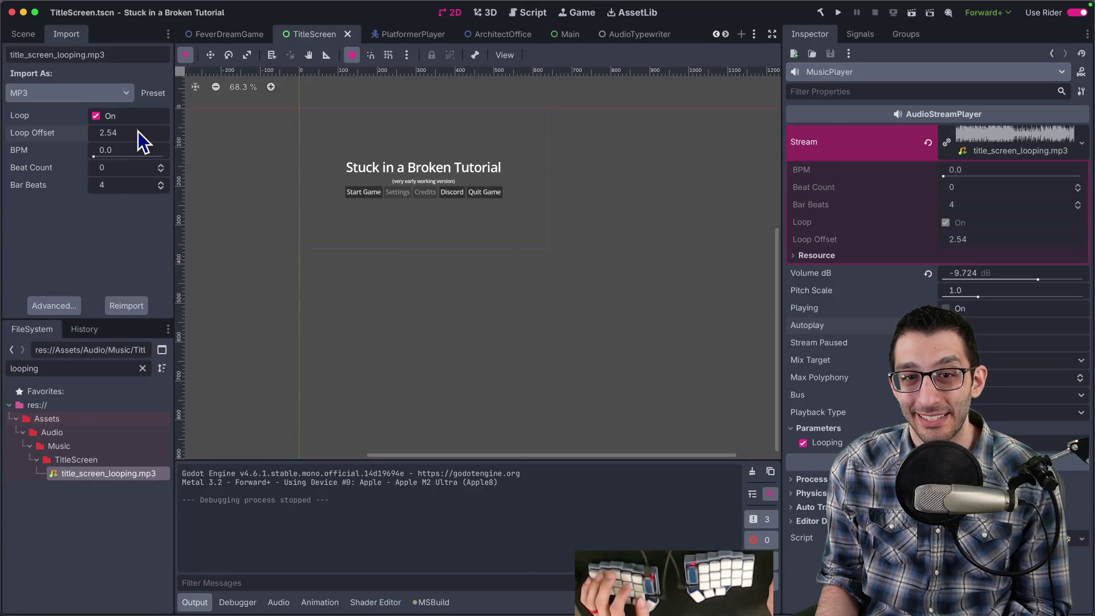
left_click(138, 133)
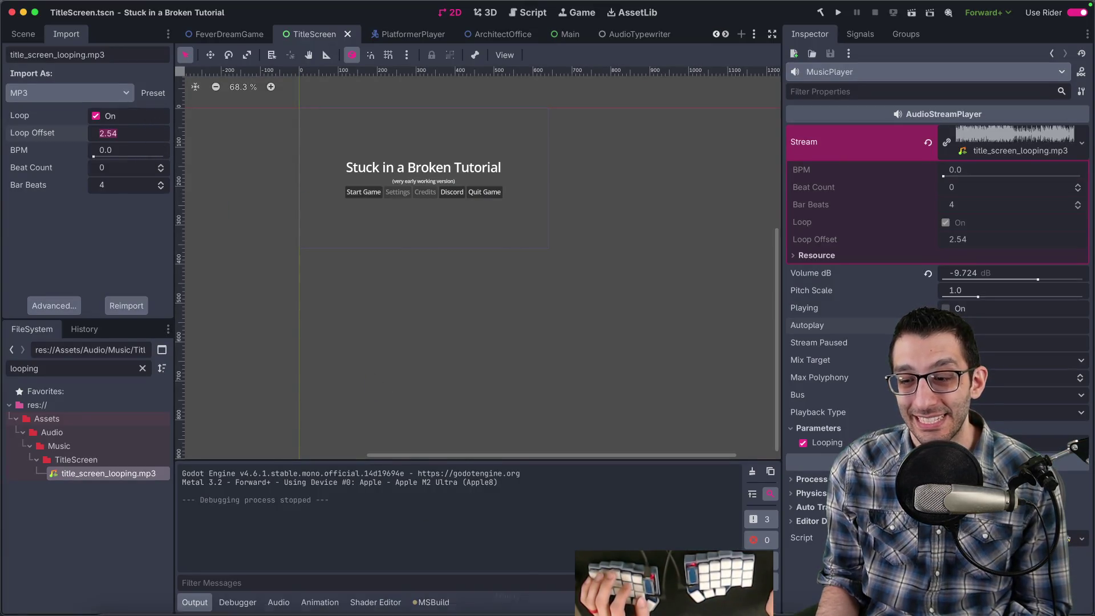
key("Right")
key("BackSpace")
key("Return")
left_click(69, 307)
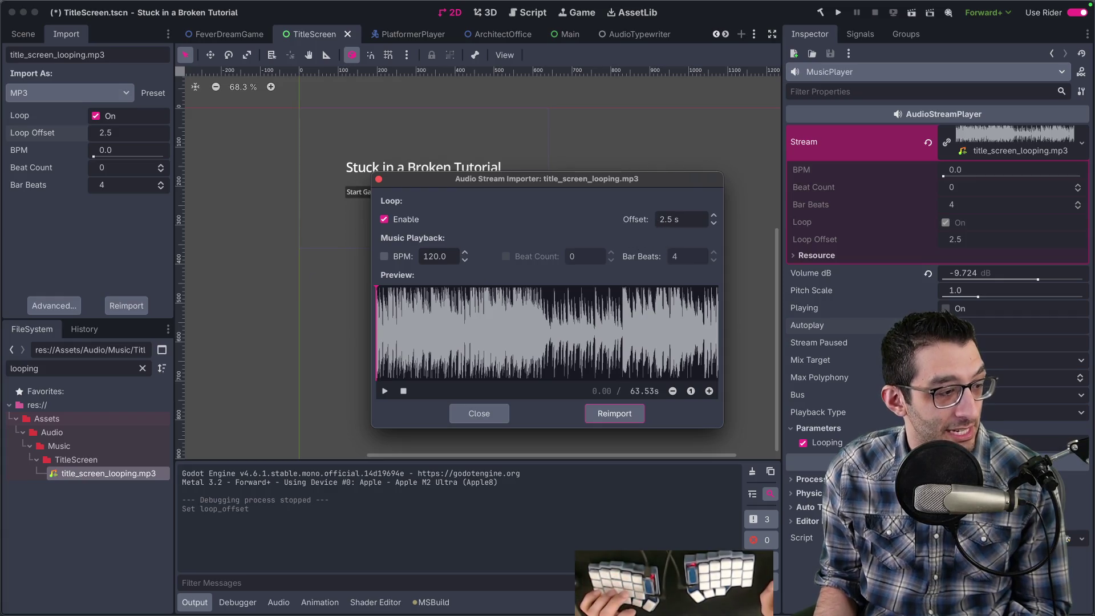
Save the scene and play the preview from just before the track end at 2.5 s.
key("super+s")
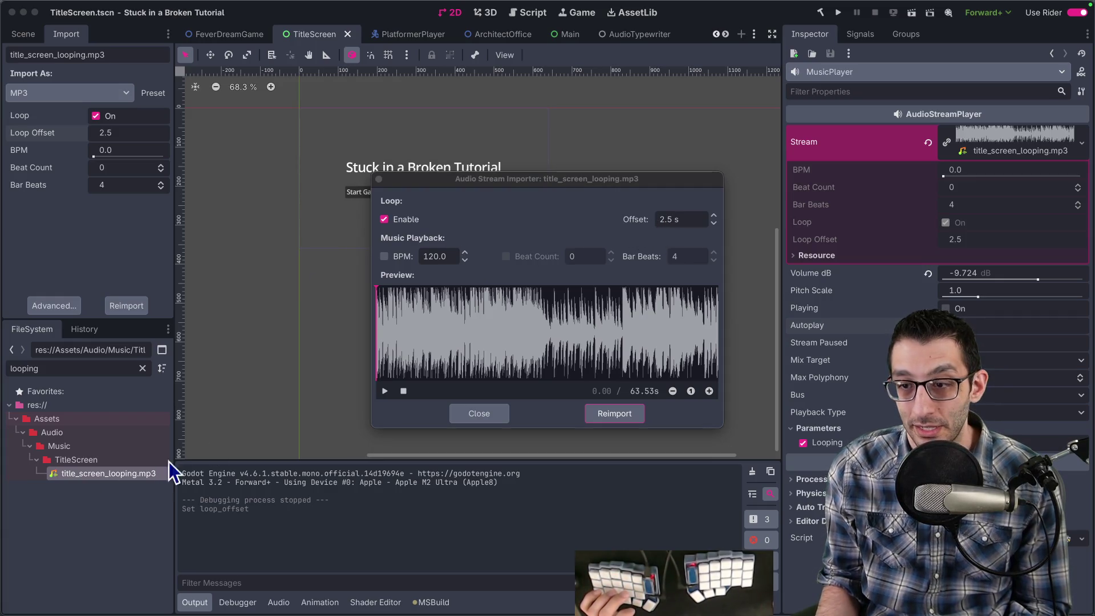
left_click(705, 327)
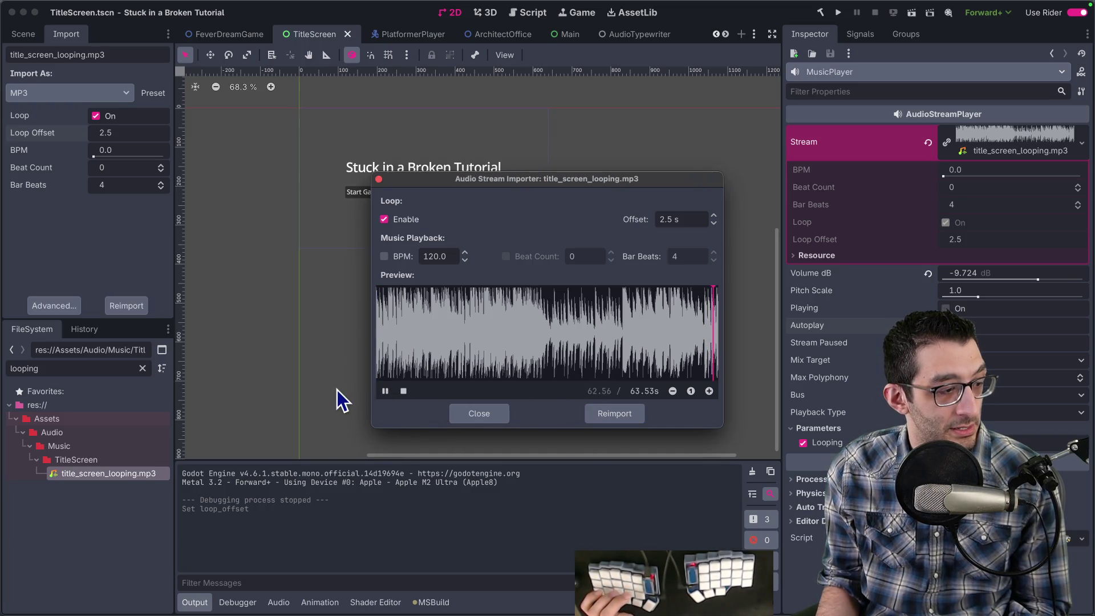
key("XF86AudioRaiseVolume")
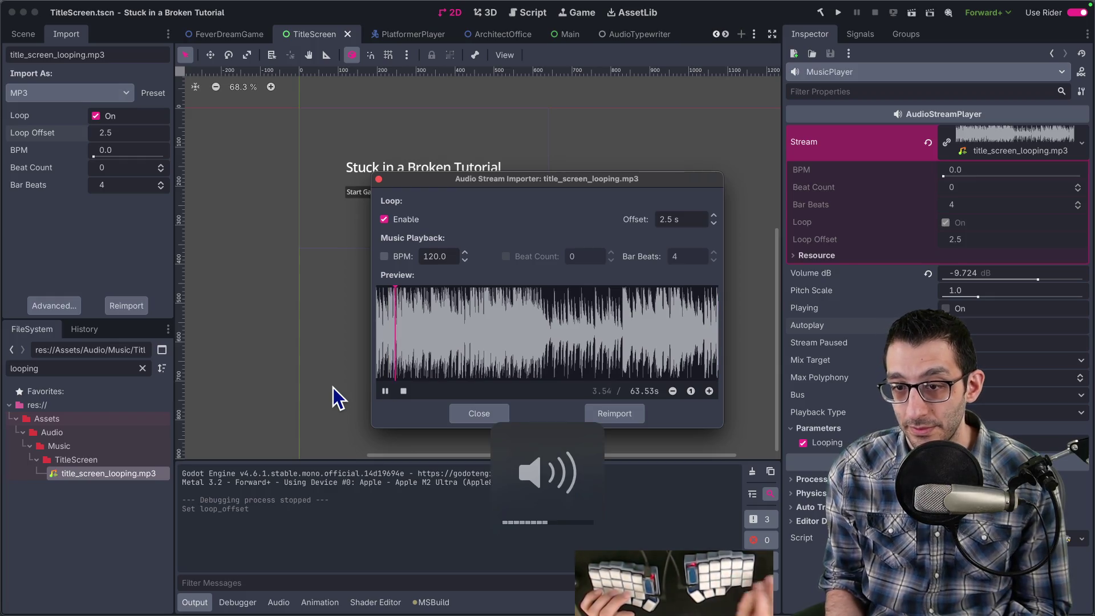
left_click(386, 390)
left_click(714, 331)
left_click(717, 330)
left_click(391, 392)
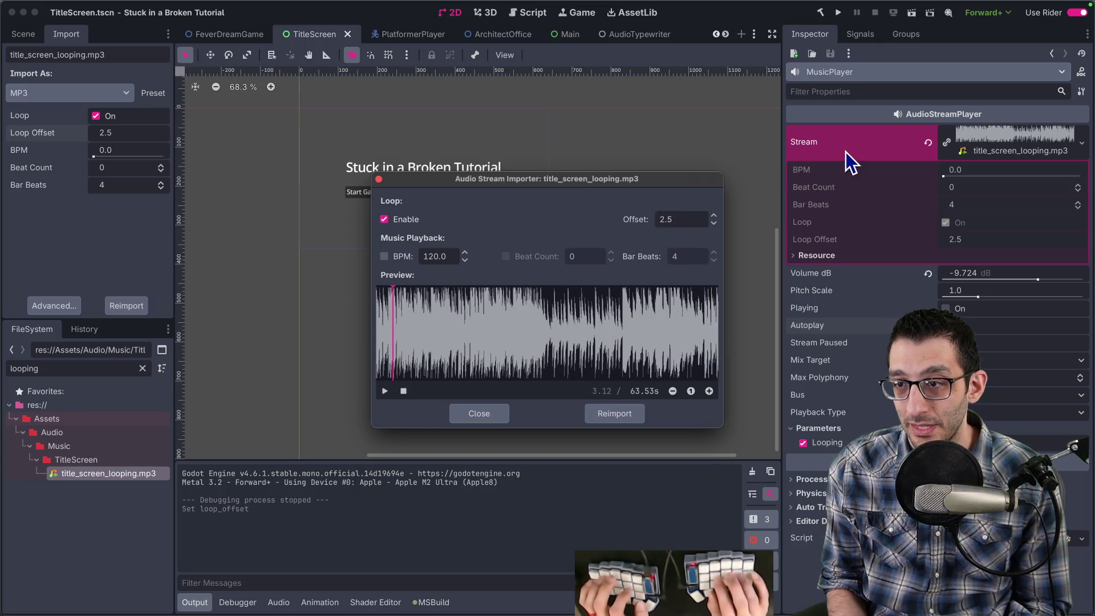
Audition the loop with offsets of 2.4 s and 2.45 s.
key("BackSpace")
type("4")
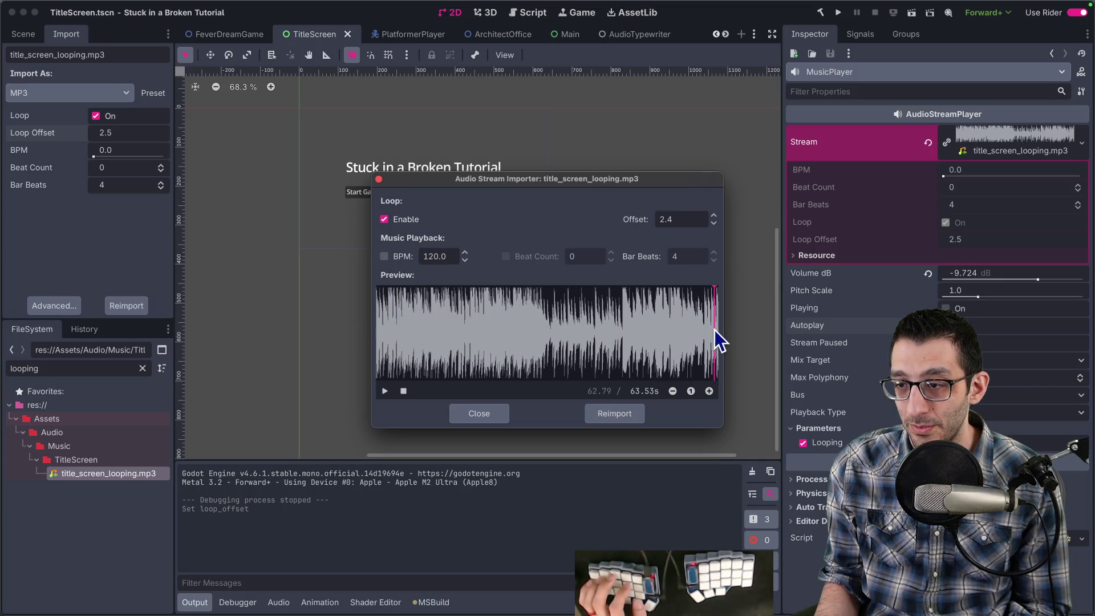
left_click(384, 391)
left_click(385, 391)
left_click(679, 219)
type("5")
left_click(714, 319)
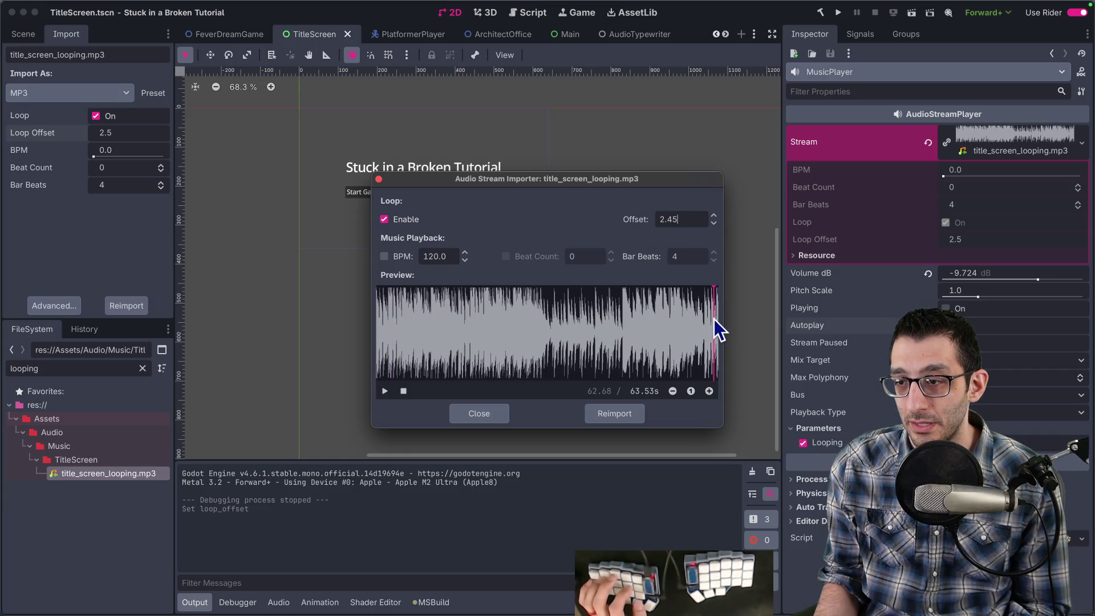
left_click(387, 391)
Audition the loop with offsets of 2.53 s and 2.52 s.
left_click(675, 212)
type("2.5")
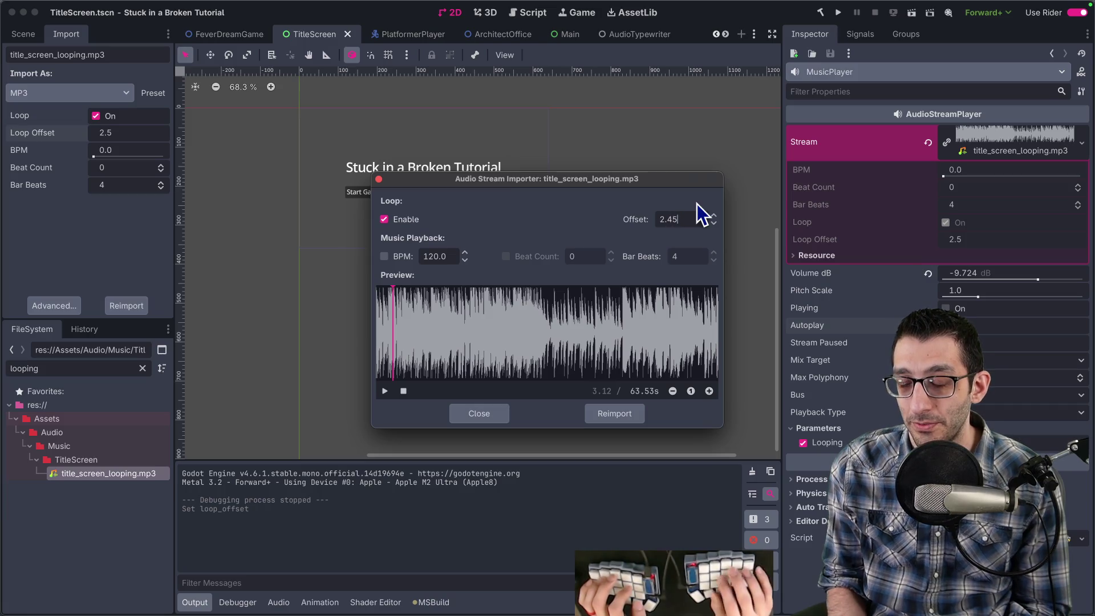
type("3")
left_click(711, 300)
left_click(385, 391)
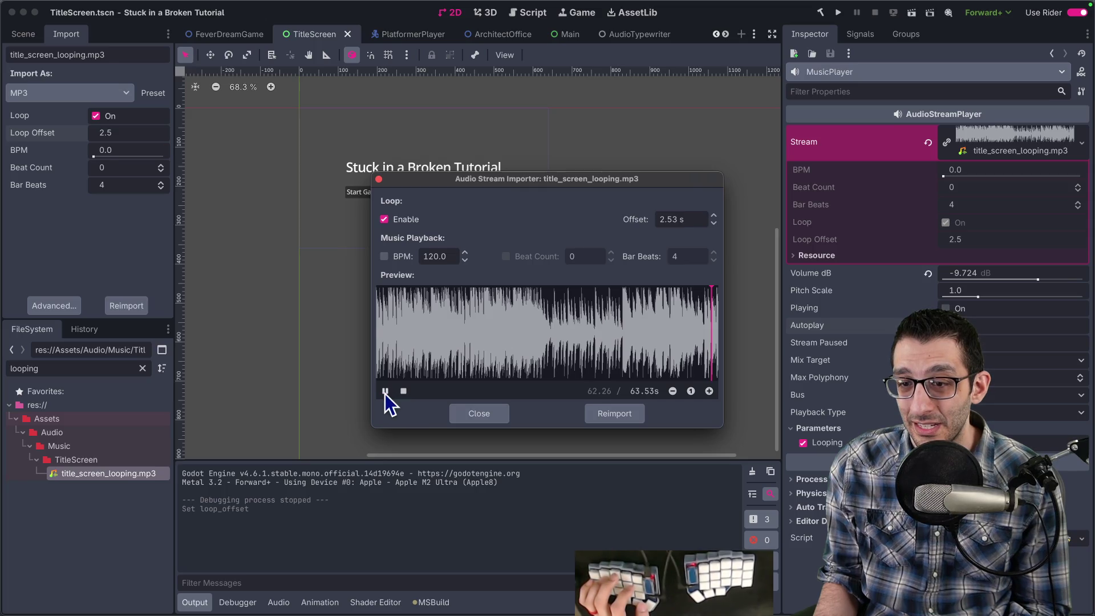
left_click(385, 391)
left_click(669, 219)
type("2.52")
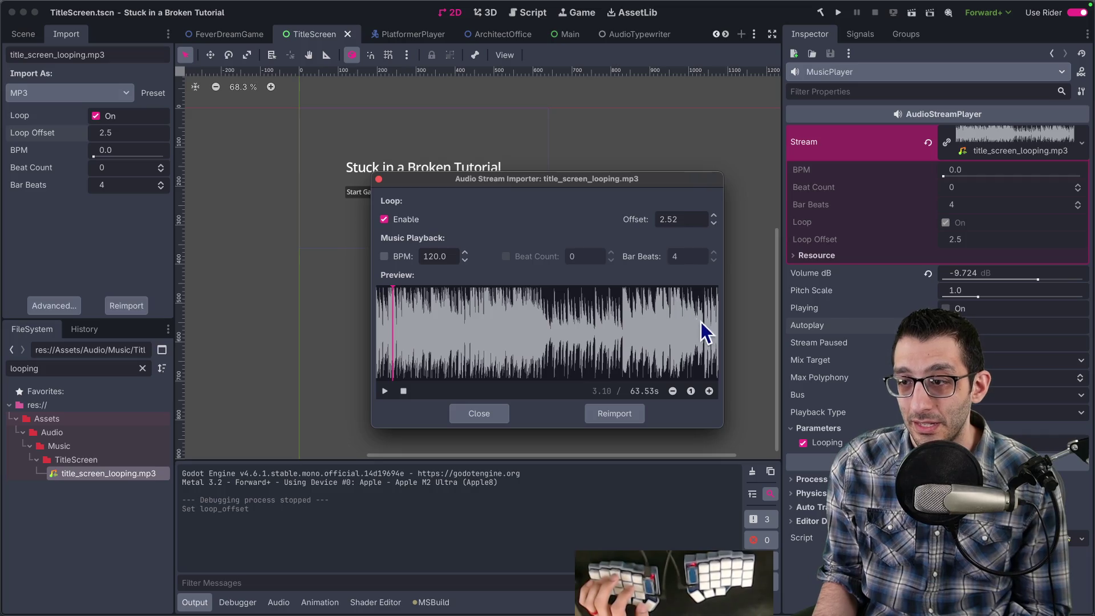
left_click(384, 391)
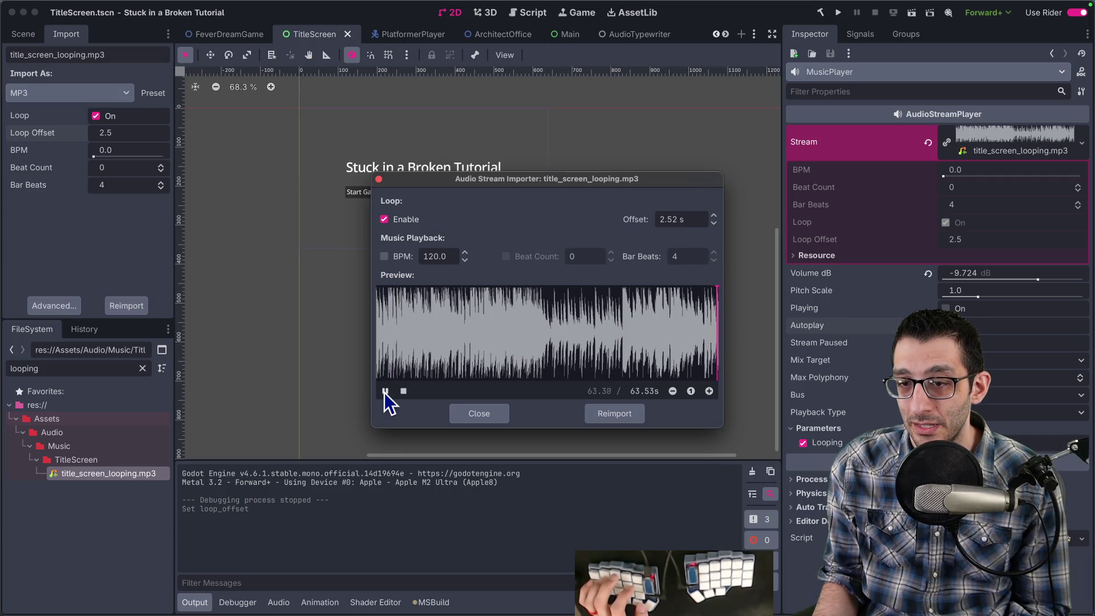
type("2.51")
left_click(384, 391)
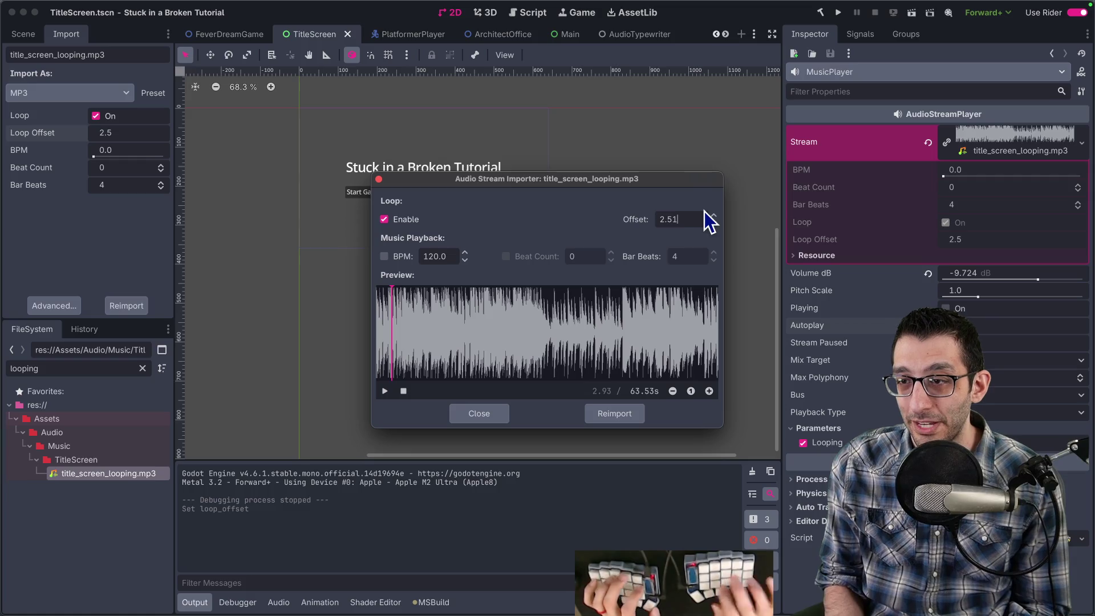
Replay the loop point near the track end, then change the offset to 2.55 s.
left_click(714, 223)
left_click(714, 326)
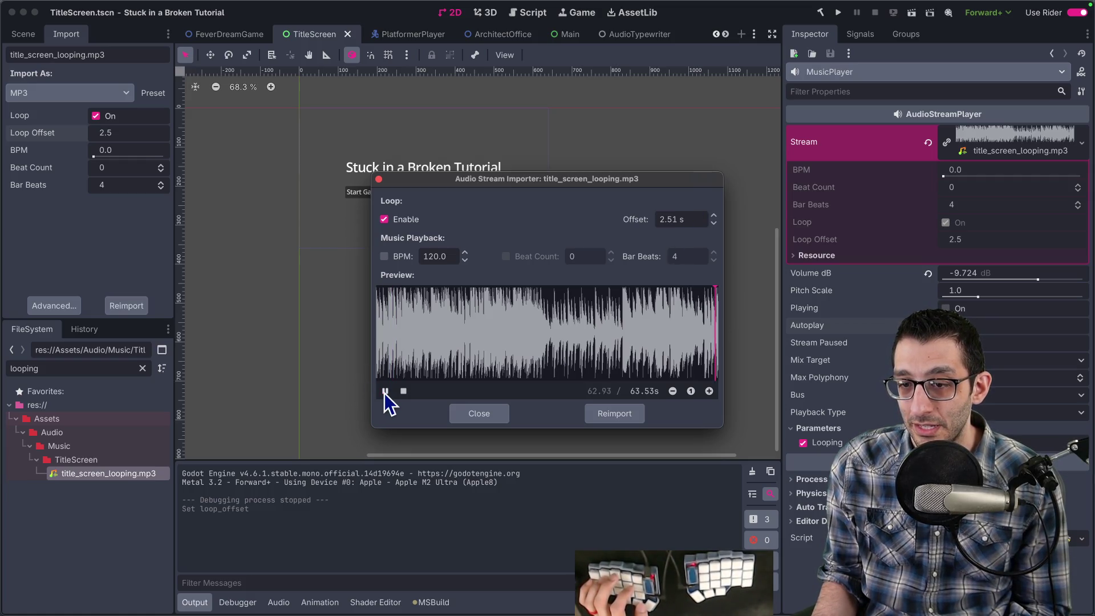
left_click(384, 391)
left_click(674, 219)
key("Delete")
type("5")
left_click(714, 326)
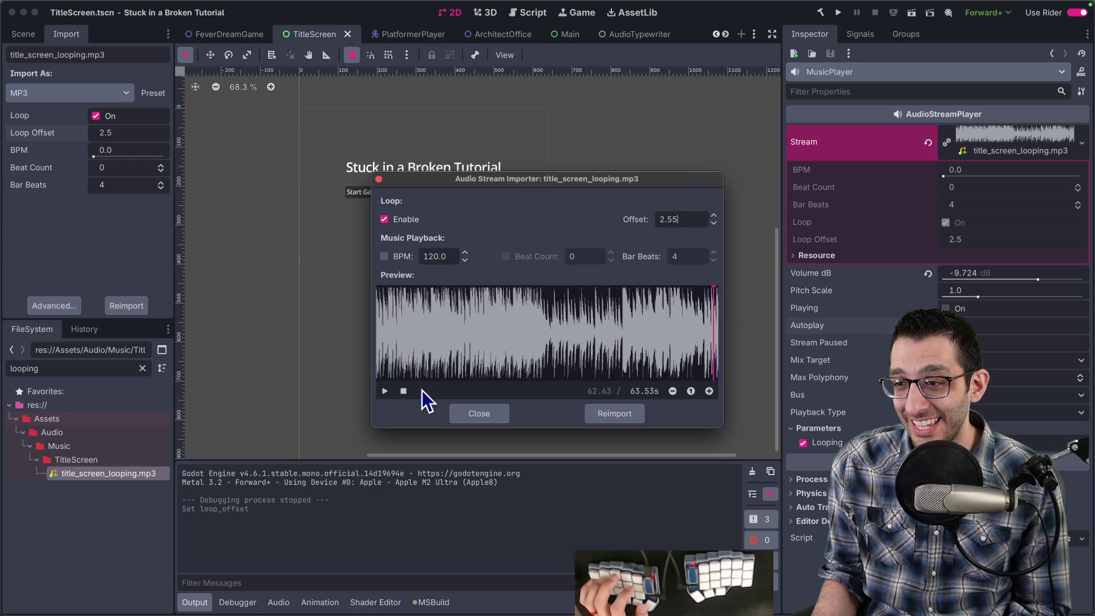
Audition the loop with offsets of 2.56, 2.57 and 2.58 s.
left_click(384, 392)
left_click(673, 219)
key("BackSpace")
type("6")
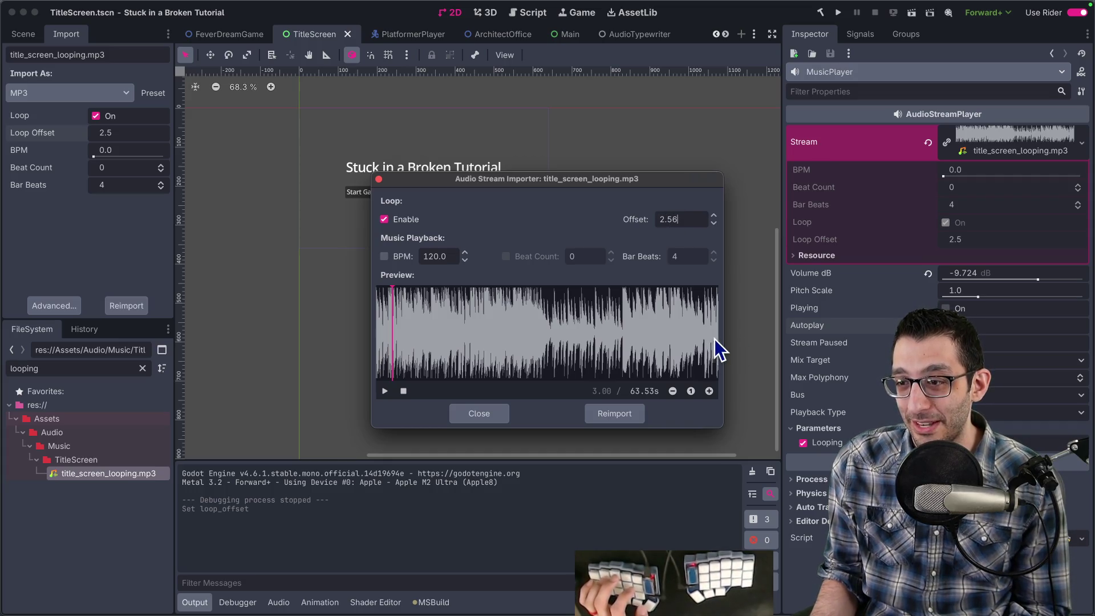
left_click(715, 338)
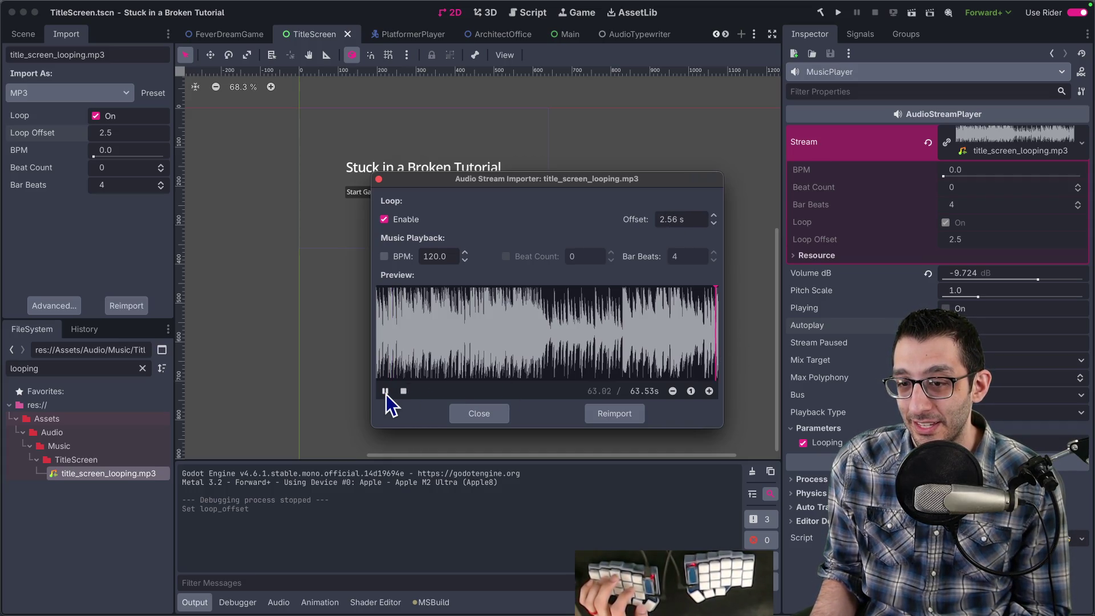
key("BackSpace")
type("7")
left_click(717, 345)
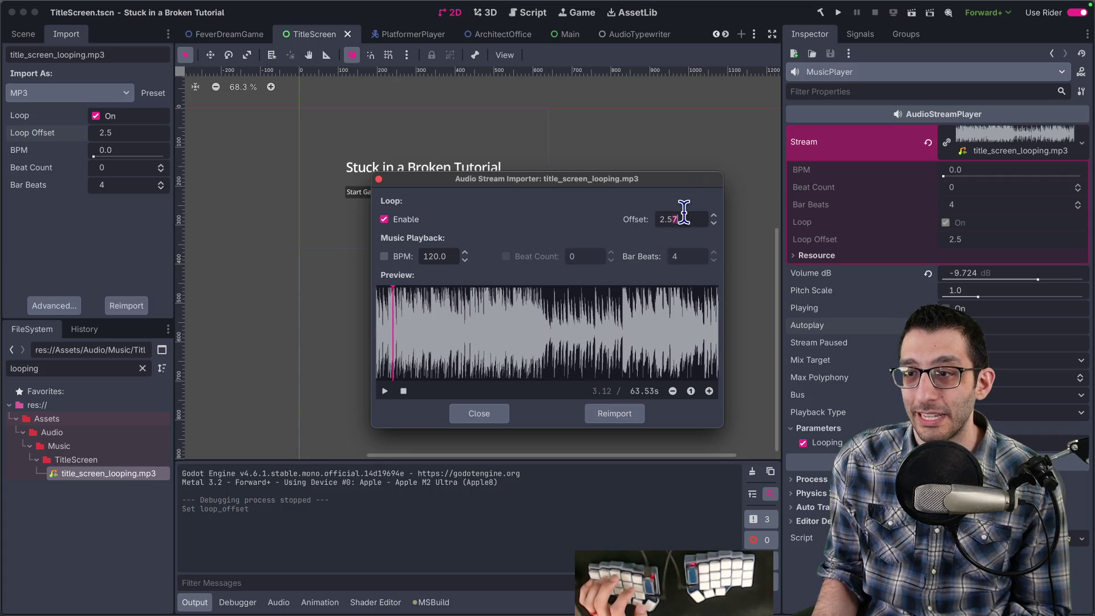
key("BackSpace")
type("8")
left_click(715, 348)
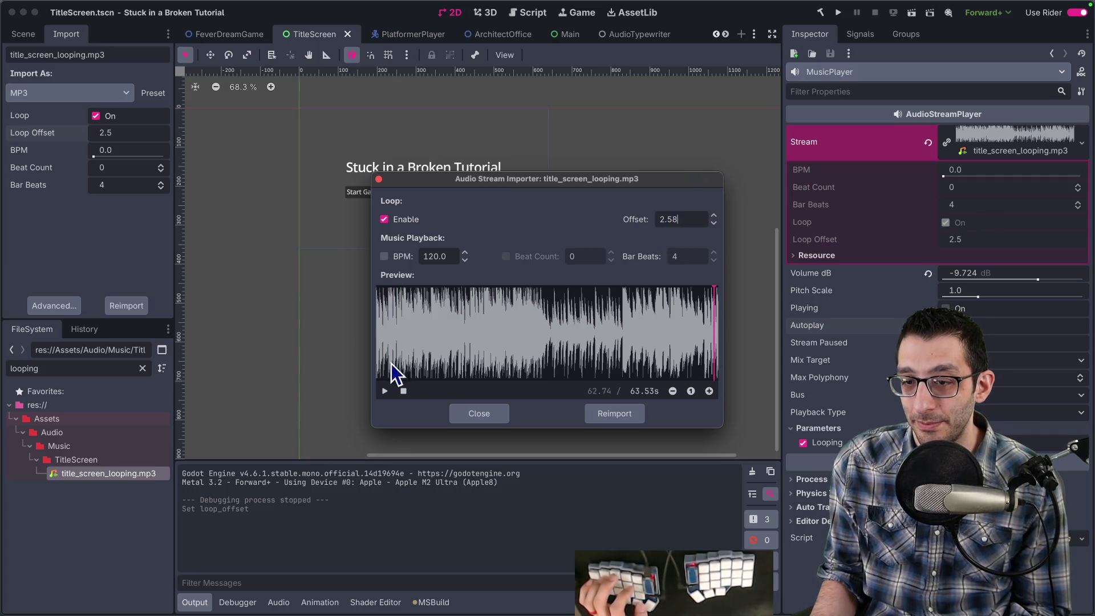
Audition the loop with a 2.59 s offset.
left_click(681, 219)
key("BackSpace")
type("9")
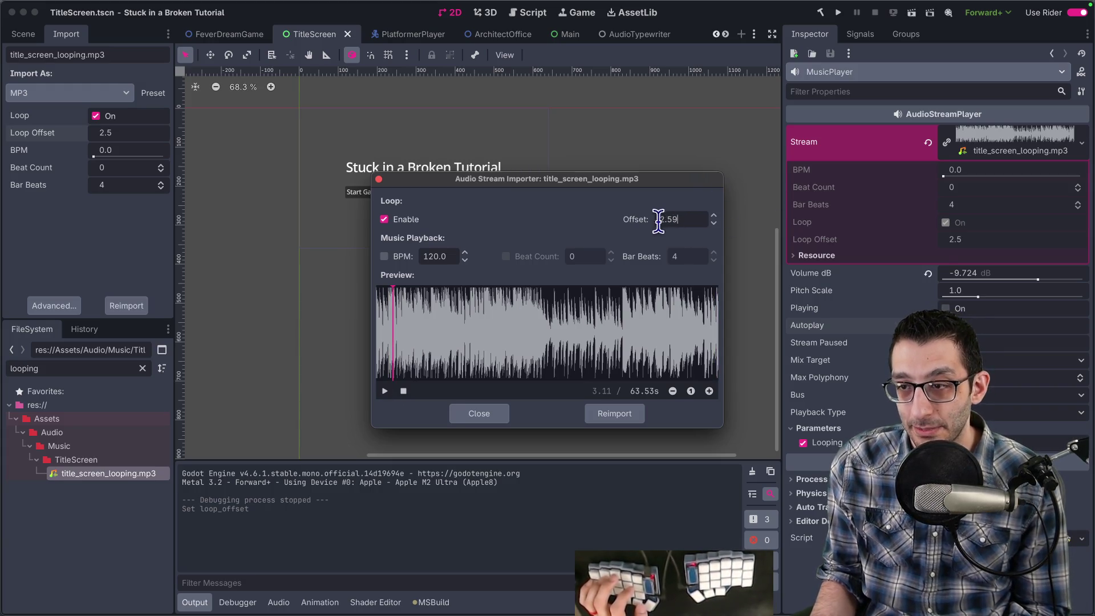
left_click(715, 329)
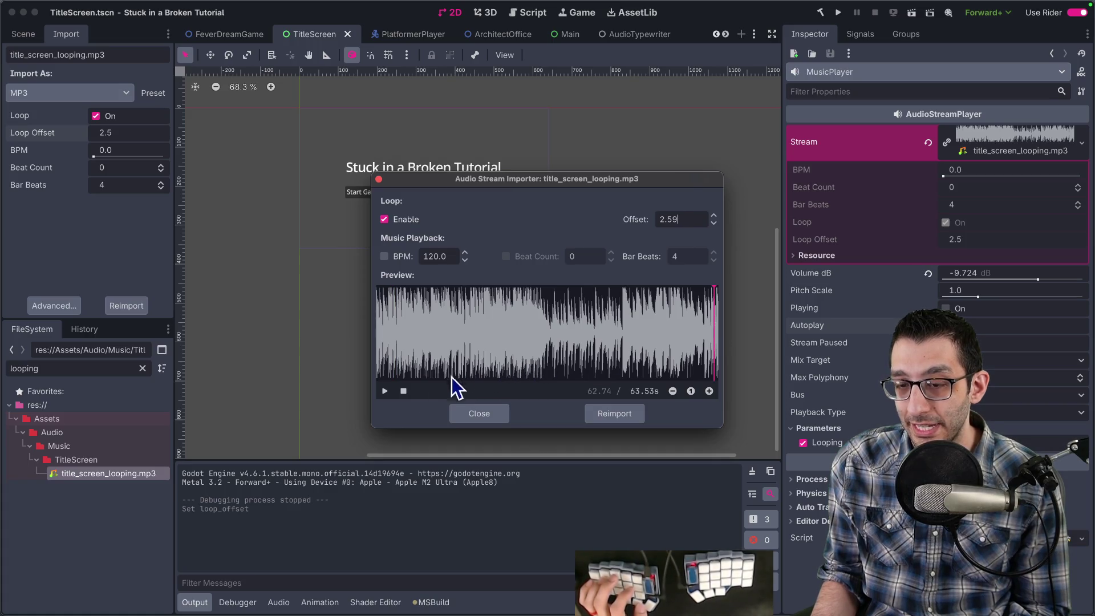
left_click(386, 392)
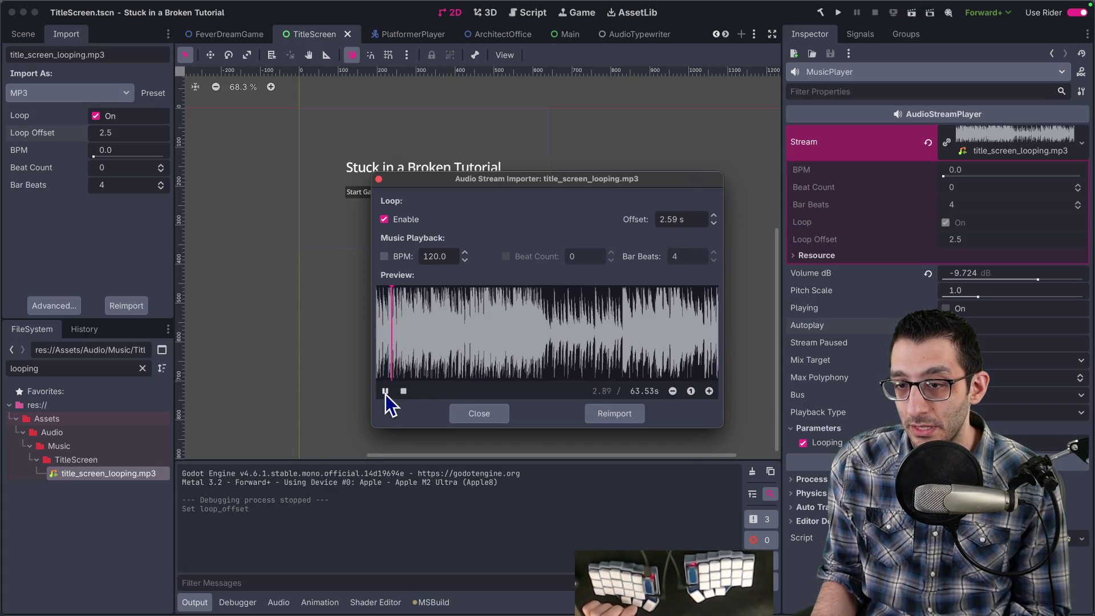
Return the offset to 2.58 s and listen through the loop point and from about 55 s.
left_click(684, 222)
key("End")
key("BackSpace")
type("8")
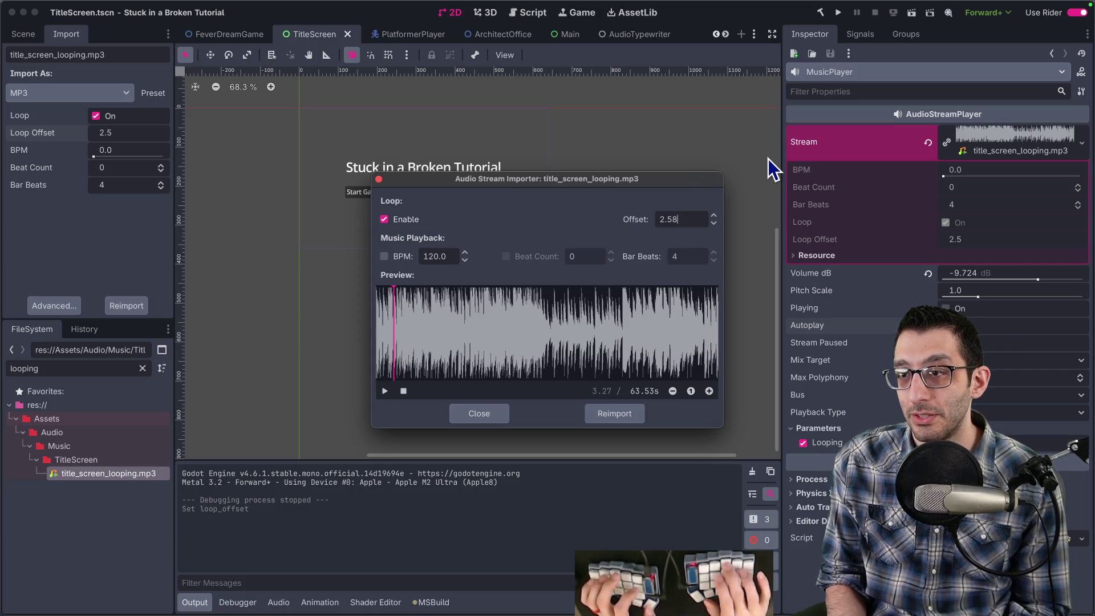
left_click(716, 324)
left_click(386, 390)
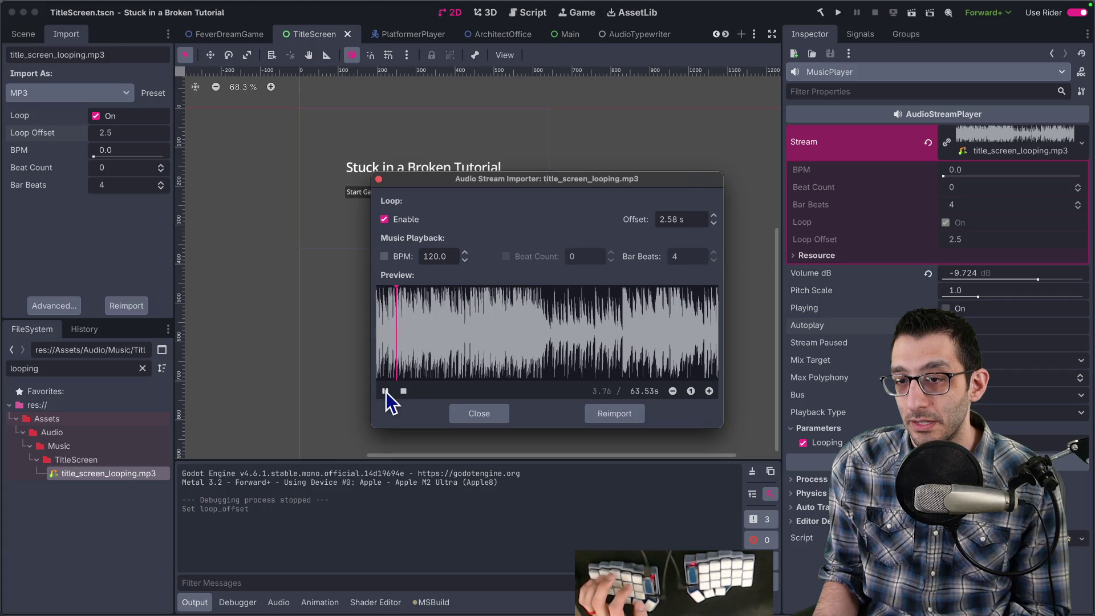
left_click(385, 392)
left_click(672, 348)
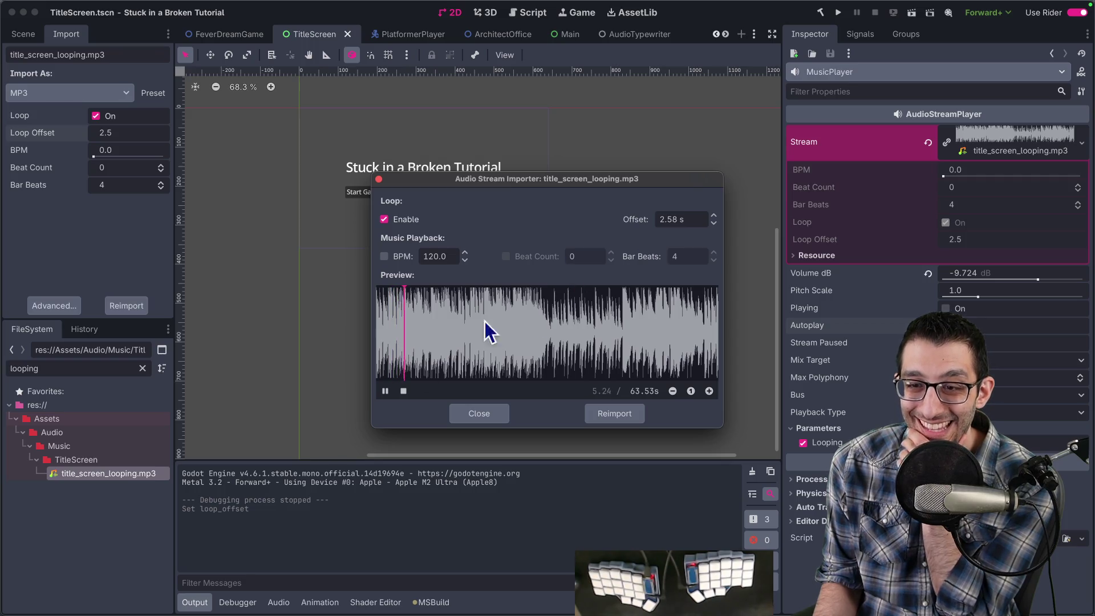
left_click(385, 394)
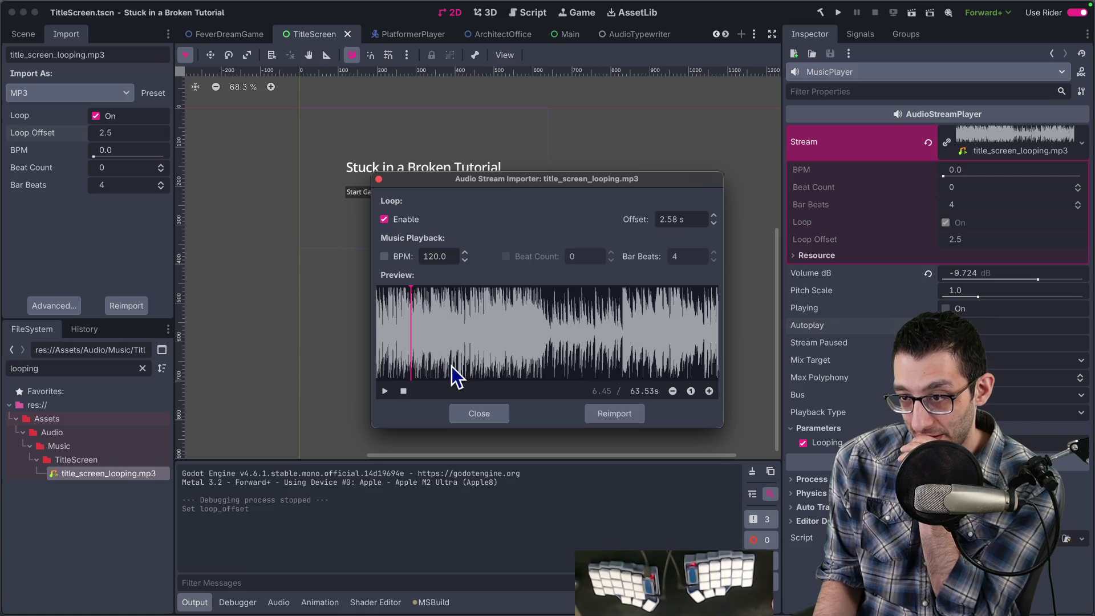
Audition the loop with a 2.585 s offset.
left_click(677, 219)
type("85")
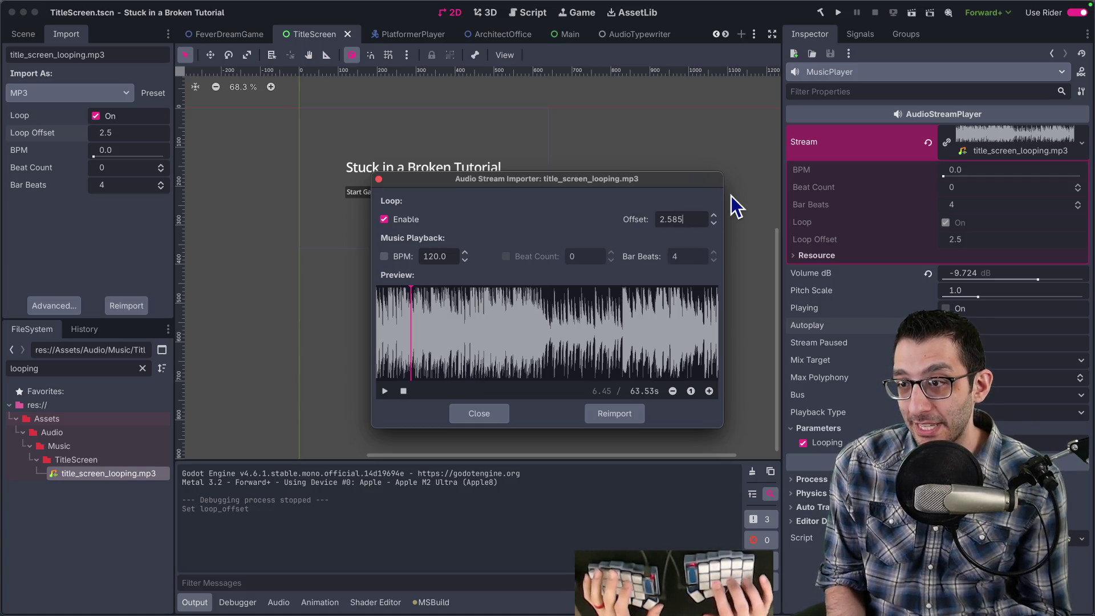
left_click(716, 321)
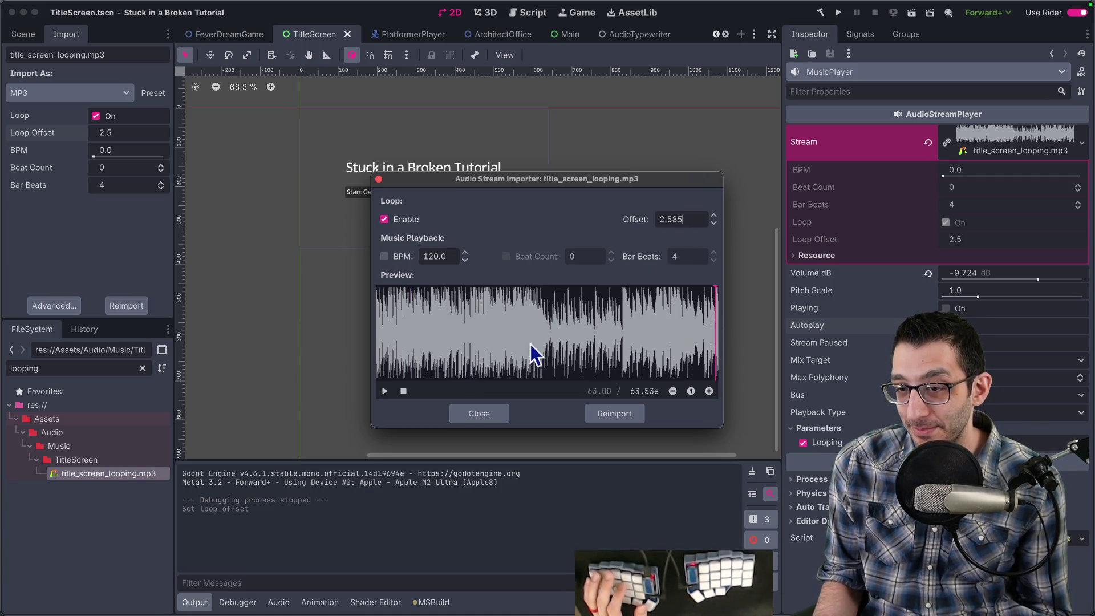
left_click(386, 392)
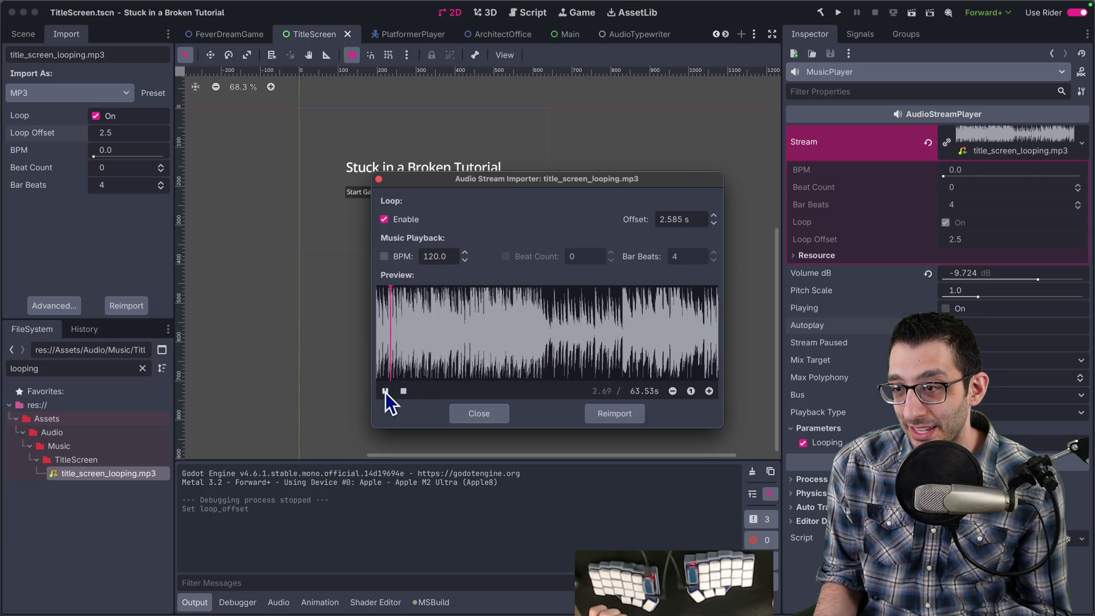
left_click(386, 393)
Settle on a 2.581 s offset, check the loop, and close the importer.
left_click(688, 219)
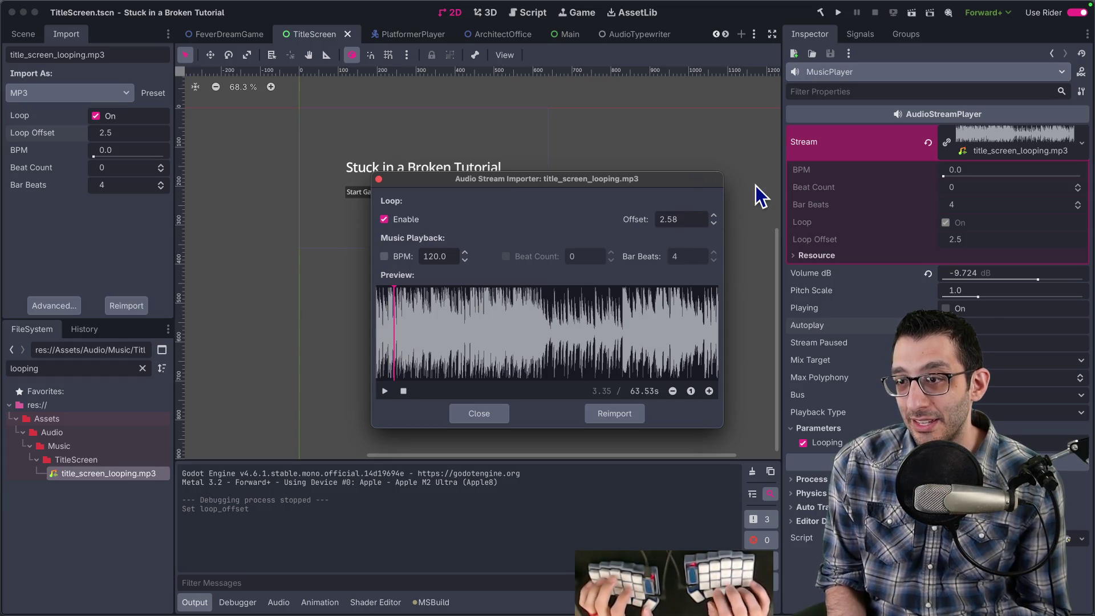
type("1")
left_click(716, 320)
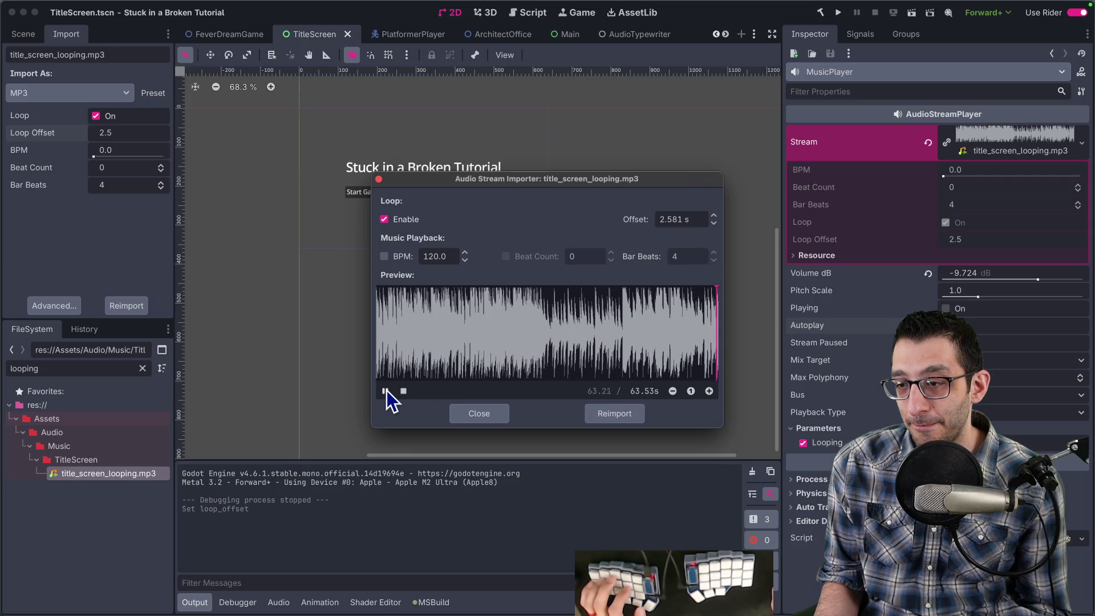
left_click(386, 391)
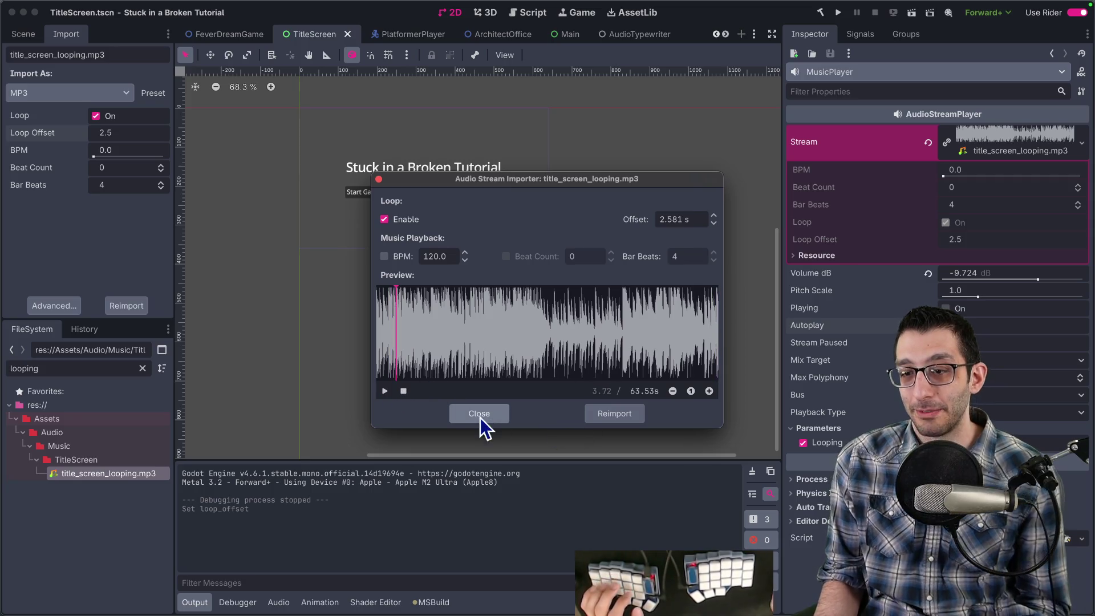
left_click(593, 416)
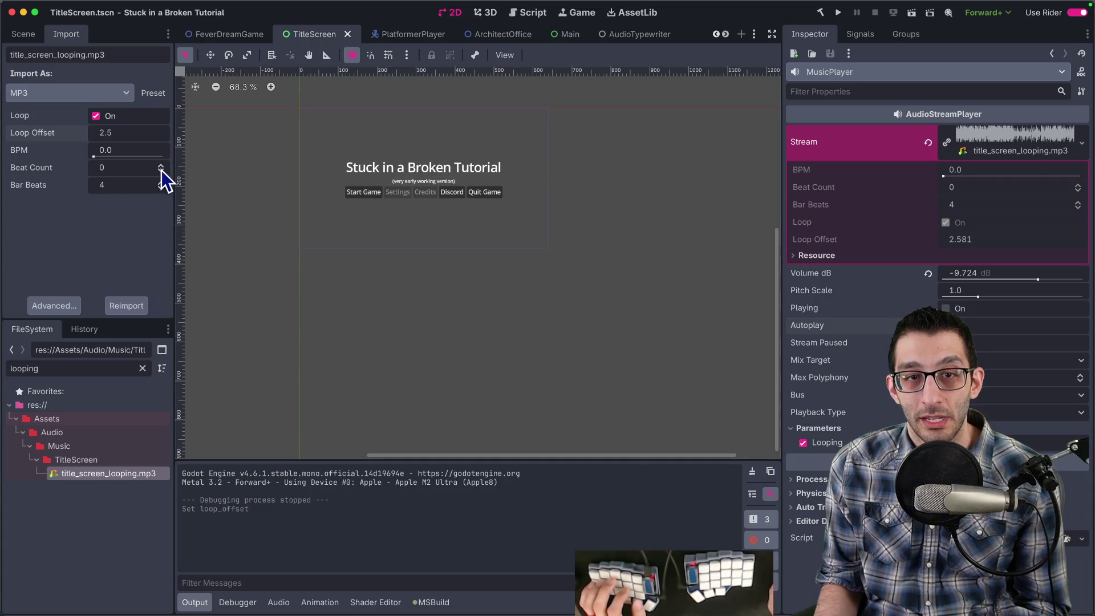
Enter 2.581 as the Import dock Loop Offset, reimport the MP3, and save the scene.
left_click(125, 133)
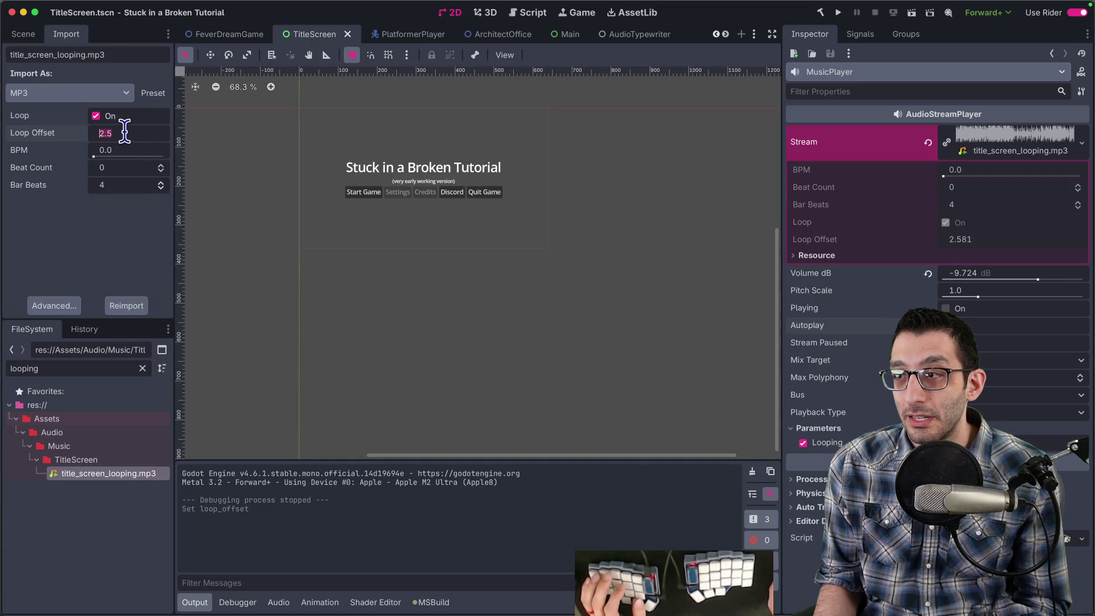
left_click(75, 306)
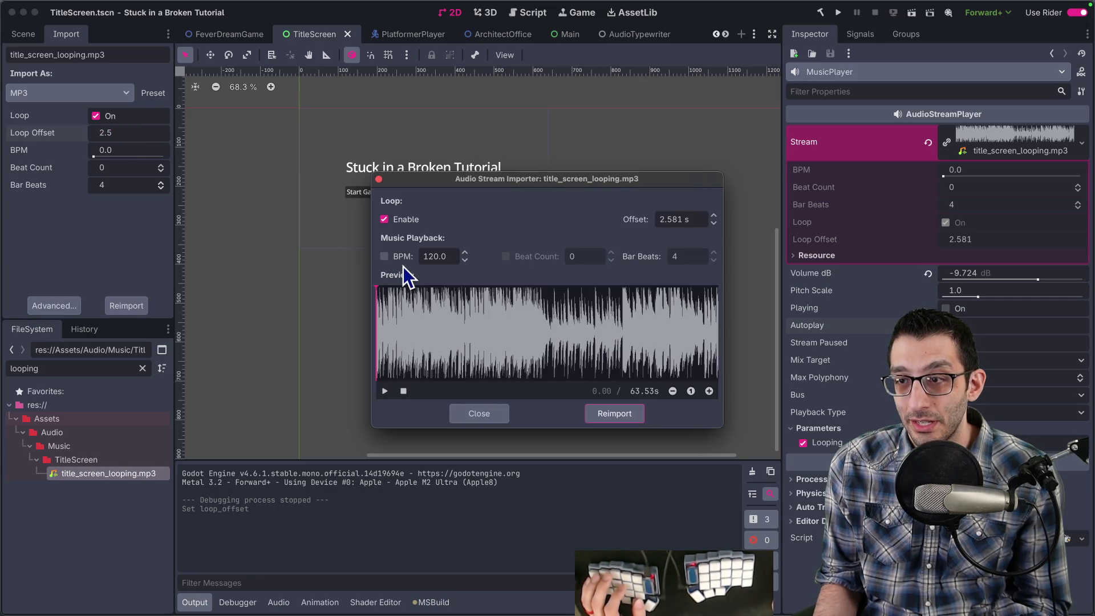
left_click(490, 413)
left_click(148, 127)
type("2.581")
key("Return")
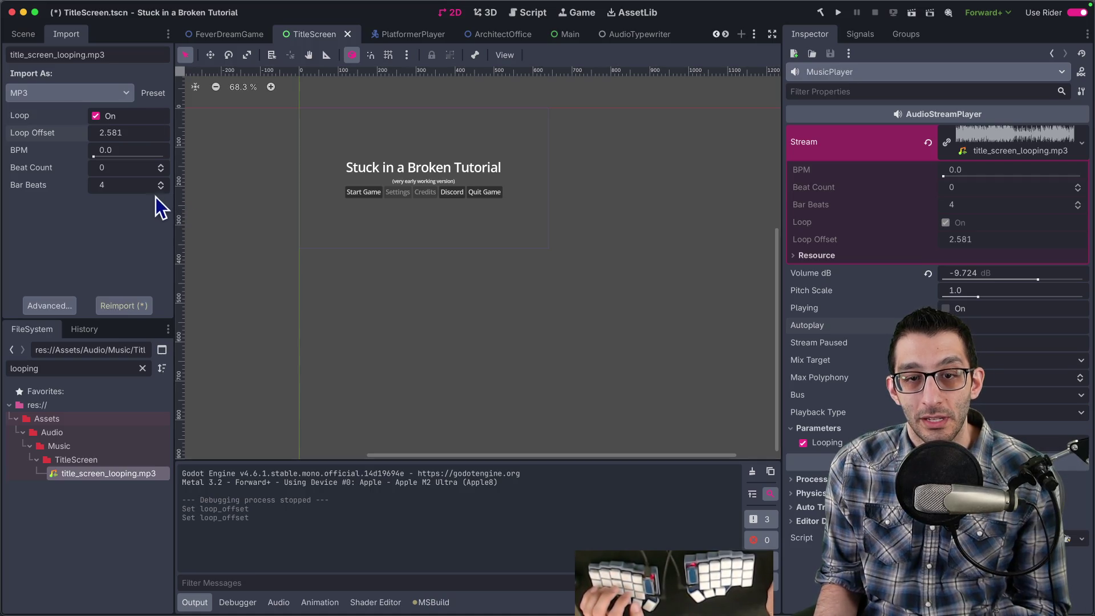
left_click(122, 307)
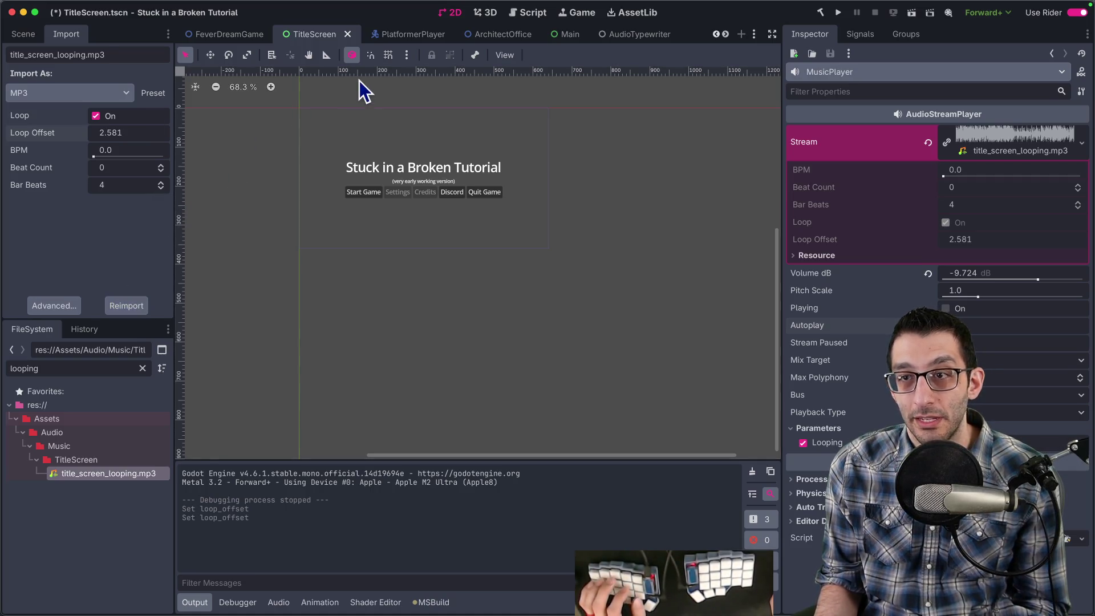
key("ctrl+s")
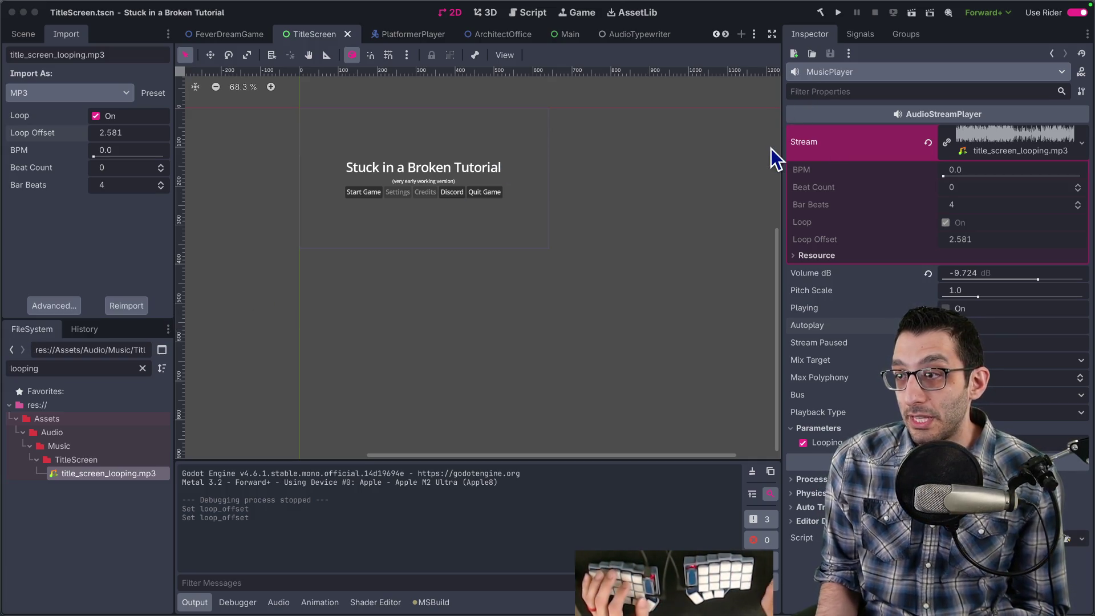
Comment out the two test playback lines in TitleScreen.cs.
key("super+Tab")
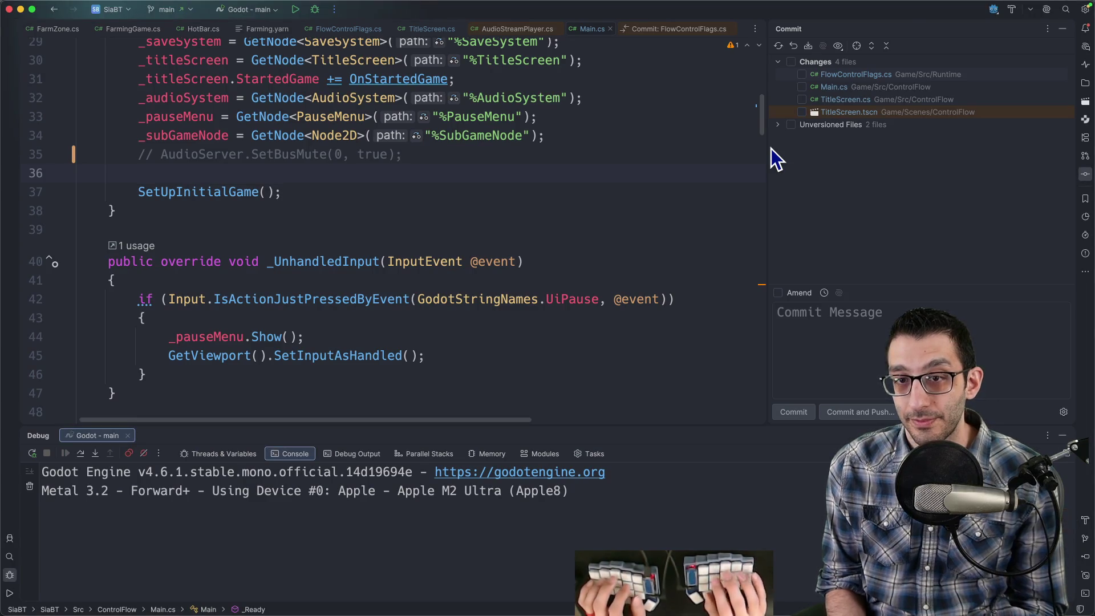
scroll(605, 169, "up", 1)
key("super+shift+o")
type("main")
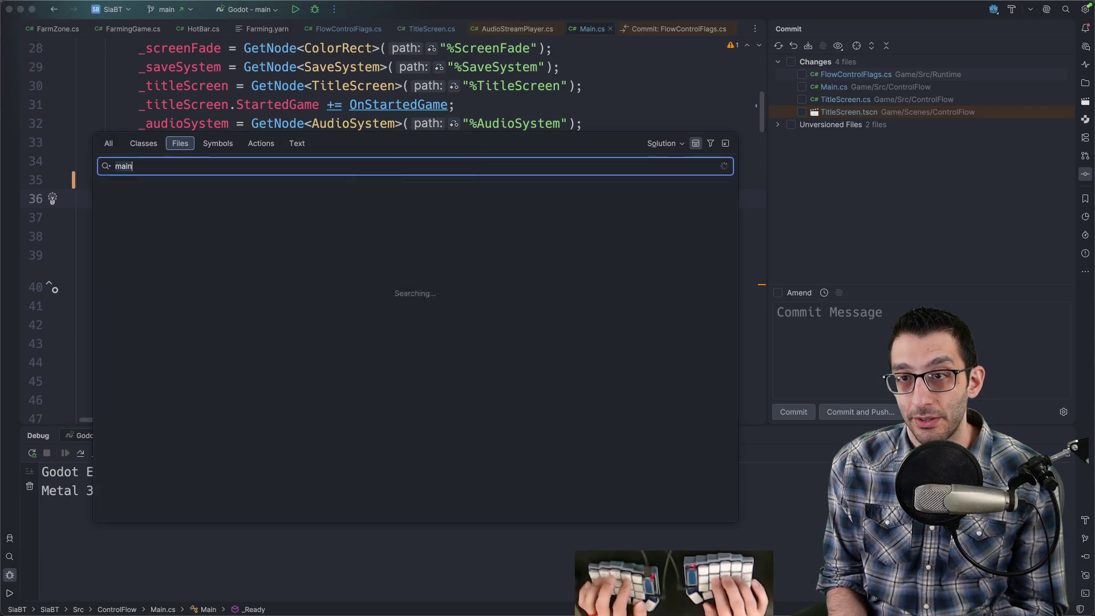
key("BackSpace")
key("BackSpace")
key("BackSpace")
type("titles")
key("Return")
key("shift+Up")
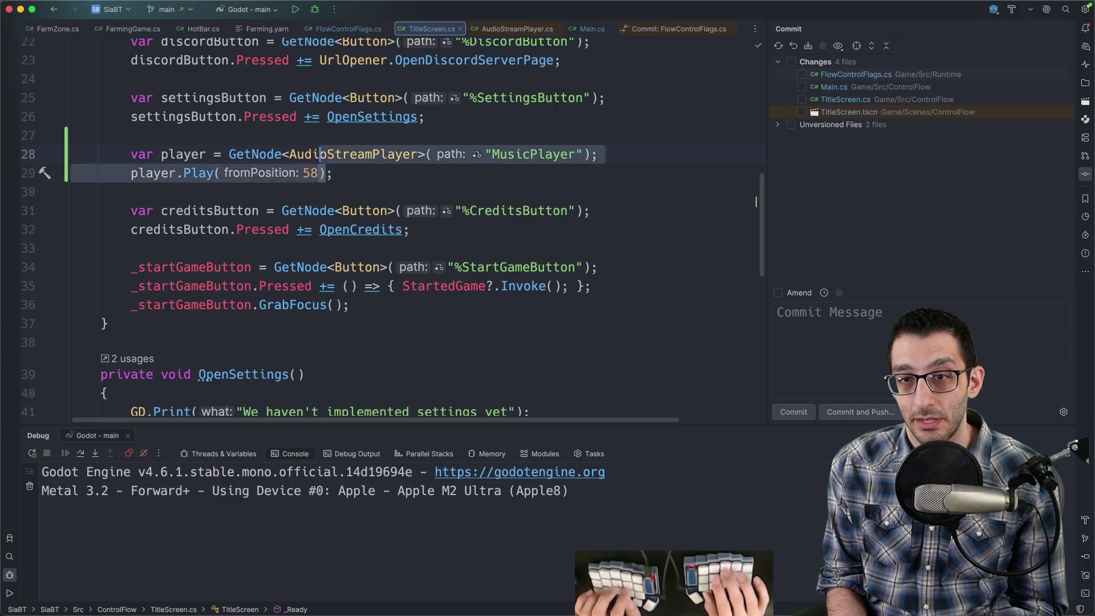
key("super+slash")
key("Down")
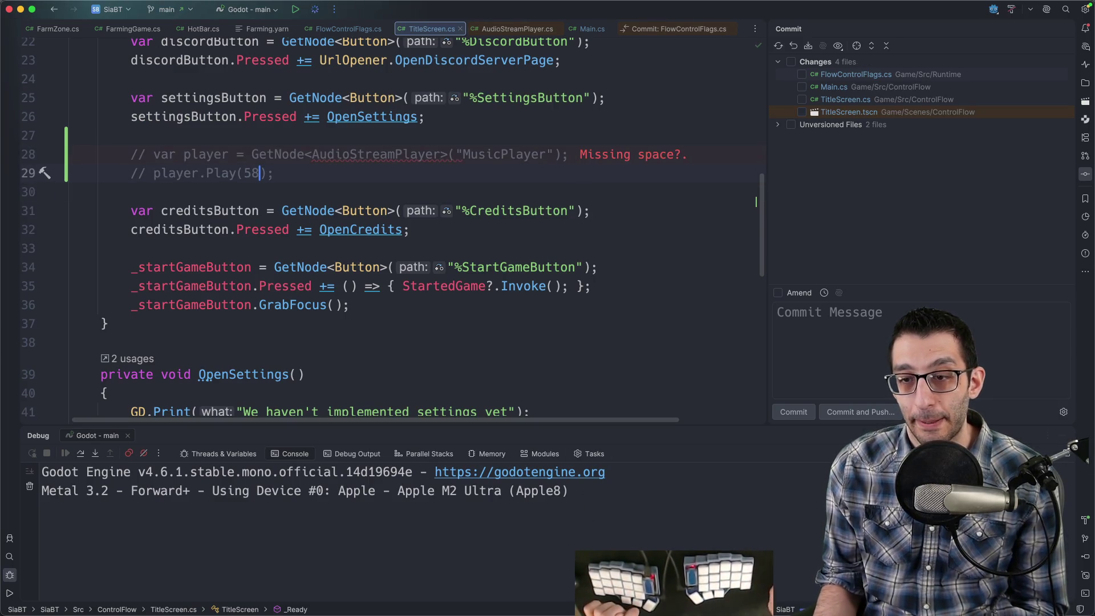
Rerun the game from Rider and close it from the pause menu.
mouse_move(619, 599)
key("super+r")
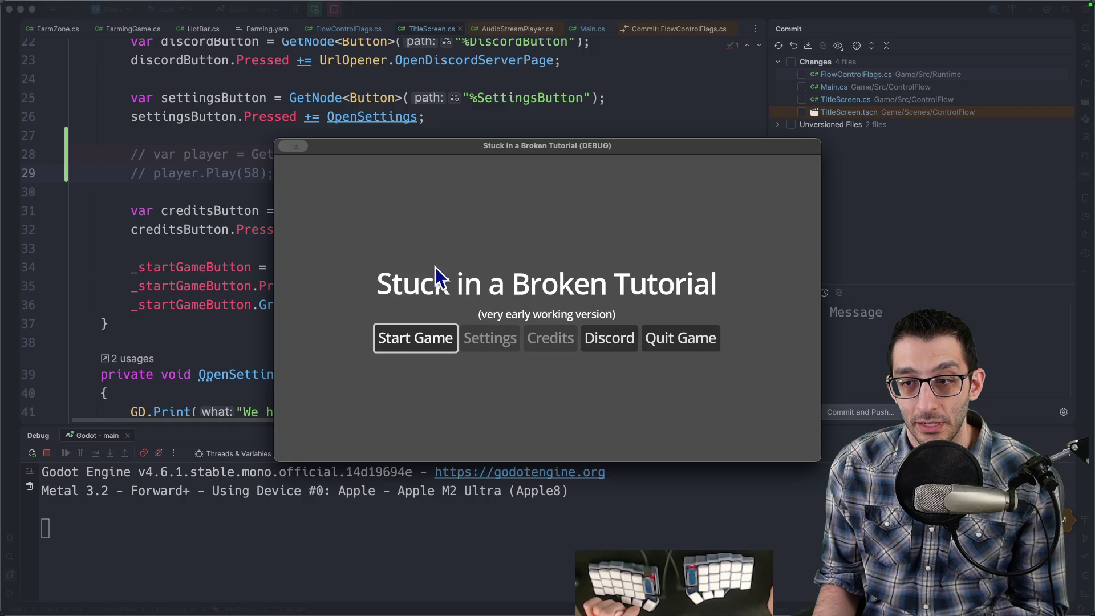
key("Escape")
key("Escape")
key("Escape")
key("Escape")
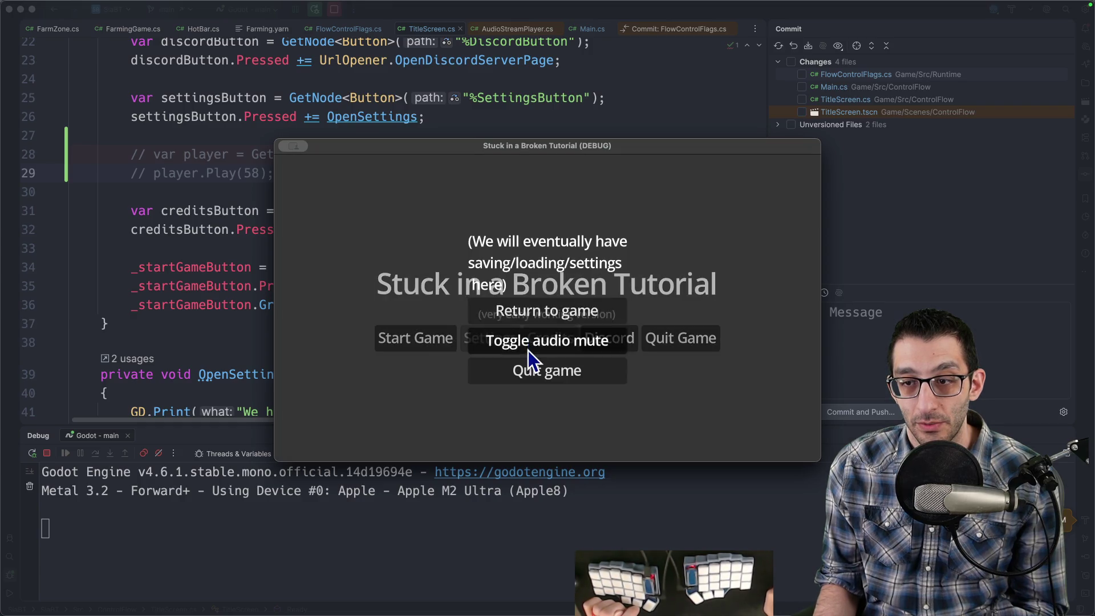
left_click(681, 338)
Turn on Autoplay for MusicPlayer in Godot and run the game.
mouse_move(730, 579)
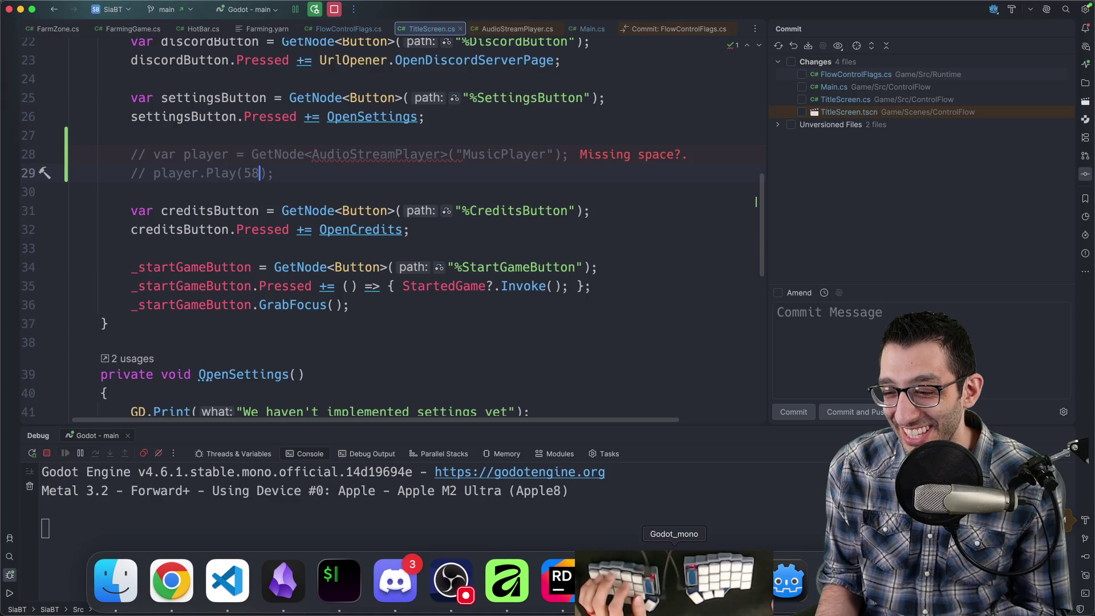
left_click(675, 579)
left_click(946, 326)
left_click(838, 12)
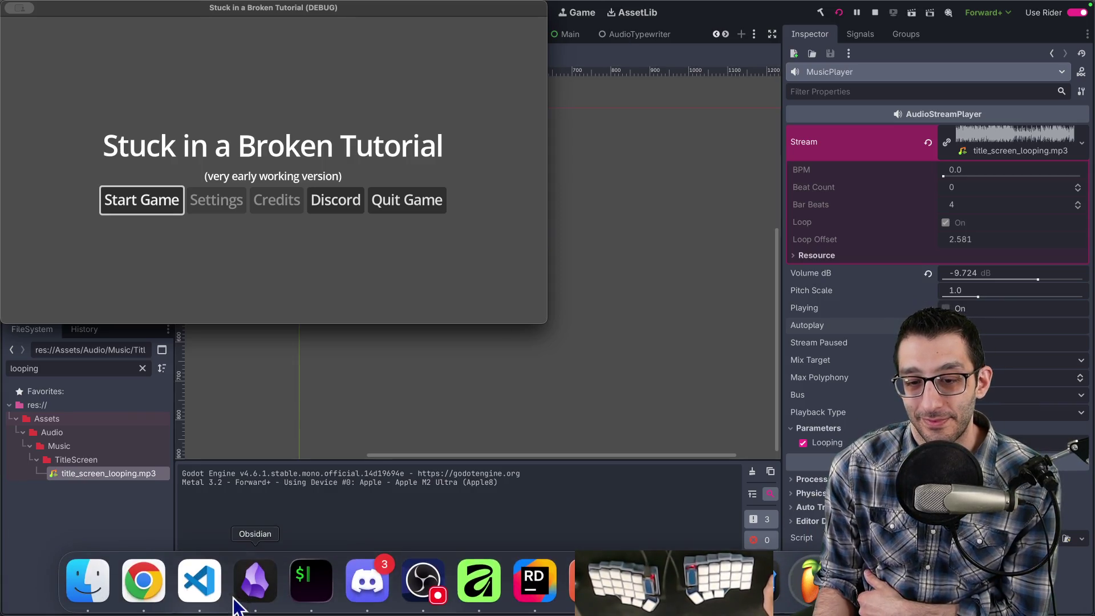
left_click(142, 582)
In the TODO document, find the Wednesday 'title' task and delete the Idle Ascendants sentence after 'player.'.
left_click(72, 16)
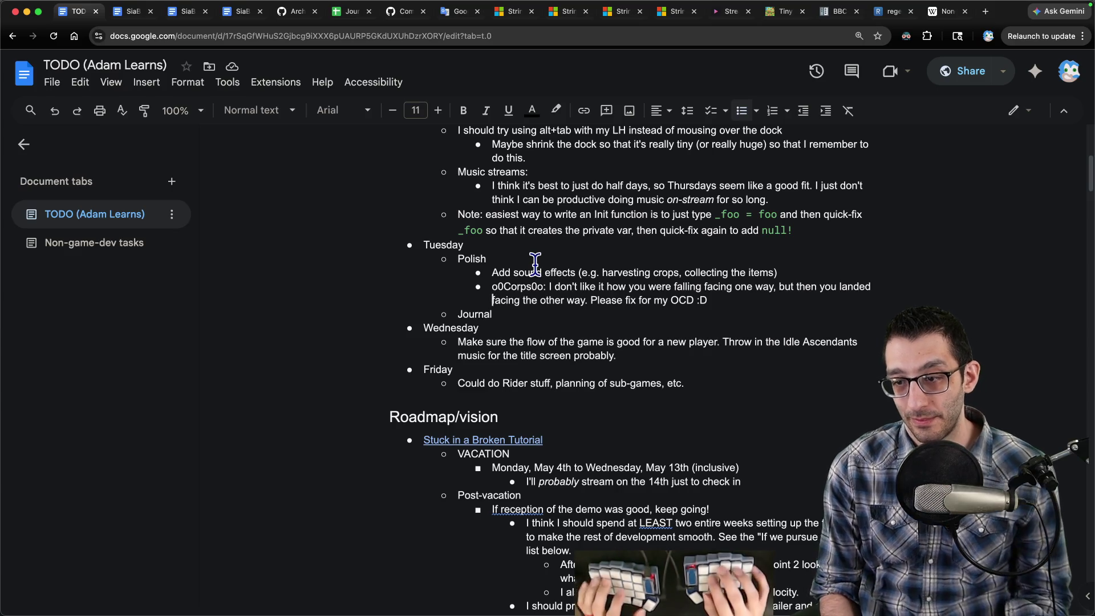
key("cmd+f")
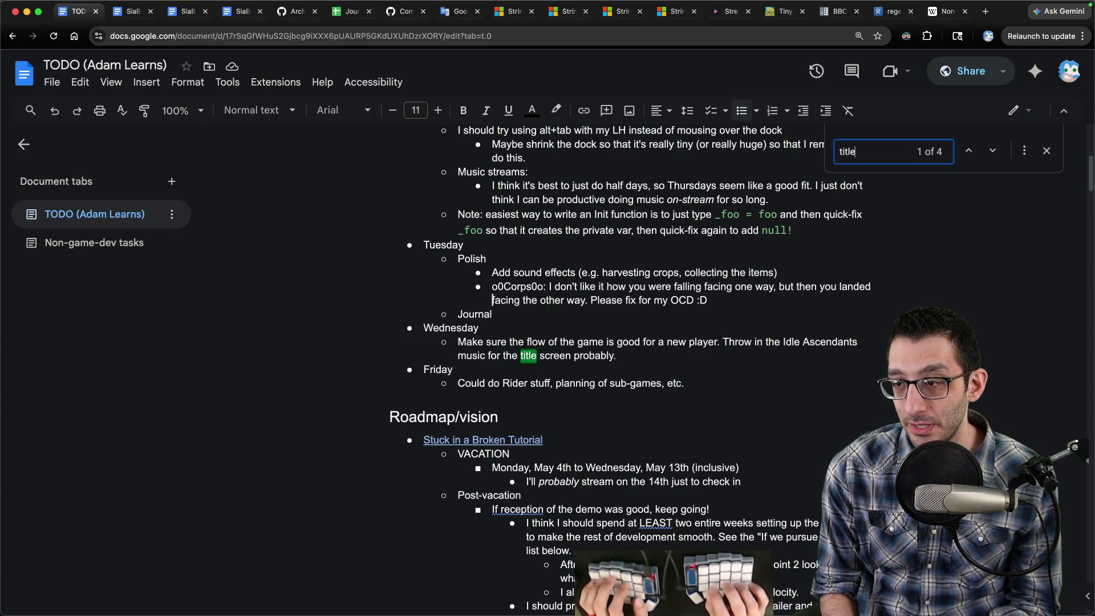
key("Return")
key("shift+Return")
key("Escape")
key("shift+alt+Left")
key("shift+alt+Left")
key("shift+alt+Left")
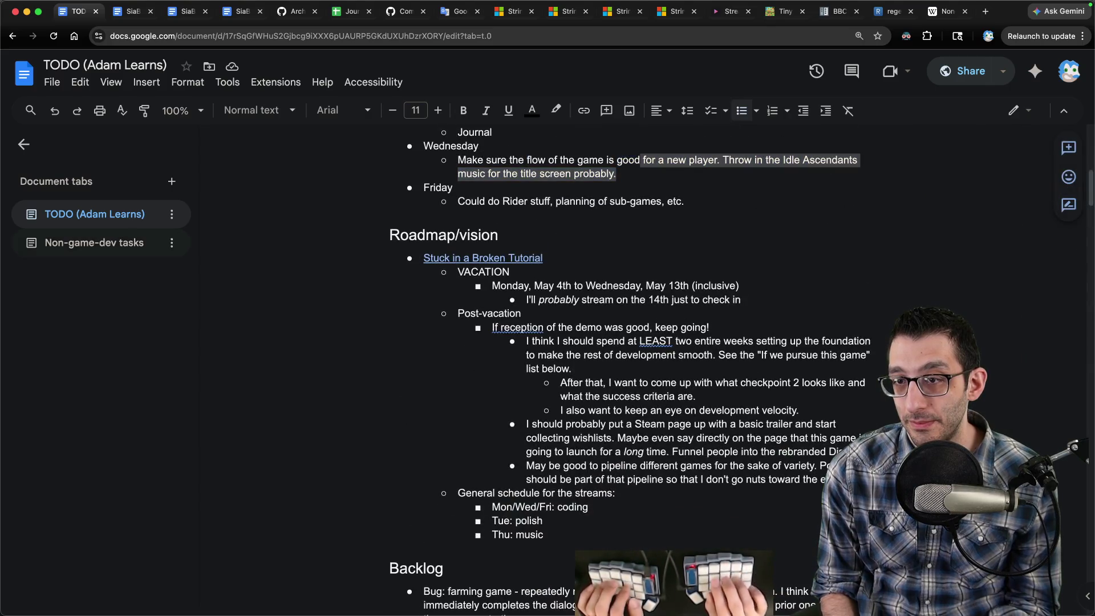
left_click(721, 161)
key("shift+Down")
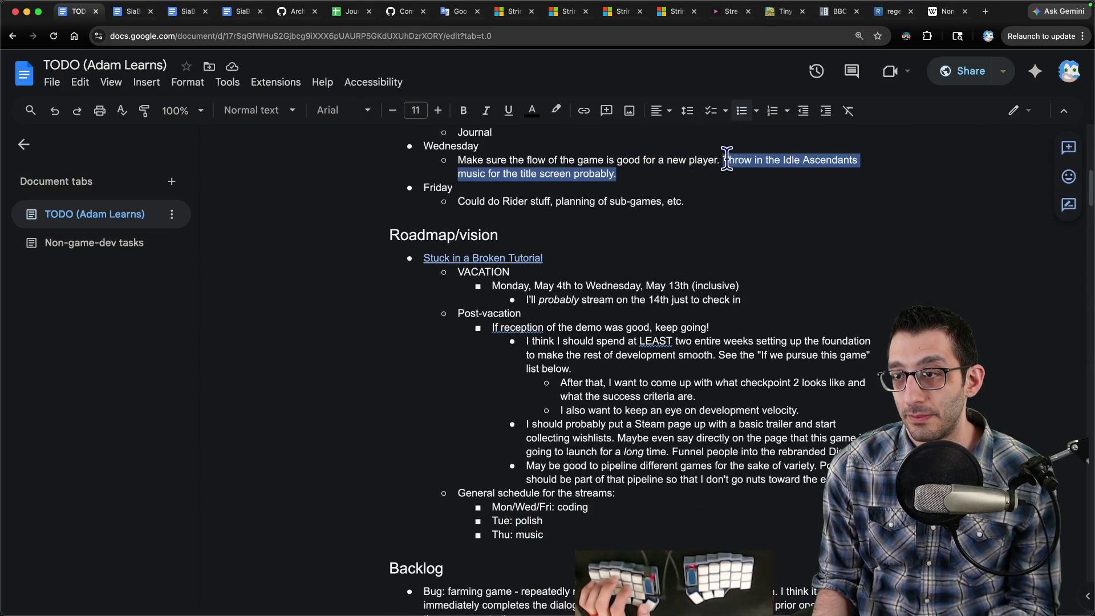
key("BackSpace")
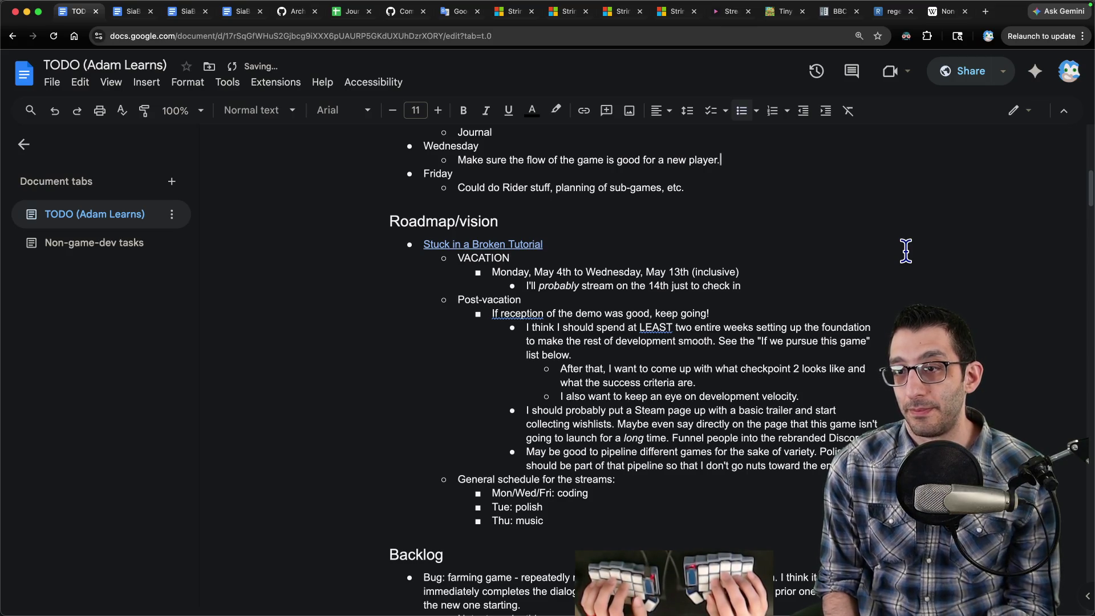
Search the document for 'idlele', return to the top, and bring FL Studio forward.
key("ctrl+f")
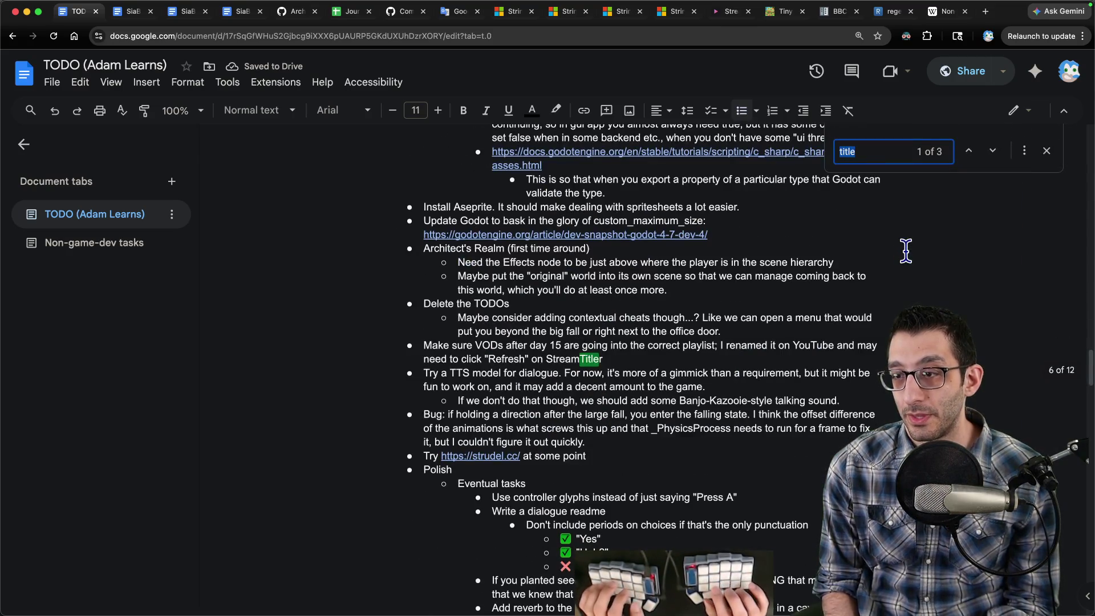
type("idle")
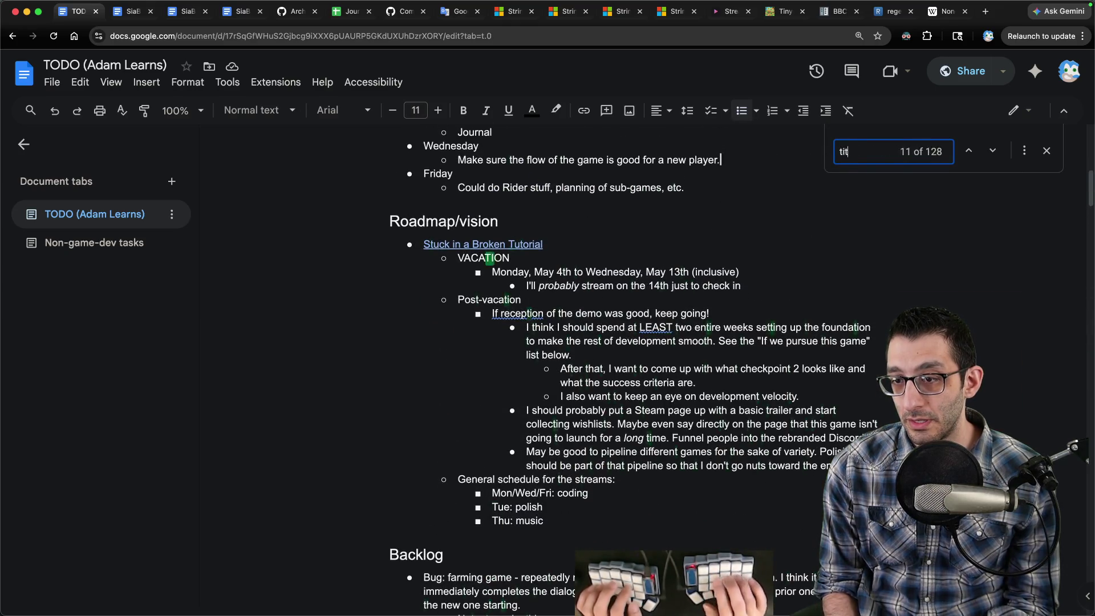
type("le")
key("Escape")
left_click(390, 176)
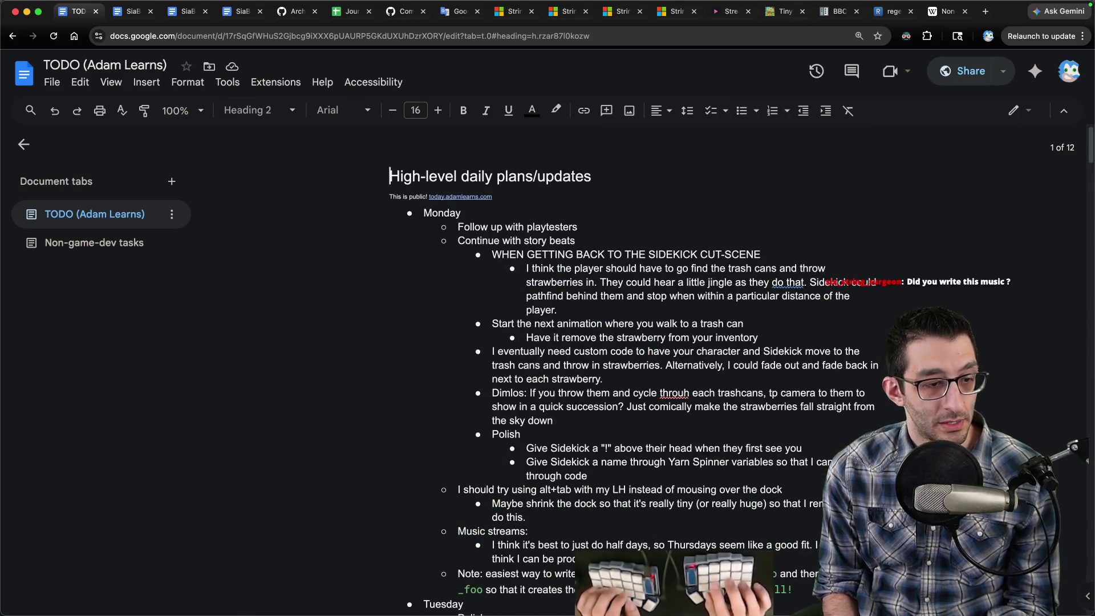
mouse_move(810, 614)
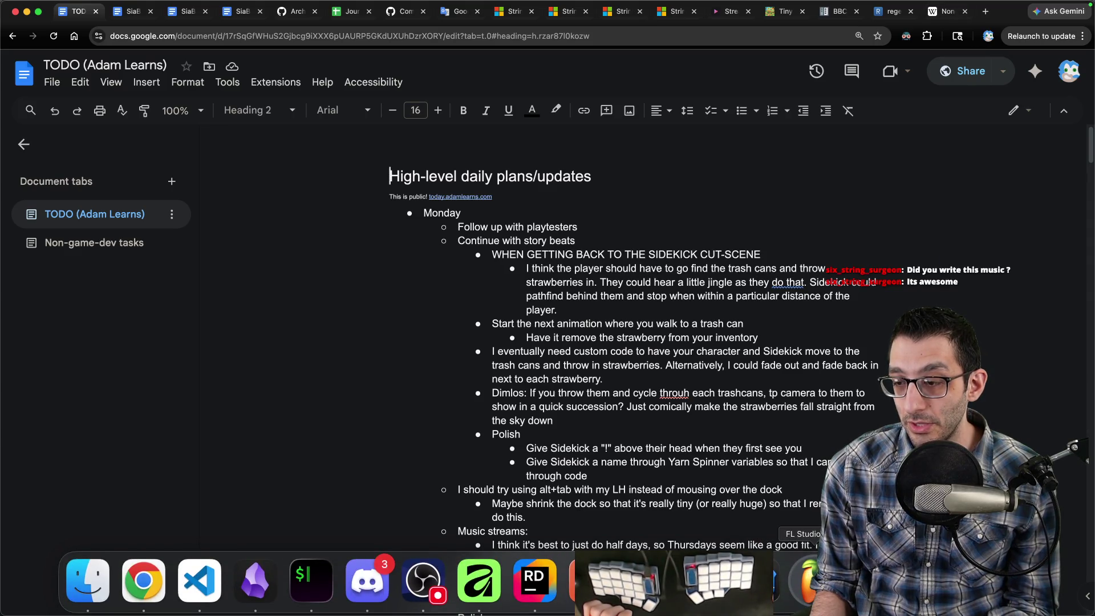
left_click(804, 580)
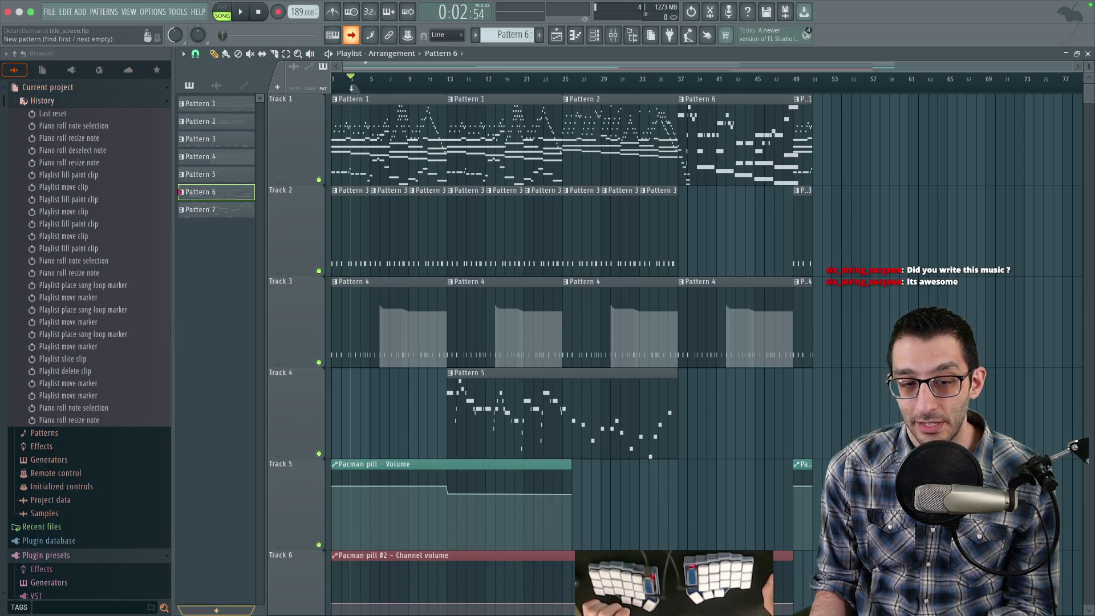
Back in the browser, open a new tab and load the Idle Ascendants itch.io page.
left_click(142, 579)
key("super+t")
type("idle")
key("Return")
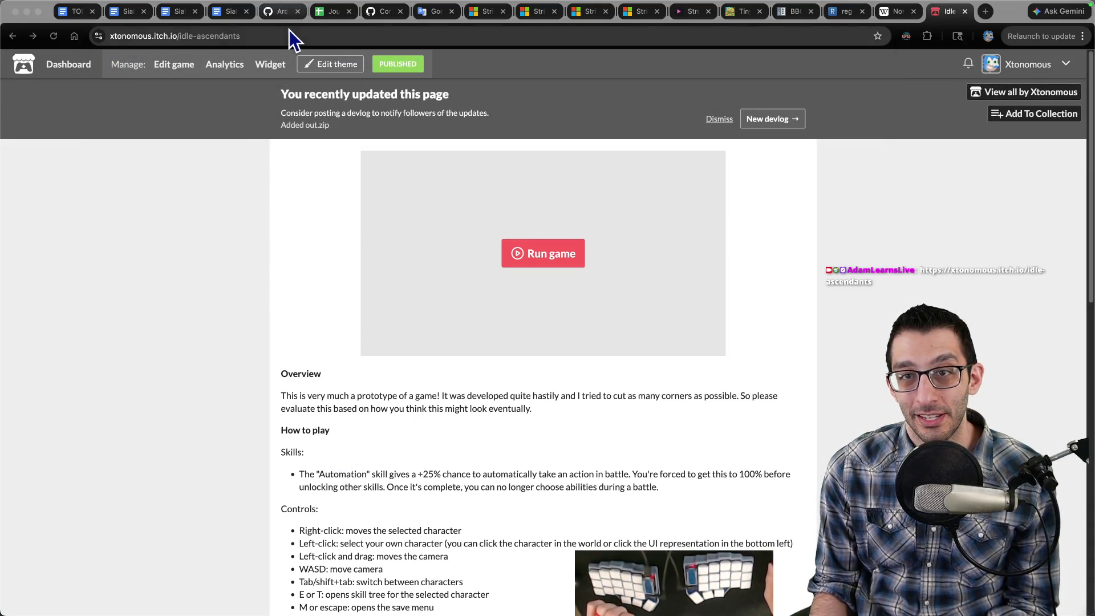
Close the itch.io tab, move the game window aside, and return to the TODO document's Monday items.
key("super+w")
mouse_move(759, 582)
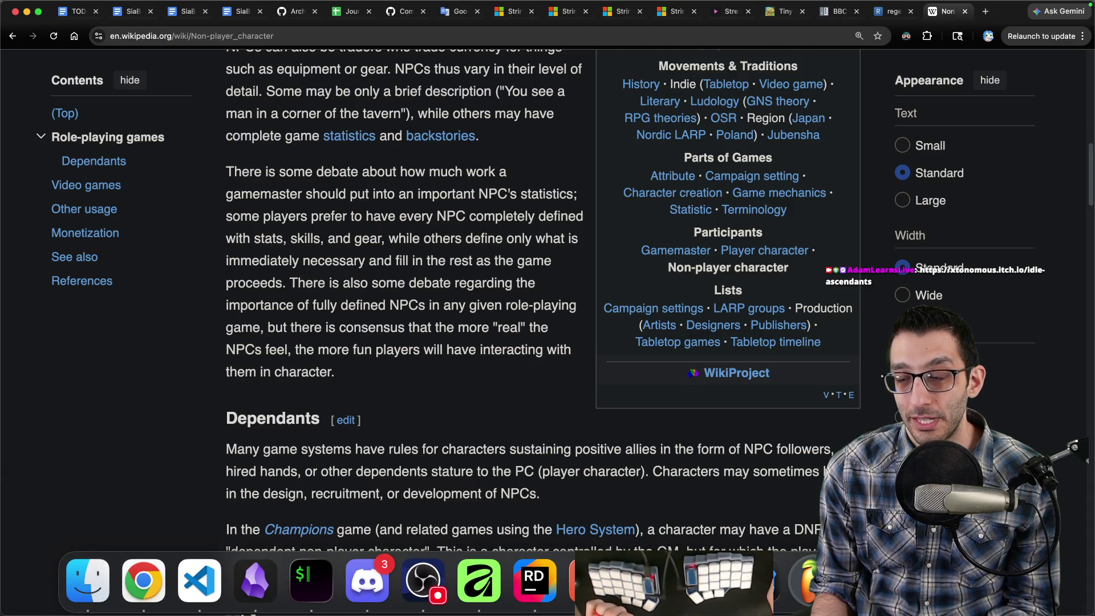
left_click(759, 582)
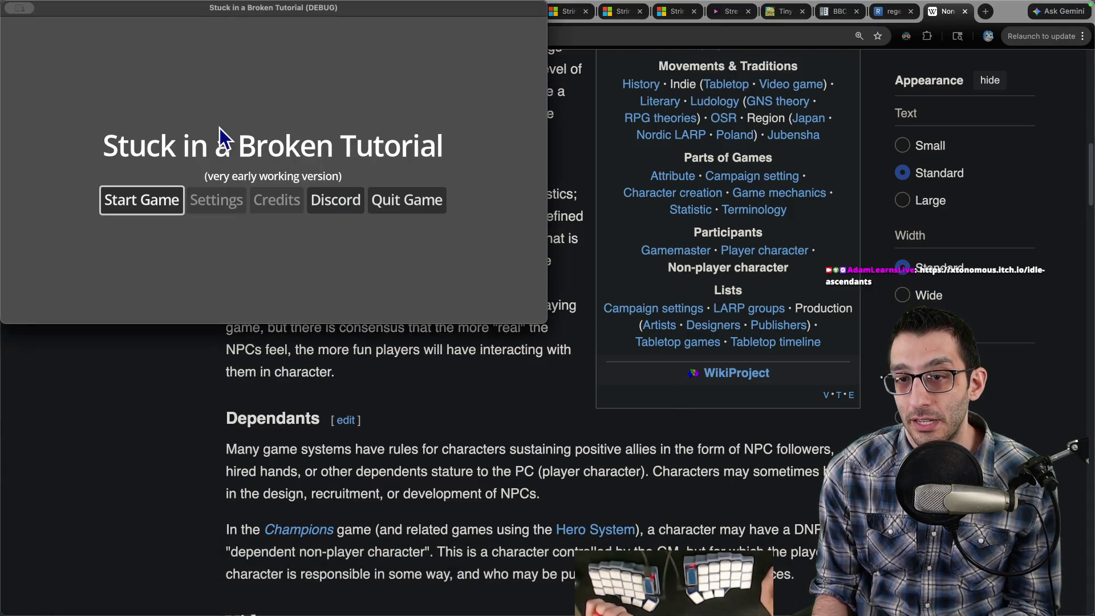
left_click_drag(285, 23, 381, 78)
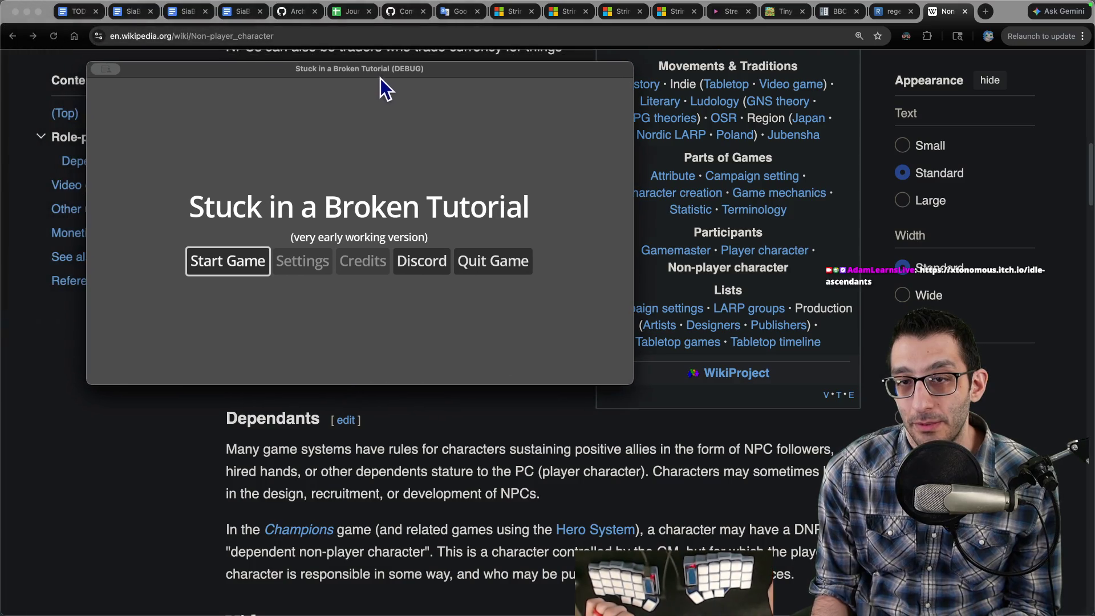
left_click(79, 17)
left_click(772, 254)
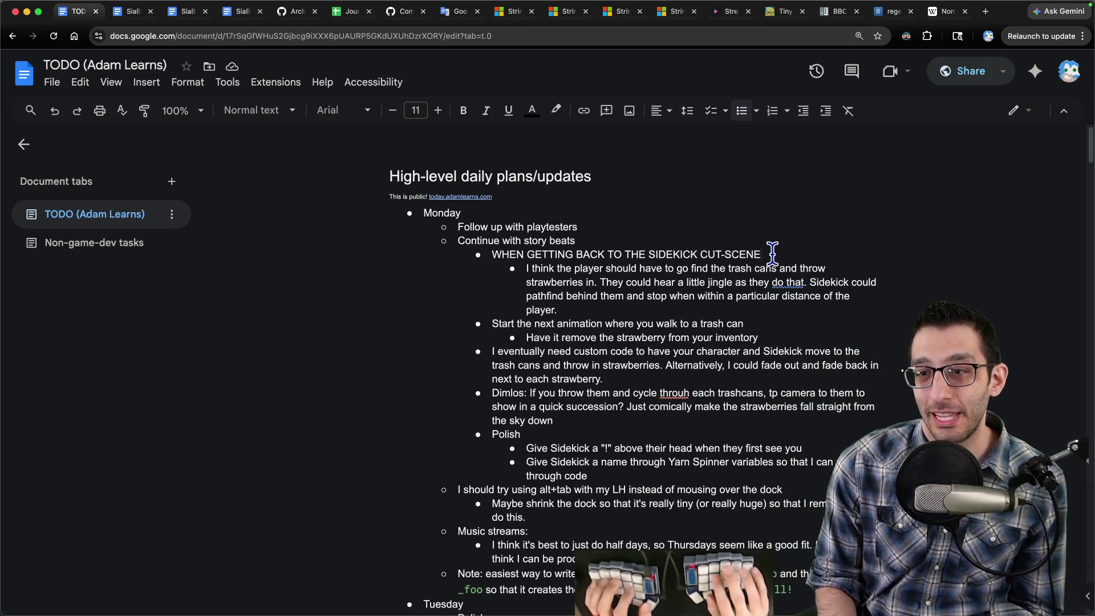
Move 'Follow up with playtesters' to Tuesday and nest it under a new bullet above it.
key("ctrl+shift+Down")
key("ctrl+shift+Down")
key("ctrl+shift+Down")
key("ctrl+shift+Up")
key("ctrl+shift+Up")
key("Home")
key("Return")
key("Up")
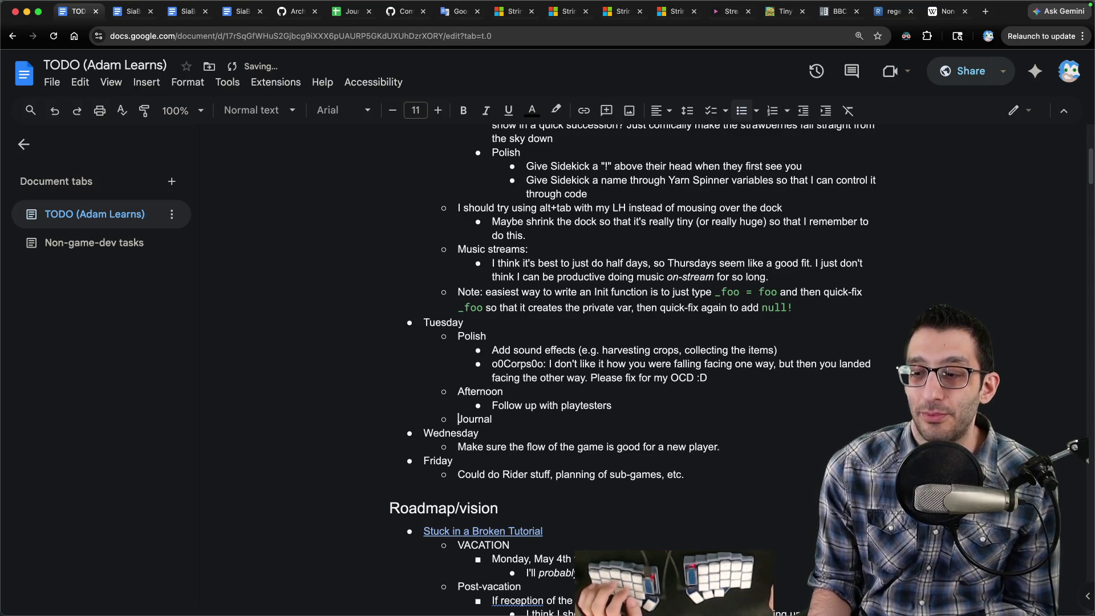
Bring the running game to the front, quit it, and open a new browser tab.
left_click(200, 588)
left_click(513, 267)
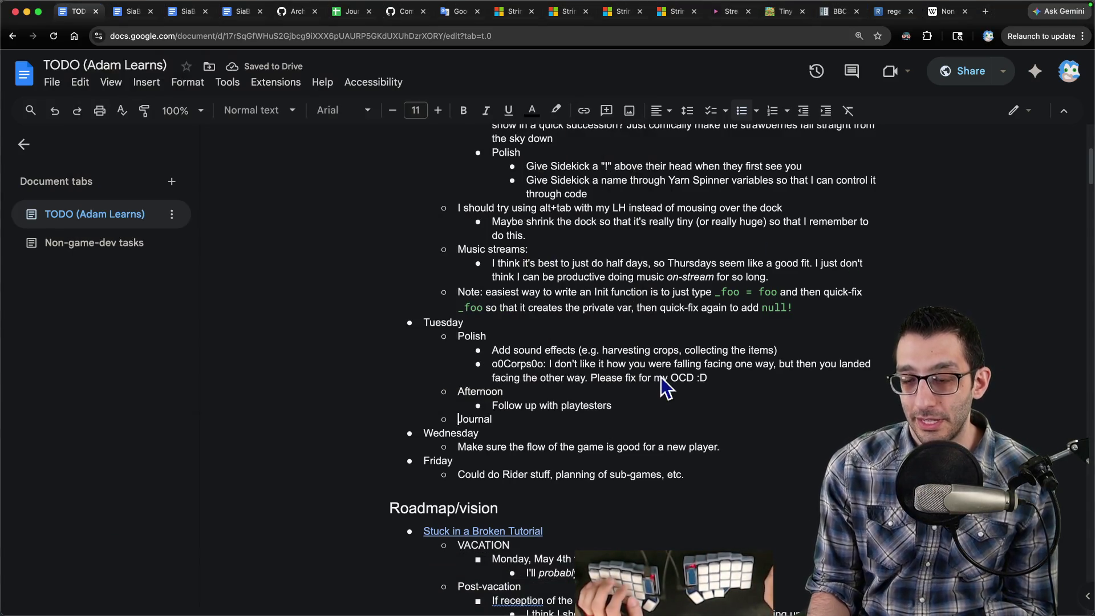
scroll(661, 420, "up", 5)
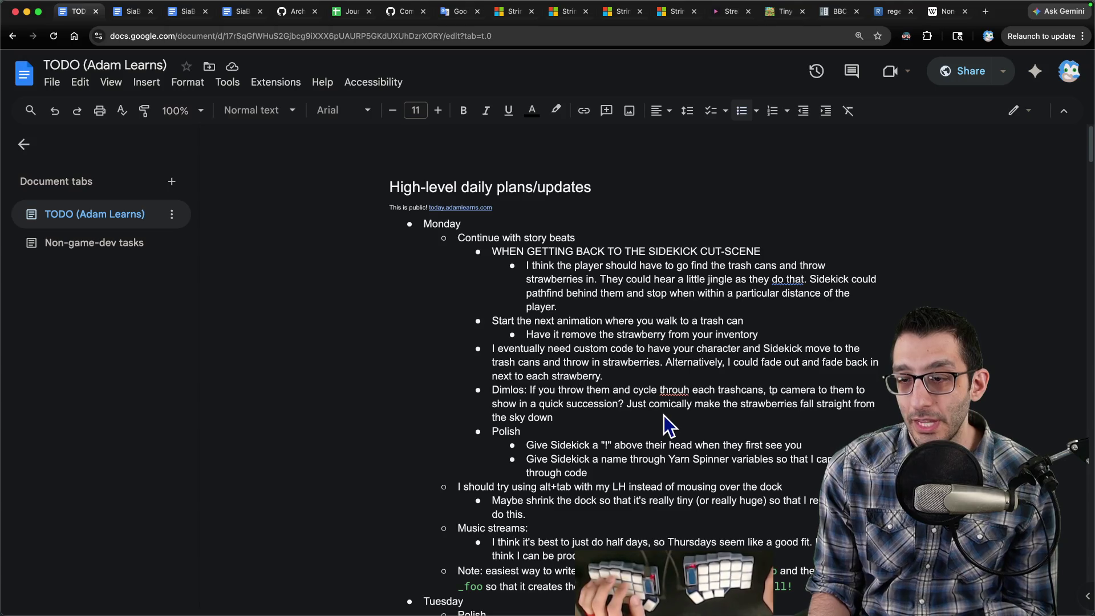
key("cmd+t")
Search YouTube for 'skeleseller title screen' and open the Skeleseller OST: Title Screen video.
type("yt")
key("Tab")
type("skele")
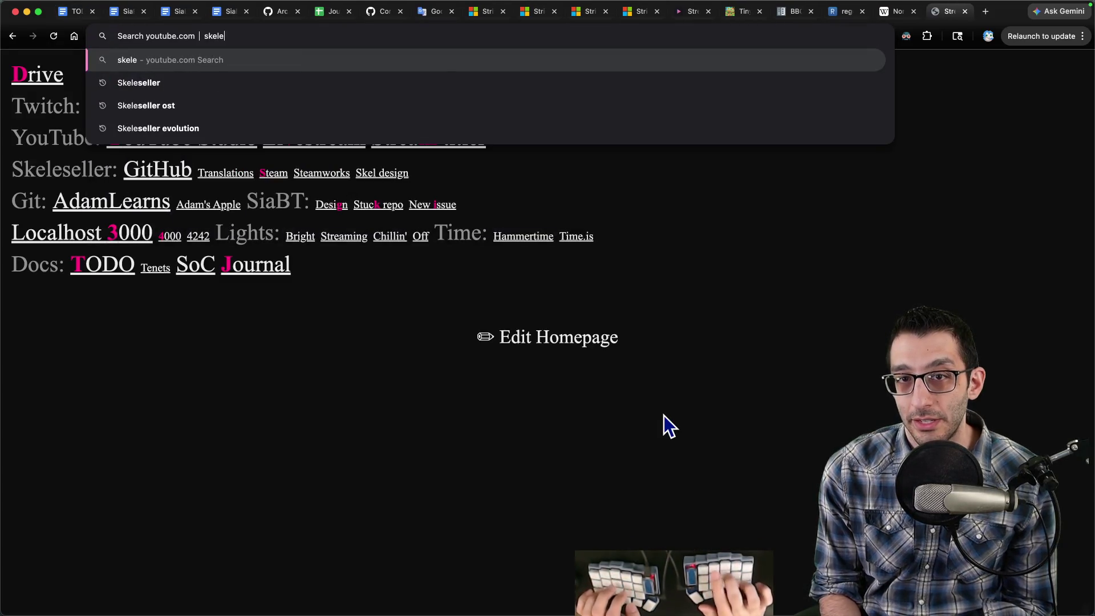
type("seller title screen")
key("Return")
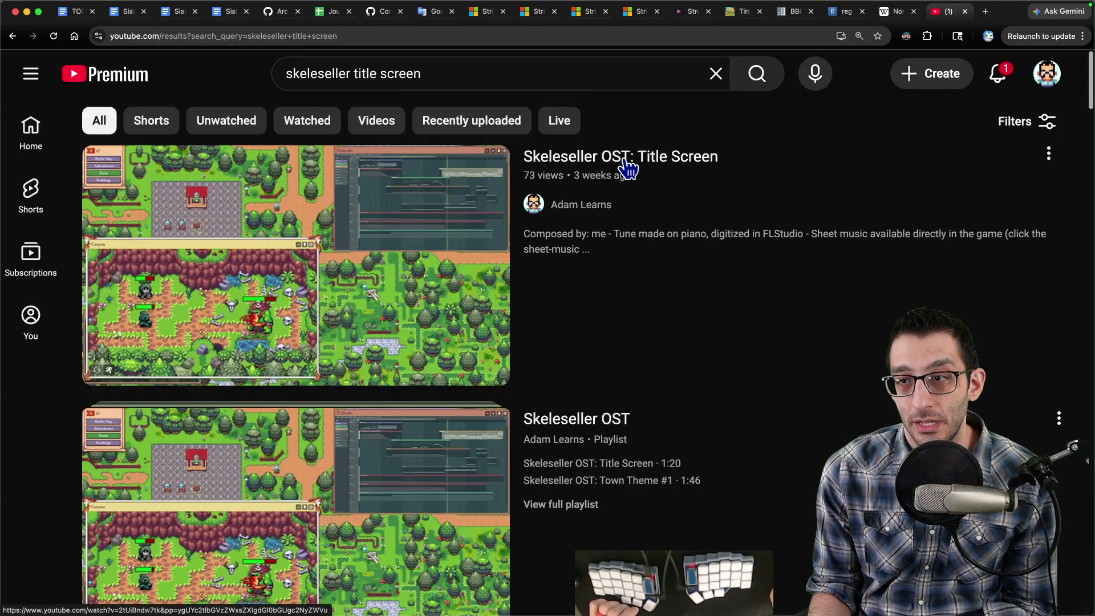
left_click(626, 167)
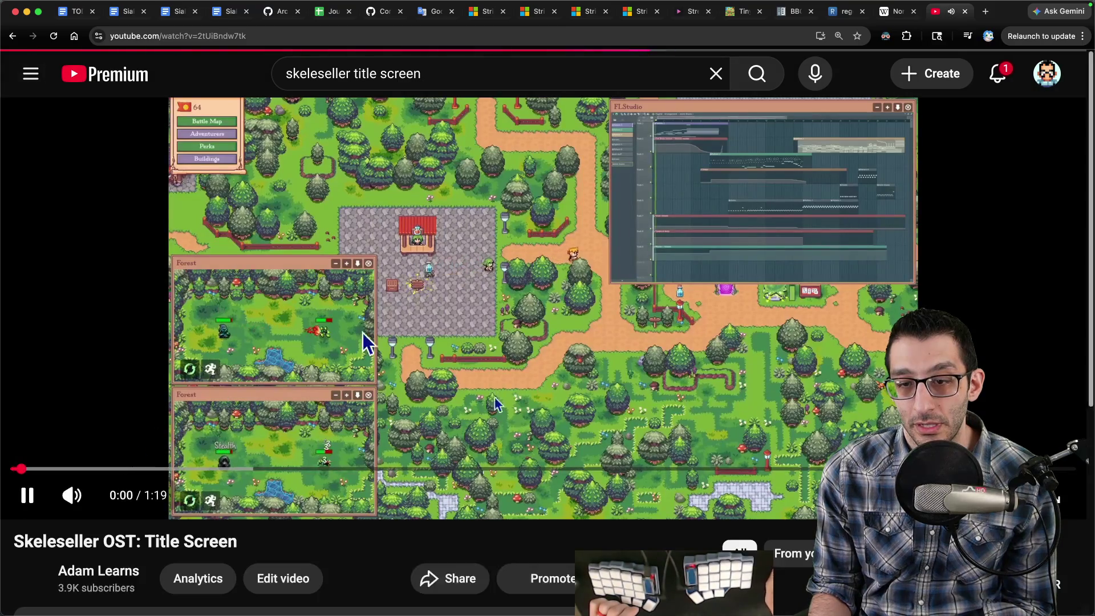
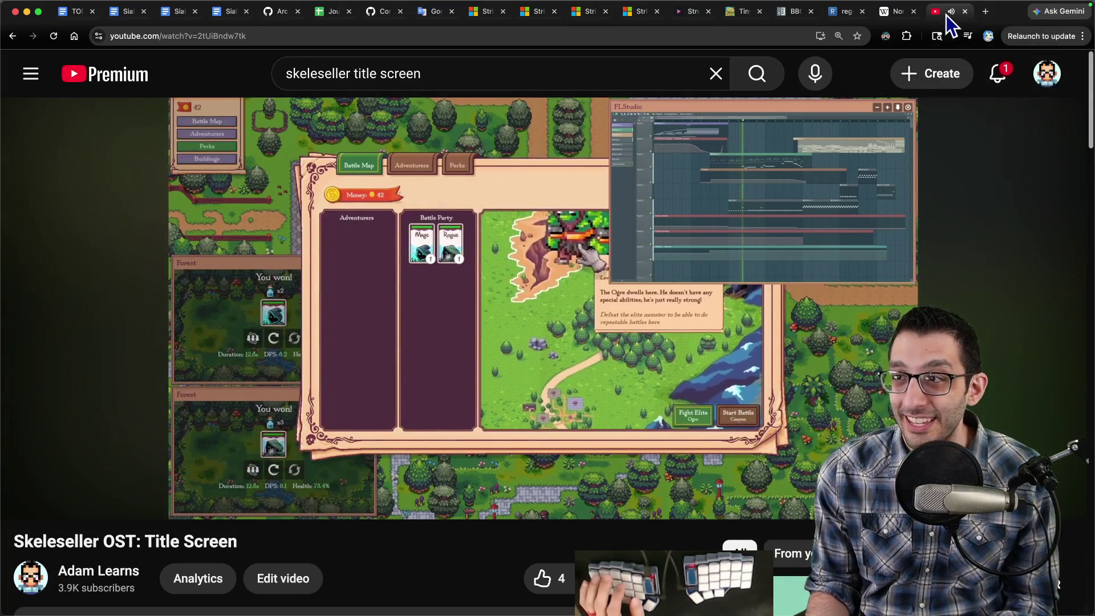
Close the Skeleseller OST: Title Screen YouTube tab and return to the TODO Google Doc.
key("super+w")
left_click(76, 14)
left_click(557, 317)
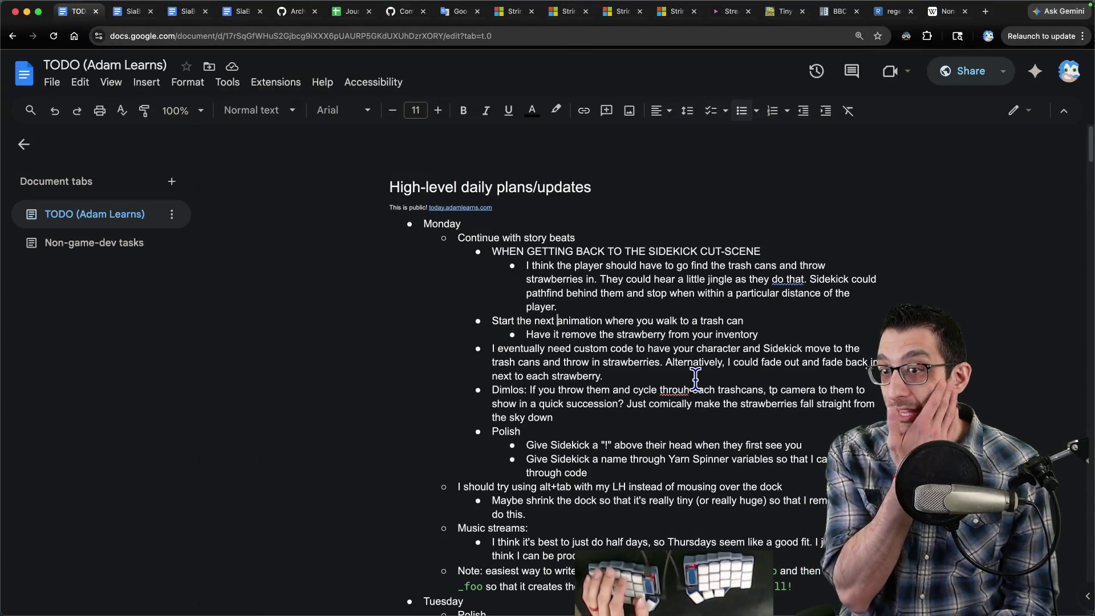
scroll(695, 379, "down", 10)
scroll(676, 382, "down", 8)
scroll(672, 384, "up", 3)
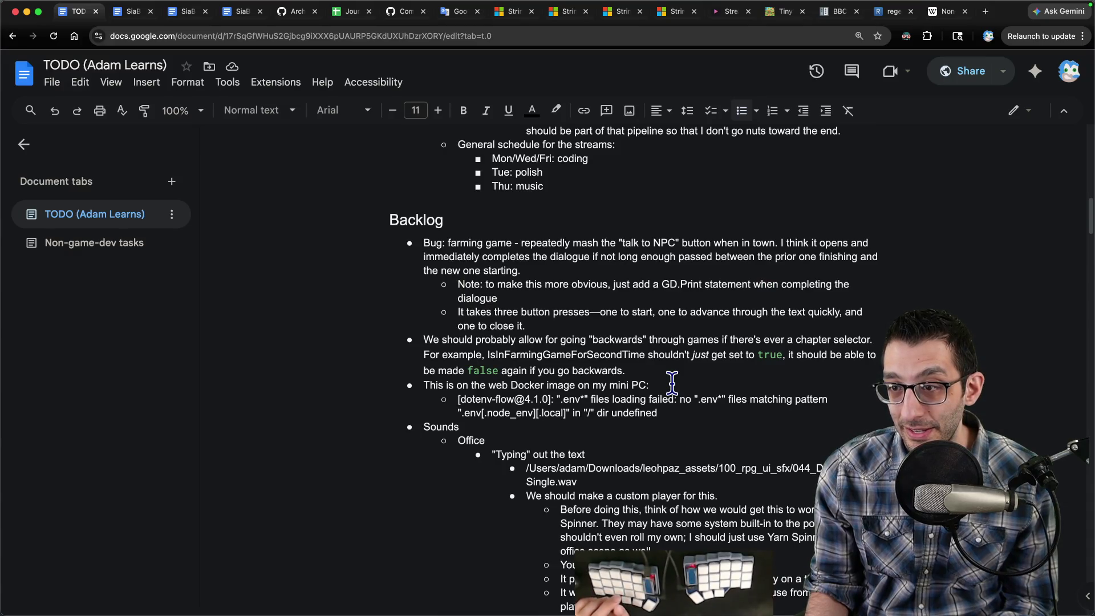
scroll(672, 383, "down", 8)
scroll(671, 385, "down", 8)
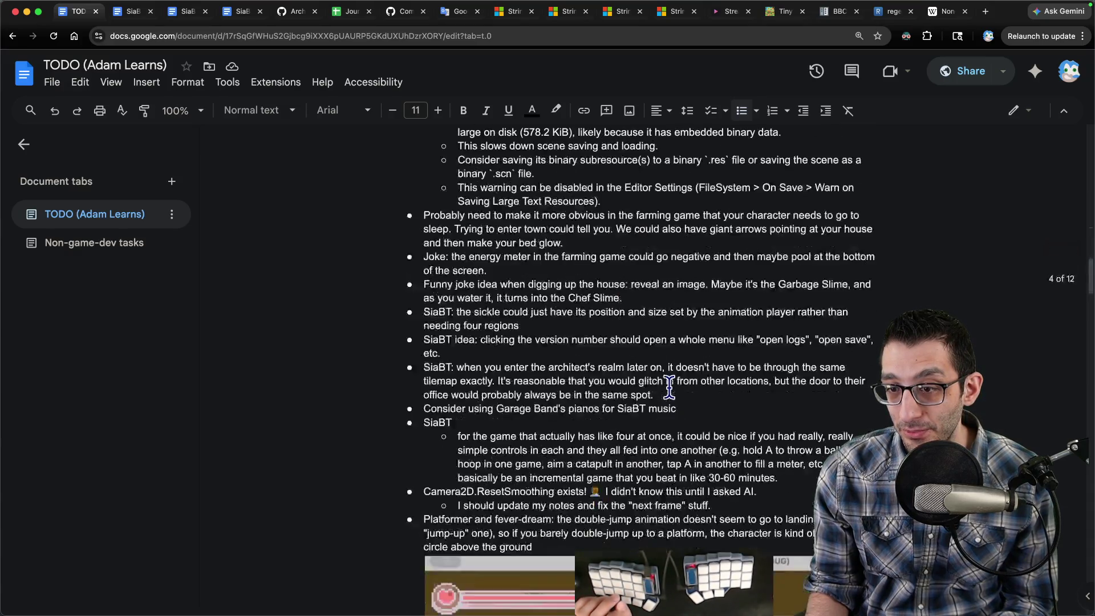
scroll(669, 388, "up", 5)
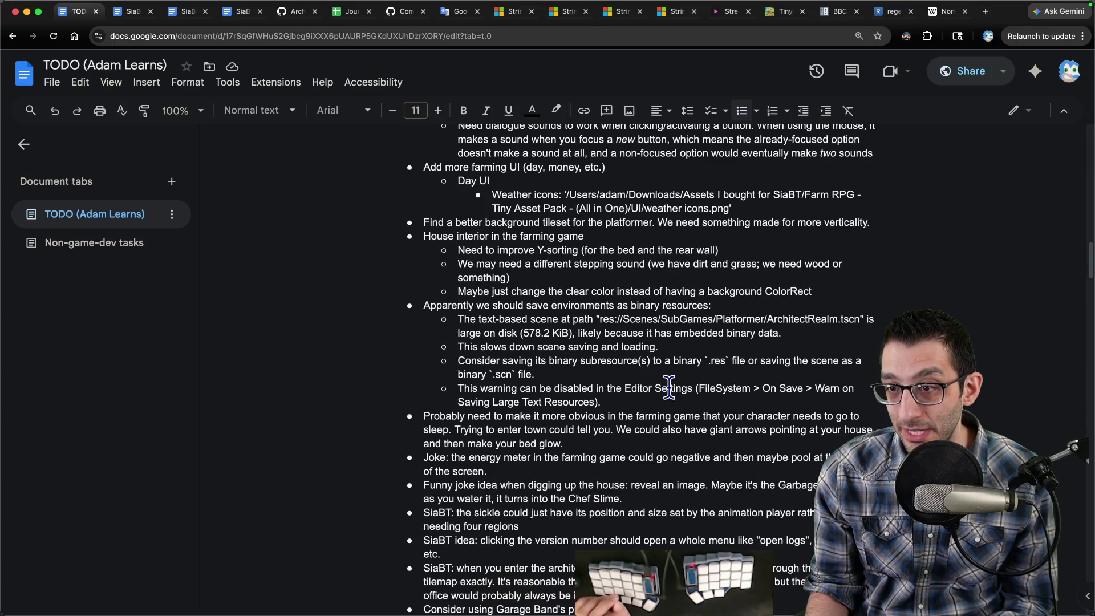
scroll(670, 388, "down", 2)
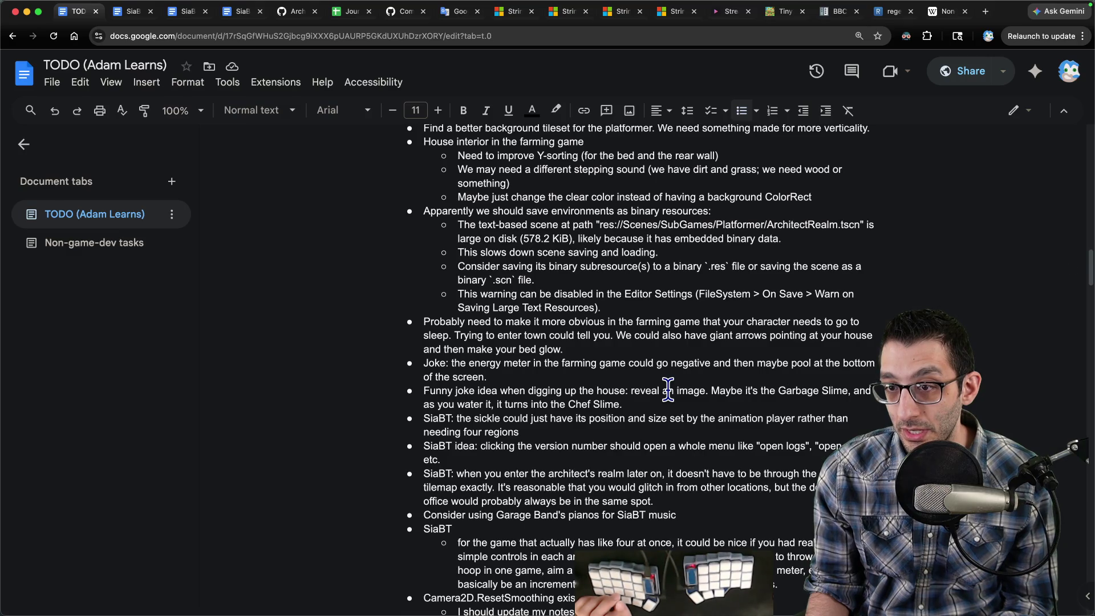
scroll(668, 388, "down", 1)
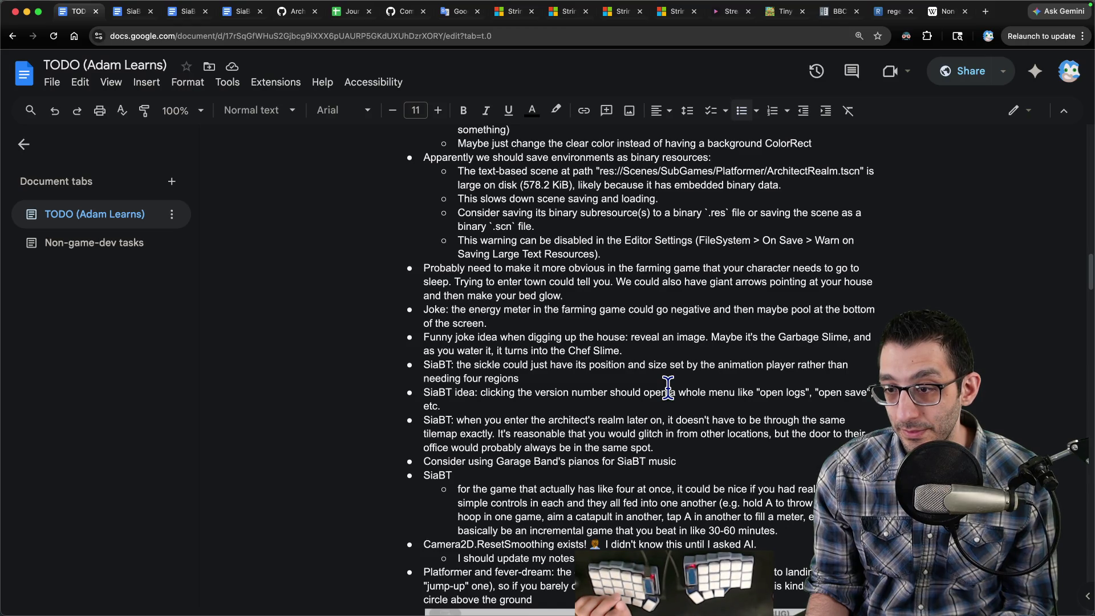
triple_click(576, 337)
key("BackSpace")
key("super+Up")
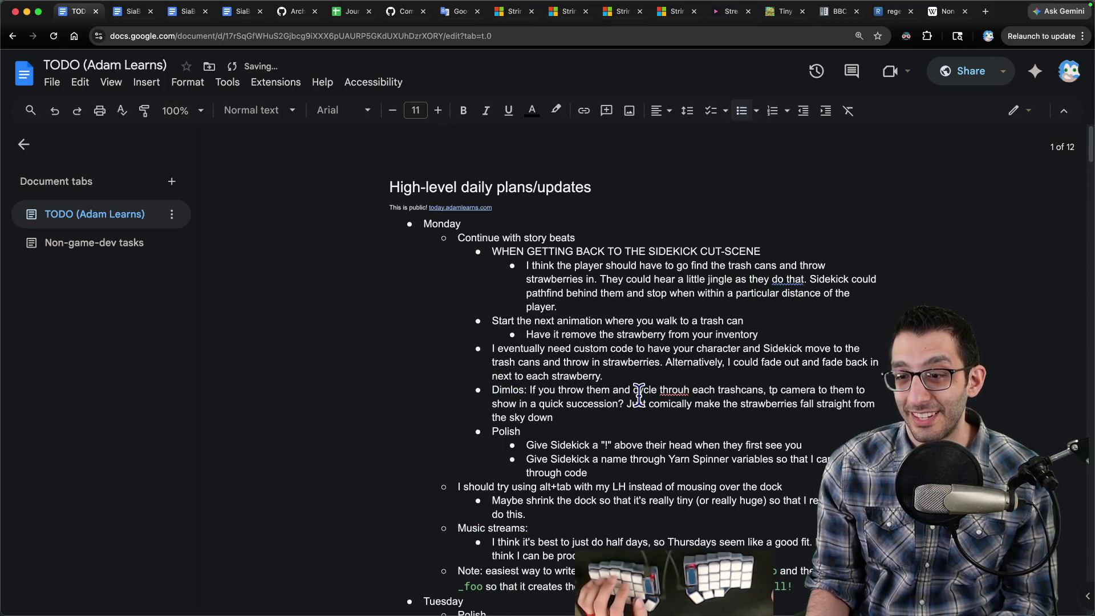
scroll(637, 394, "down", 2)
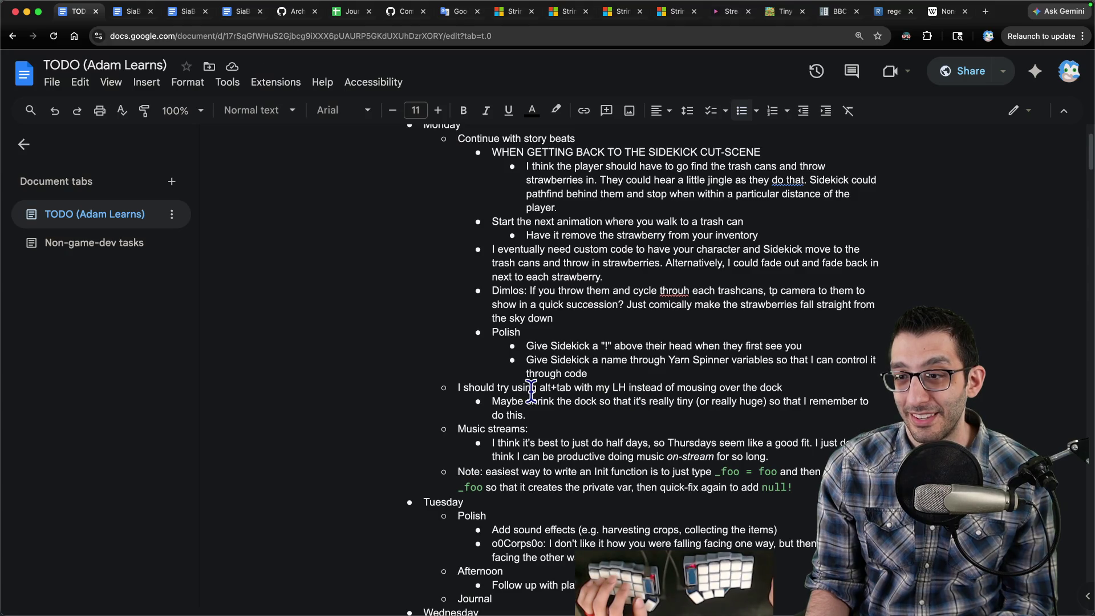
key("super+z")
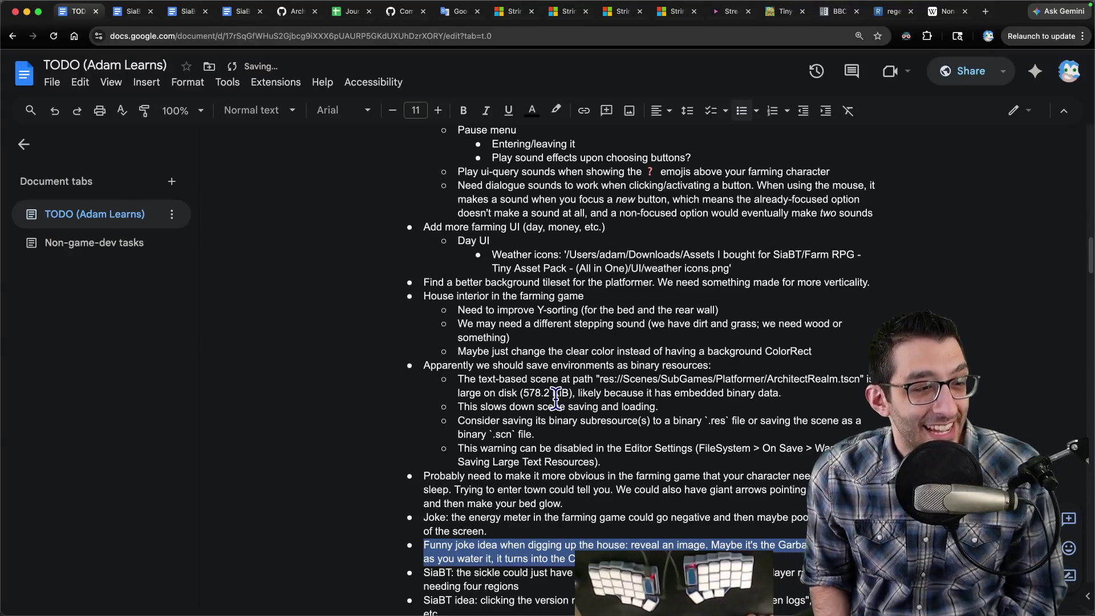
key("super+Tab")
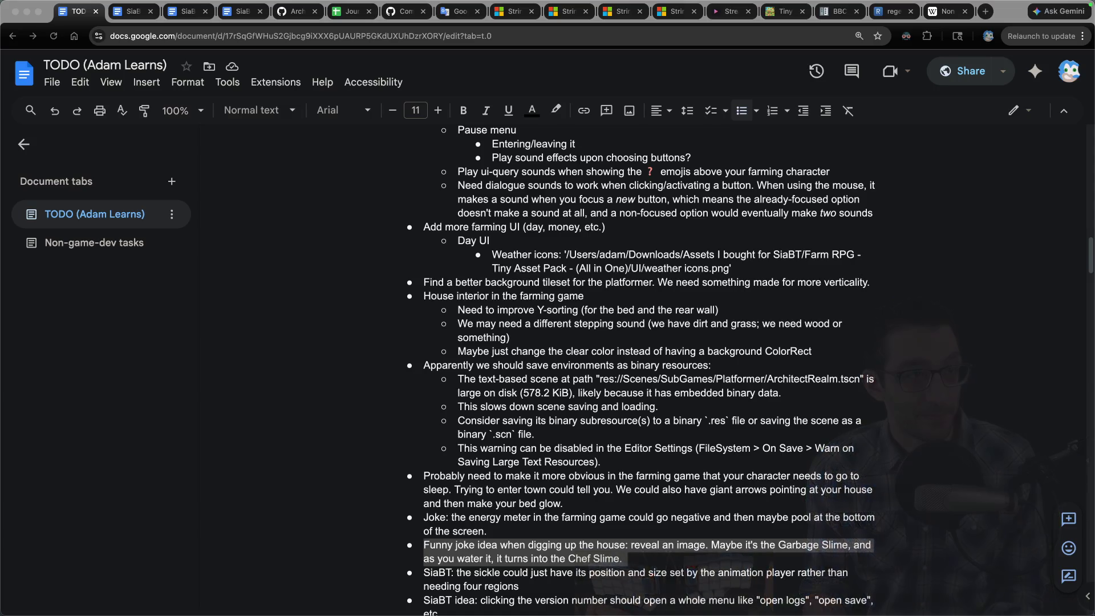
key("space")
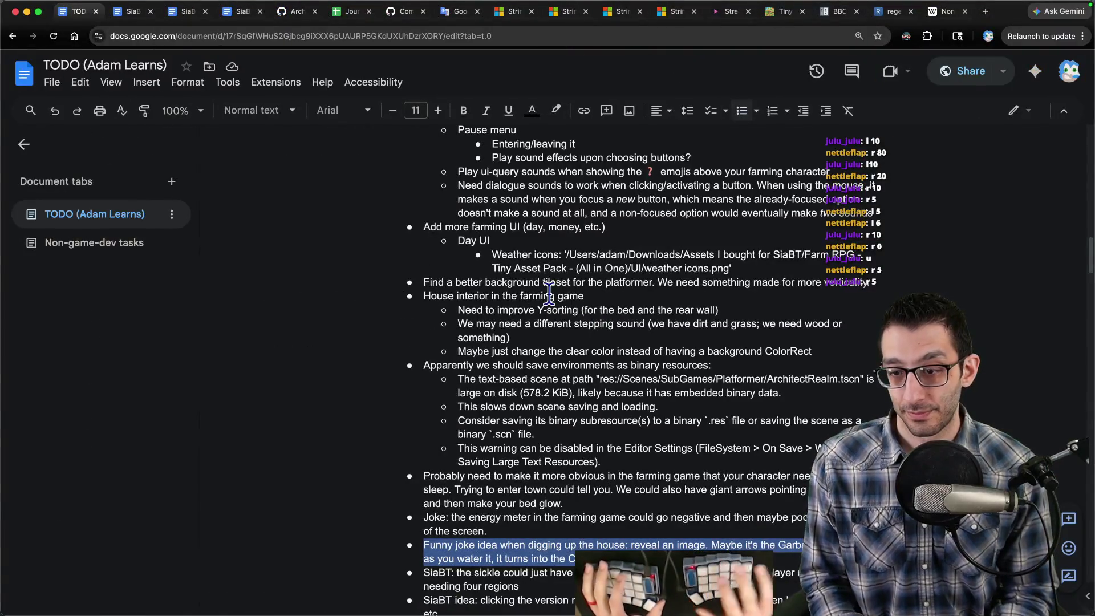
scroll(548, 294, "down", 10)
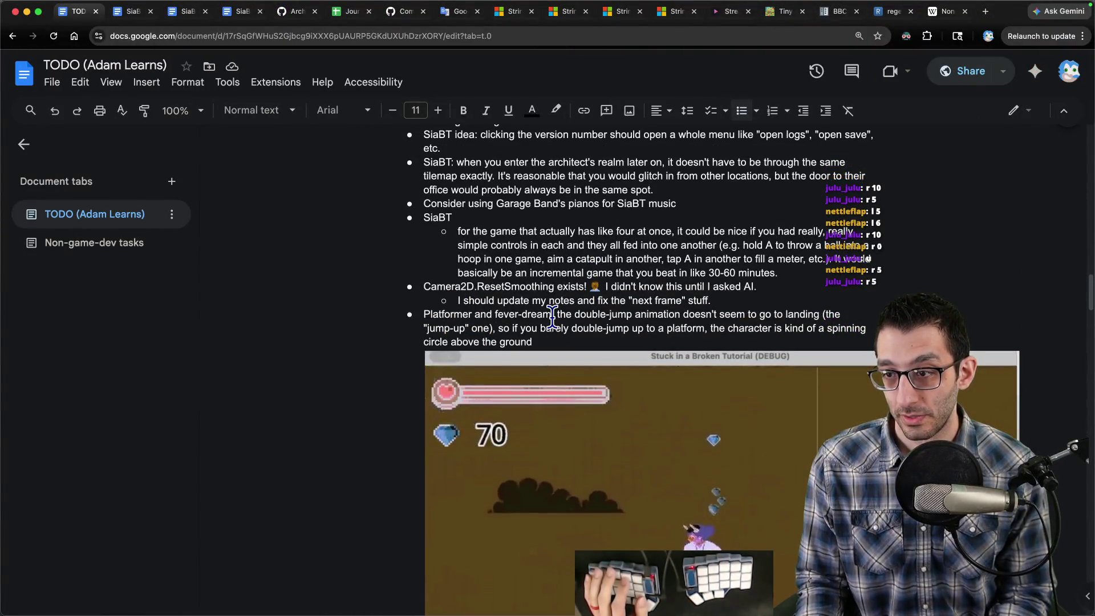
scroll(552, 316, "up", 20)
scroll(552, 317, "down", 10)
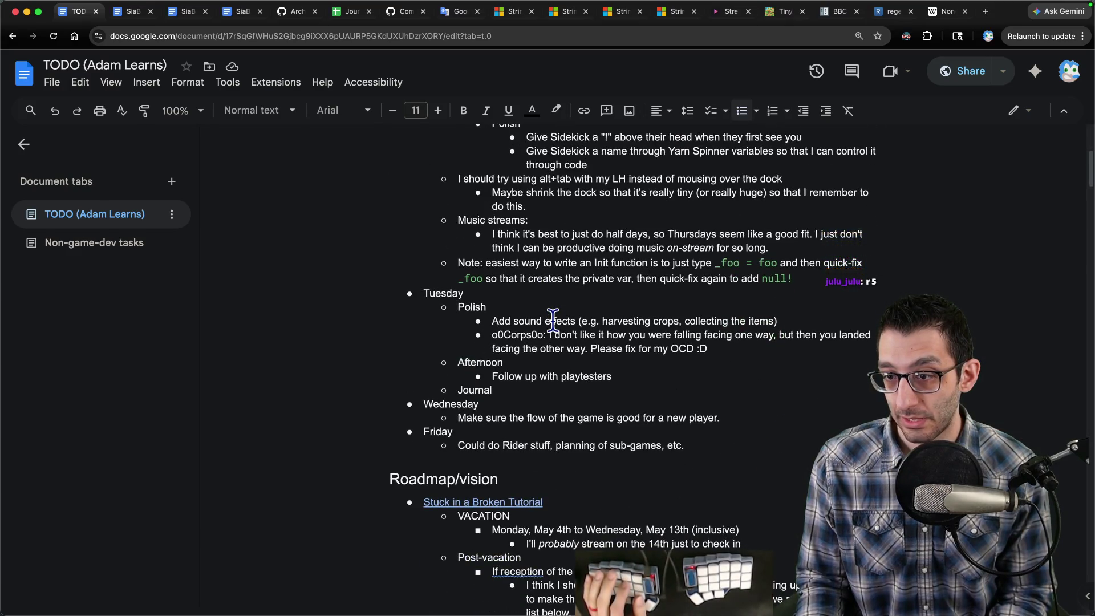
scroll(552, 319, "down", 5)
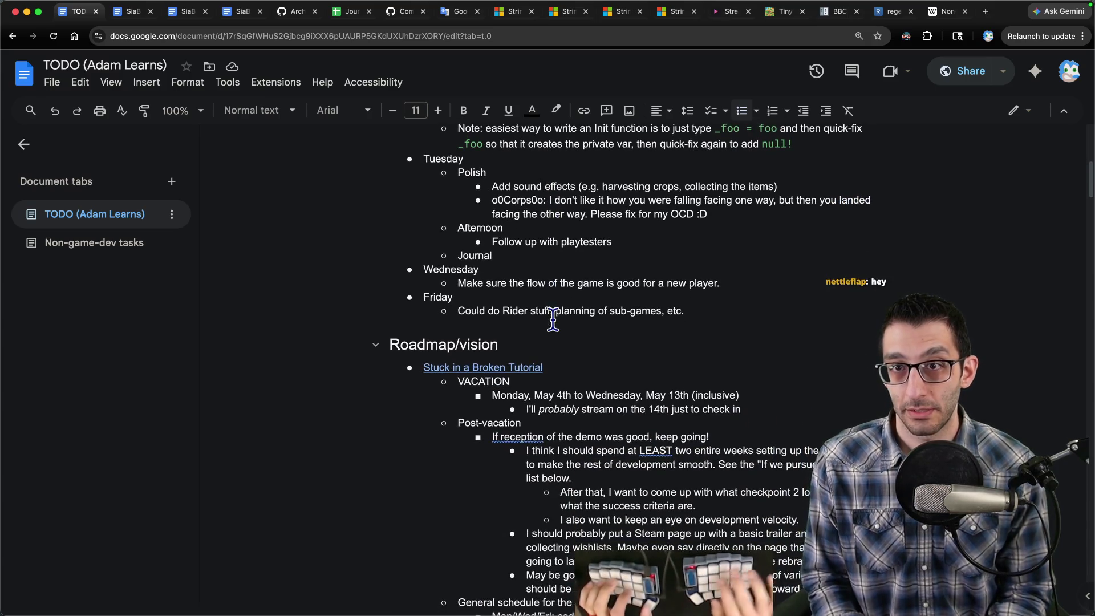
left_click(351, 22)
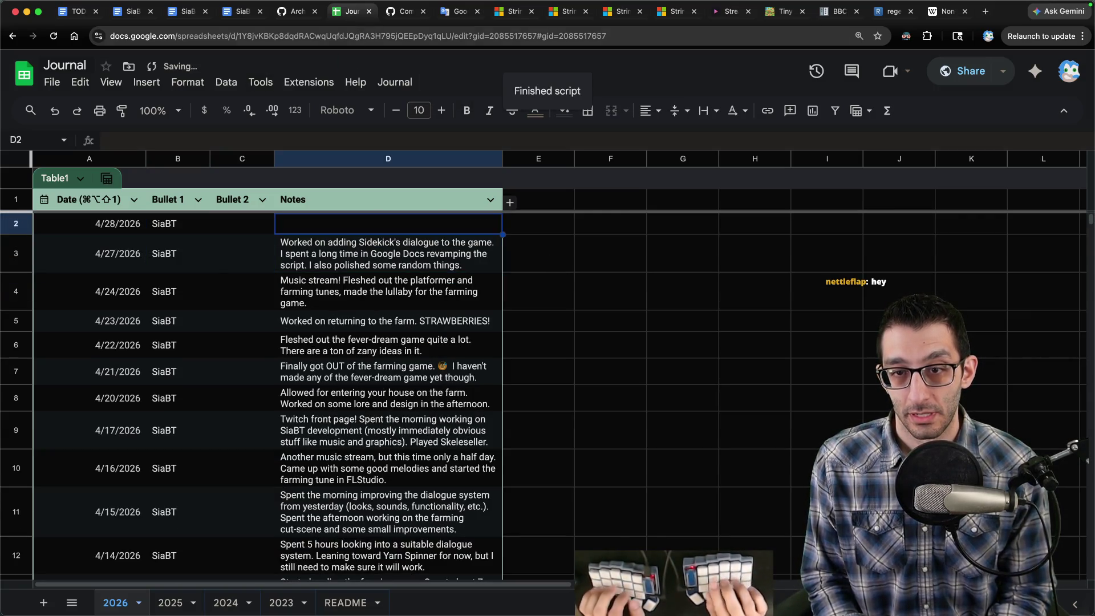
Enter the Journal note 'Worked on polishing up the game. Only streamed for half a day, but…really productive'.
type("Worked on polishing up the game. Only")
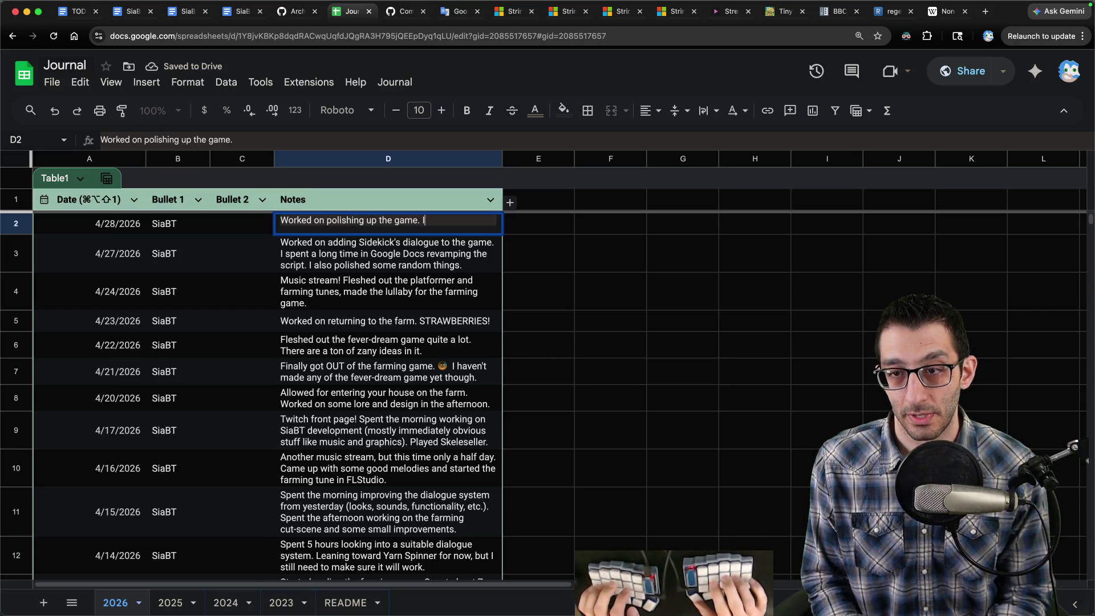
type(" streamed for")
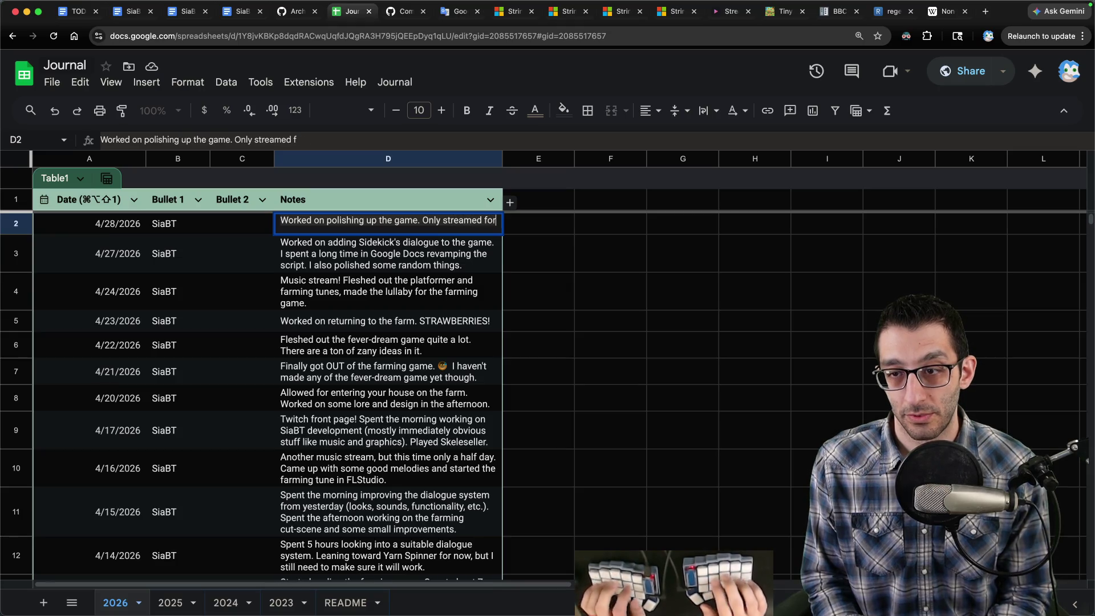
type(" half a day, but it was")
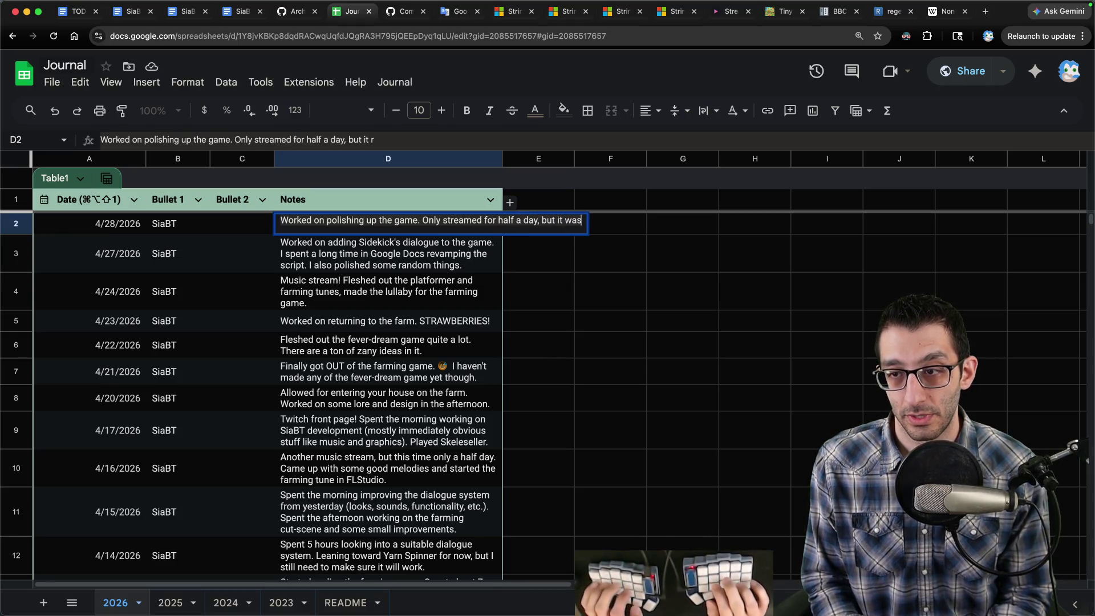
type(" really productive.")
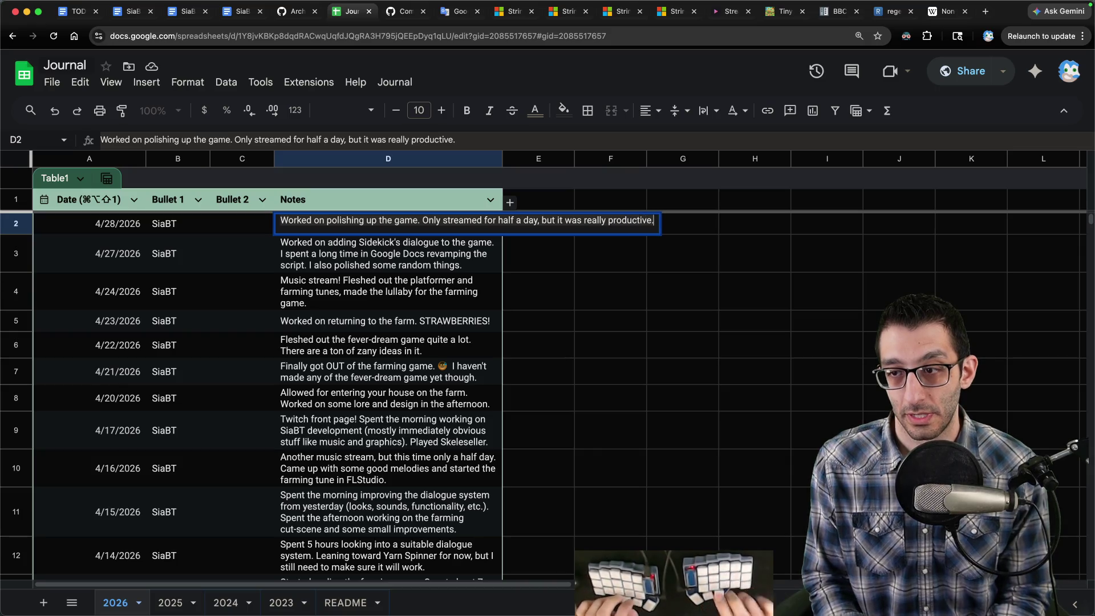
key("Return")
key("super+Tab")
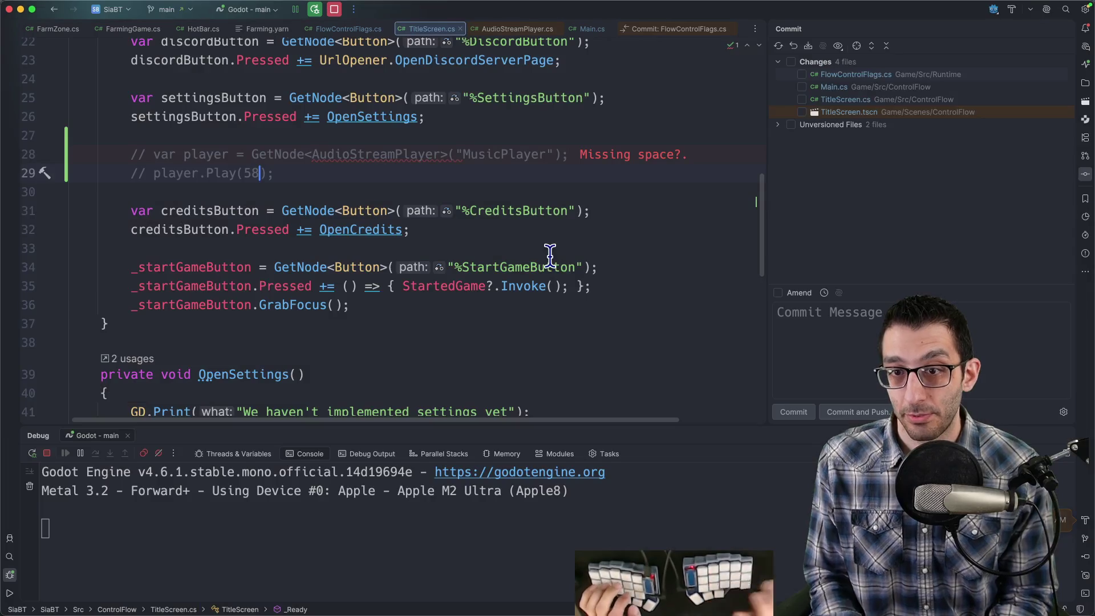
Delete the commented-out MusicPlayer lines from TitleScreen.cs.
key("alt+Up")
key("alt+Up")
key("alt+Up")
key("BackSpace")
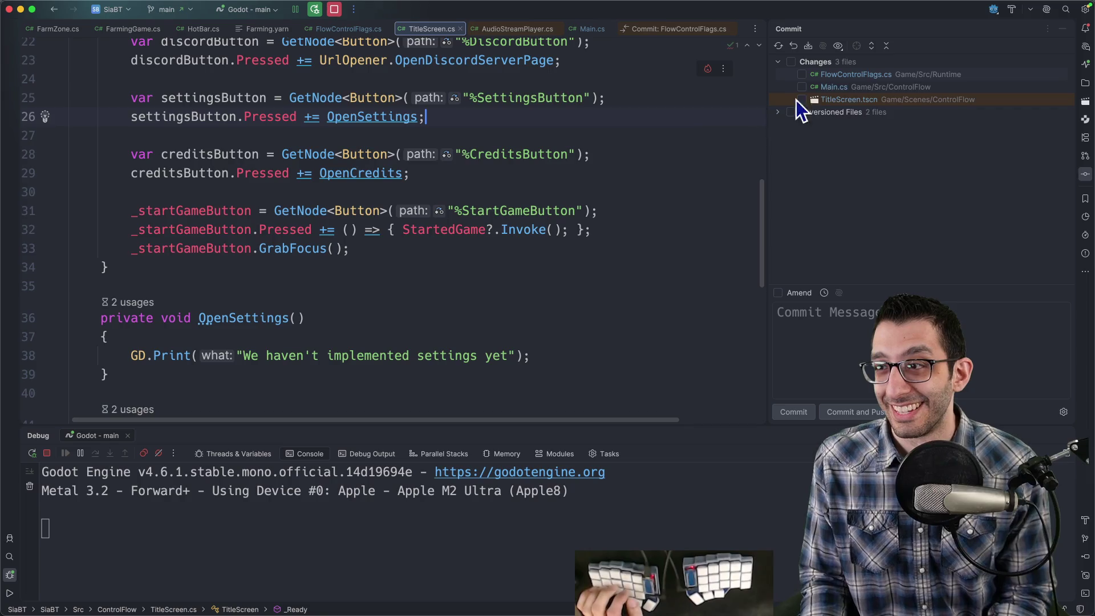
left_click(780, 113)
Change the farm starting state in FlowControlFlags.cs to PlayNormally.
left_click(889, 76)
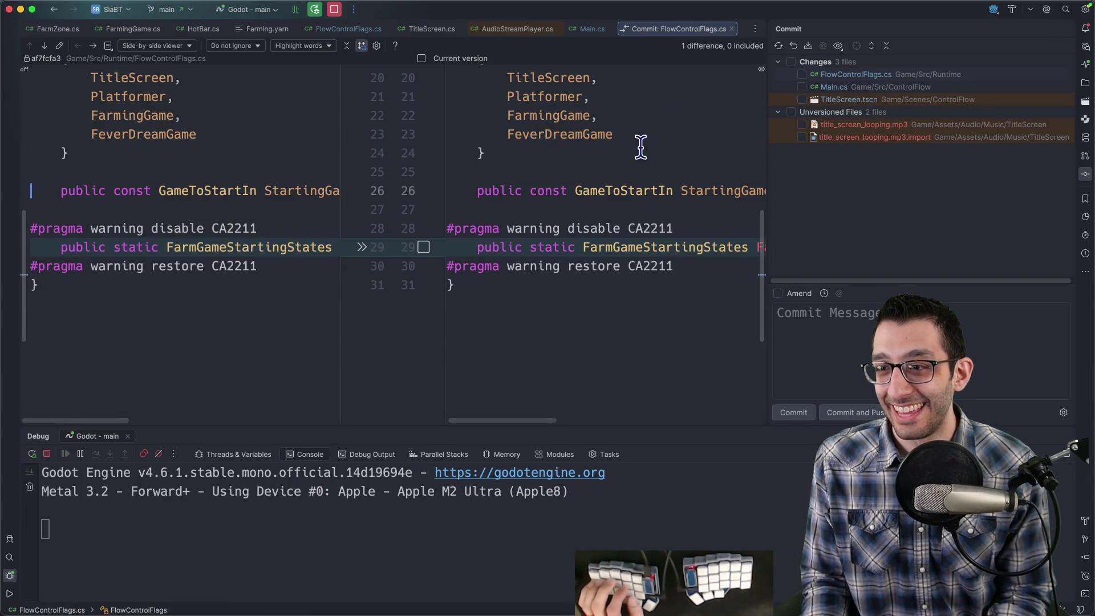
scroll(571, 177, "right", 5)
double_click(673, 191)
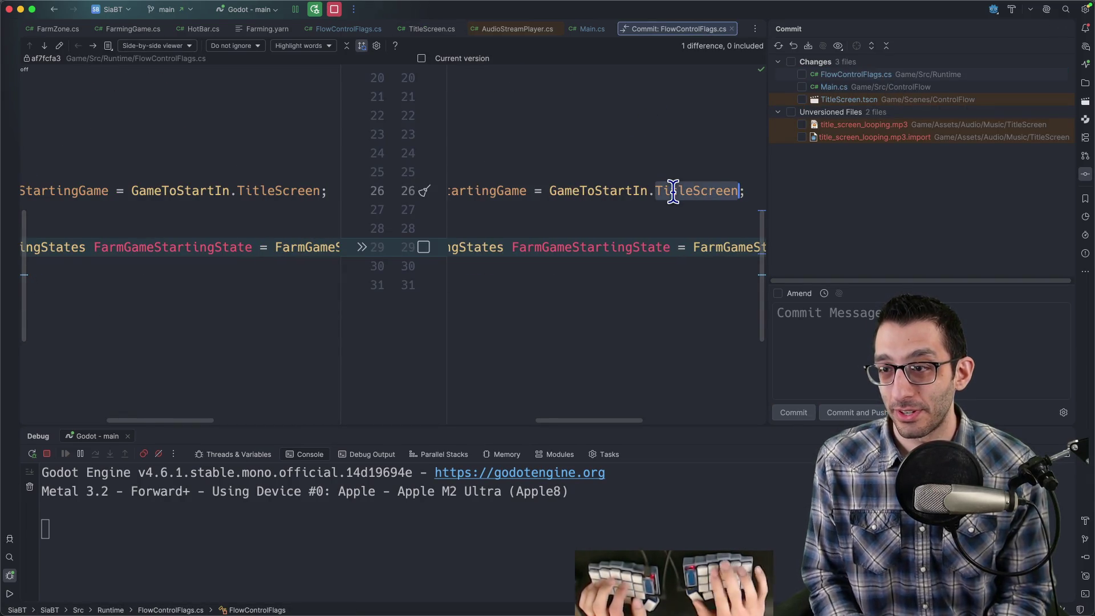
key("Down")
key("Down")
key("Down")
key("End")
key("alt+shift+Left")
type("P")
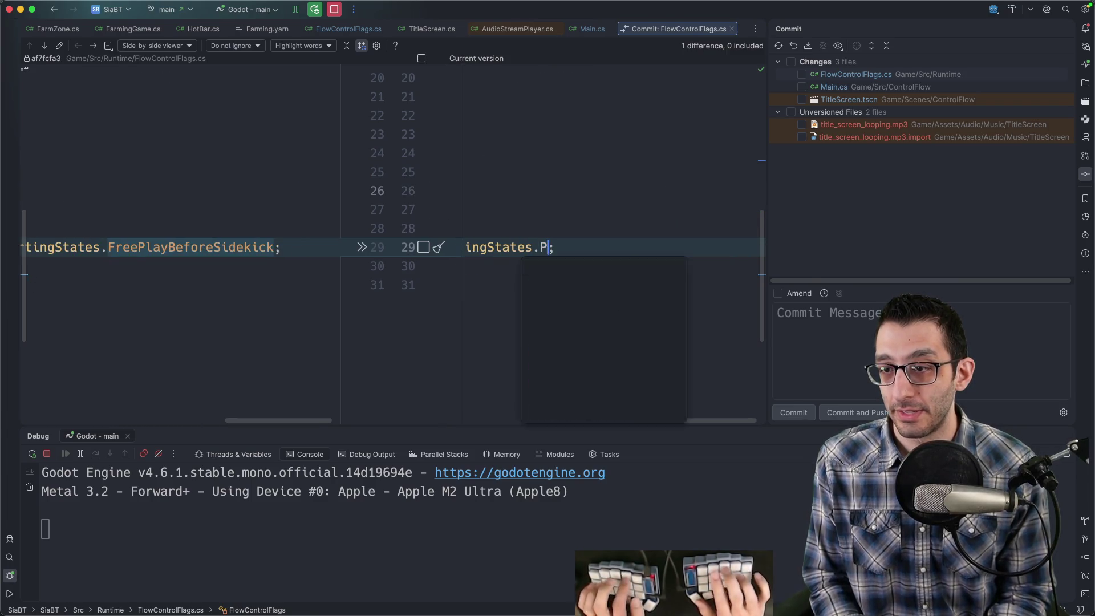
type("layNorm")
key("Return")
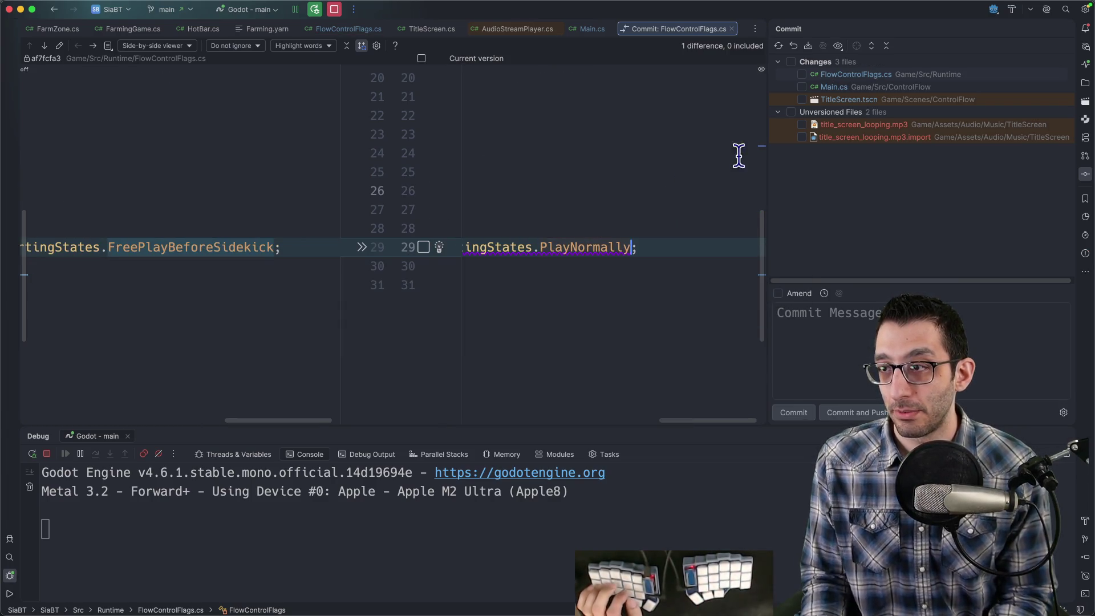
Re-comment the AudioServer mute line in Main.cs.
double_click(853, 83)
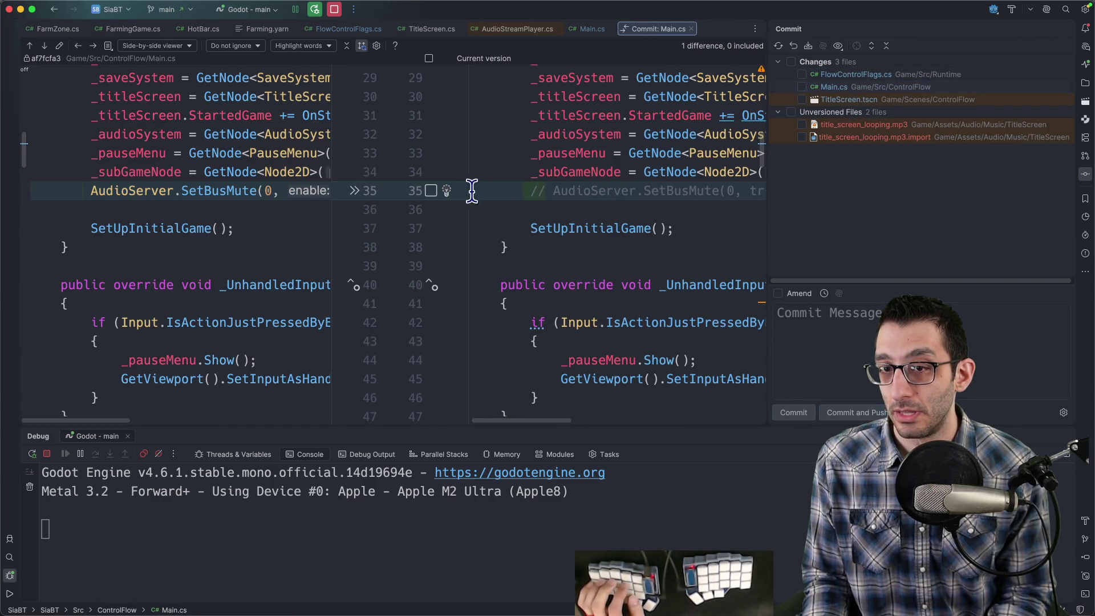
left_click(356, 192)
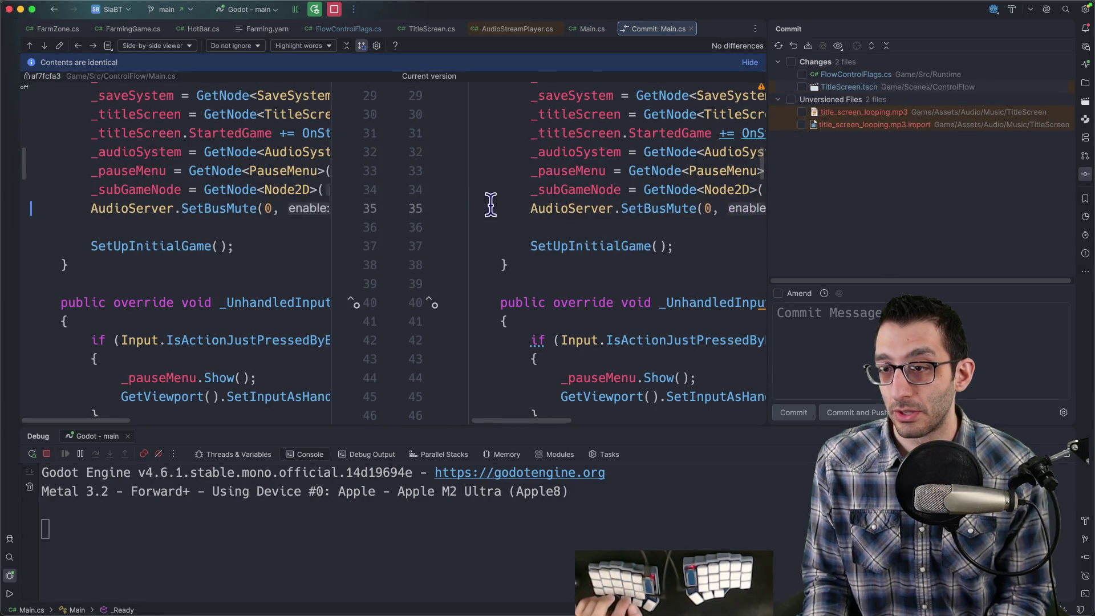
left_click(568, 208)
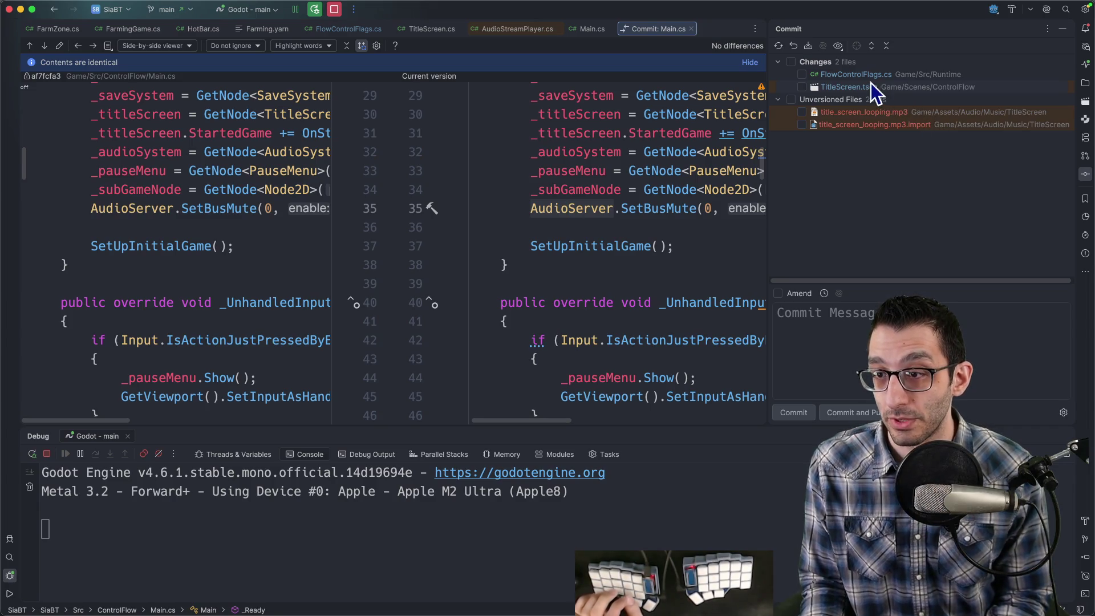
key("super+slash")
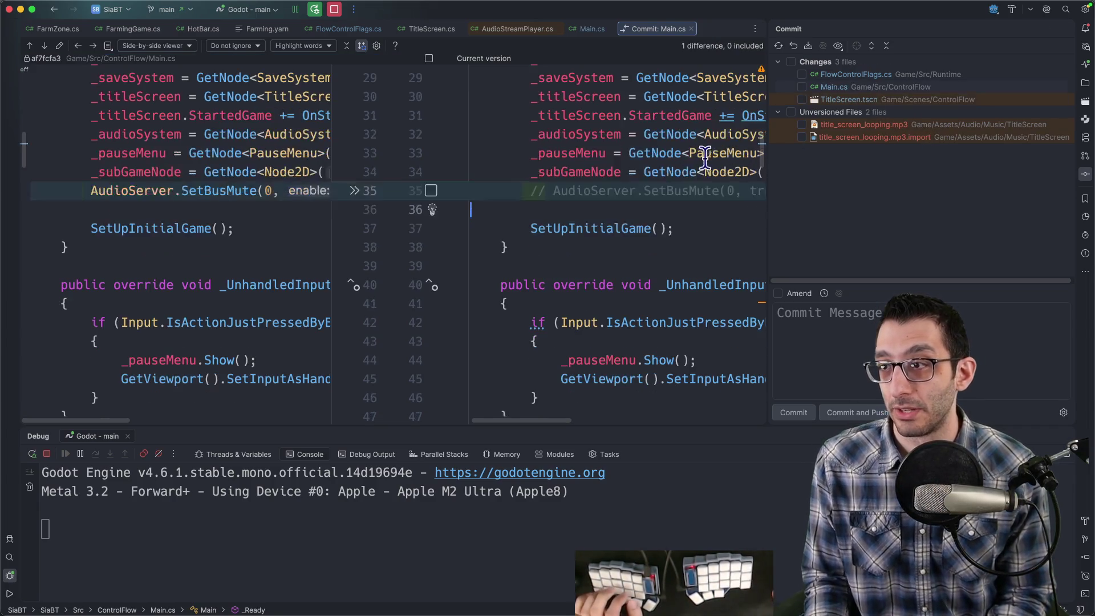
Review the changed files and tick TitleScreen.tscn and the title-screen mp3 for commit.
left_click(839, 77)
left_click(837, 86)
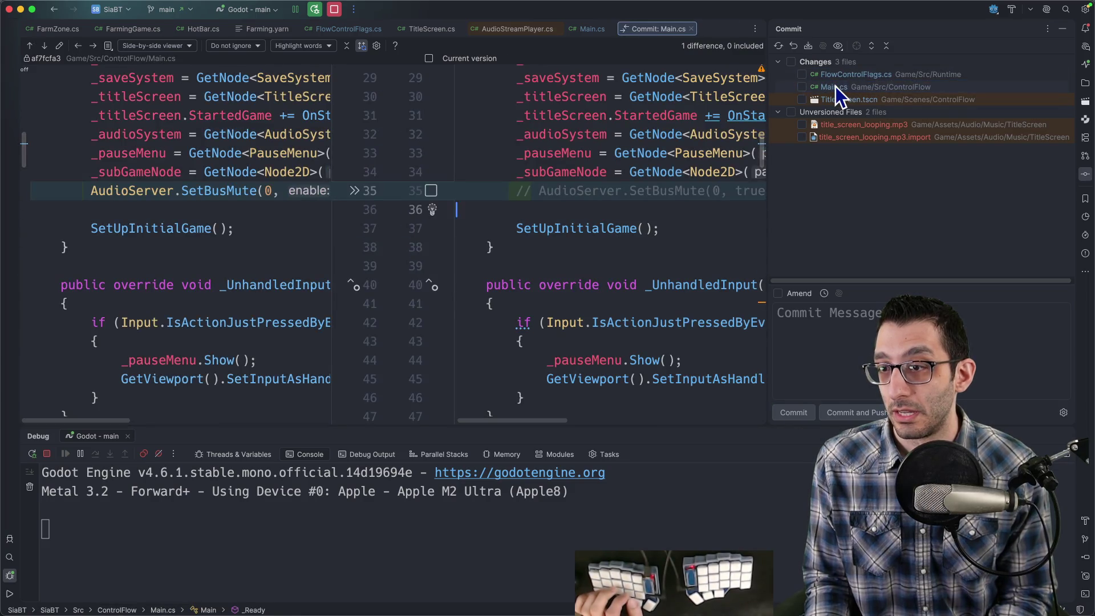
left_click(826, 97)
left_click(802, 100)
left_click(802, 125)
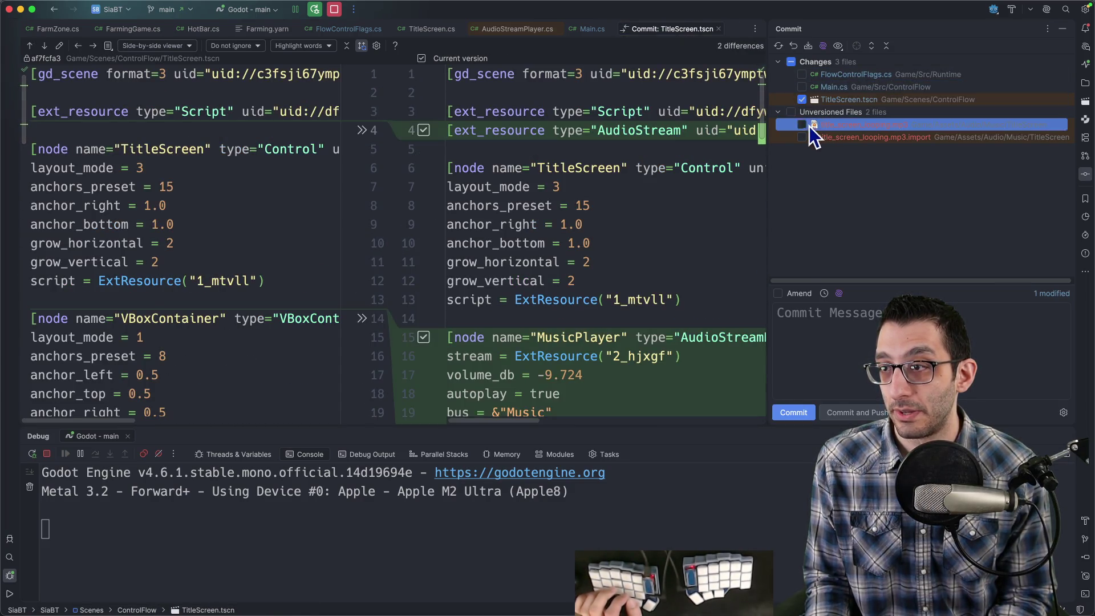
Tick the mp3 import file for commit and recheck the FlowControlFlags.cs diff.
left_click(802, 137)
left_click(833, 77)
double_click(833, 77)
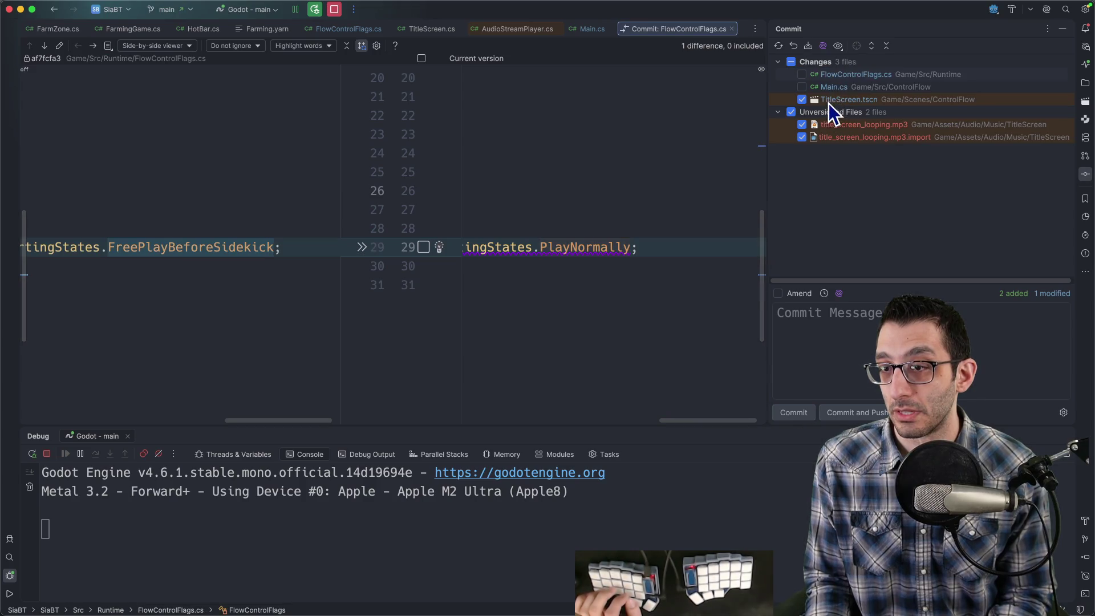
scroll(615, 229, "left", 10)
Commit with an 'Add title-screen…' message noting the music's origin, then restart debugging.
left_click(836, 352)
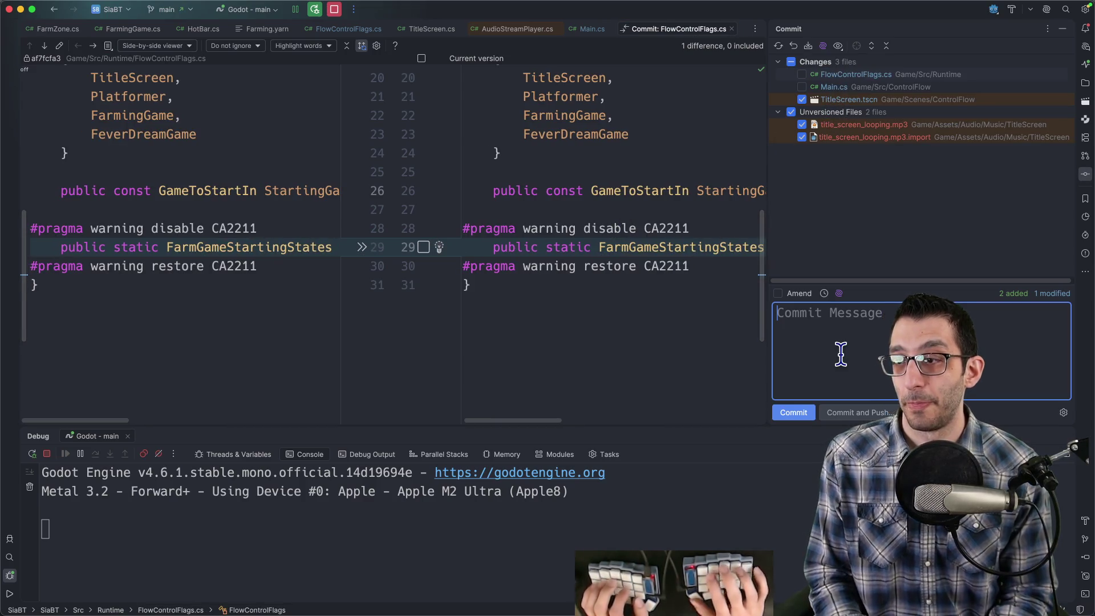
type("Add title-scree  ")
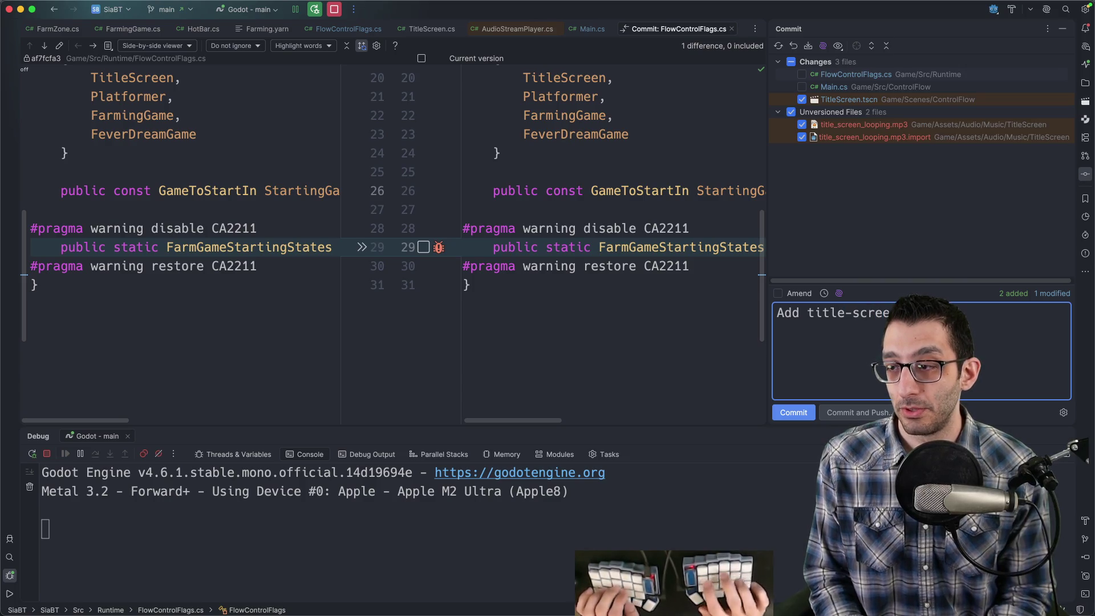
type("This is from")
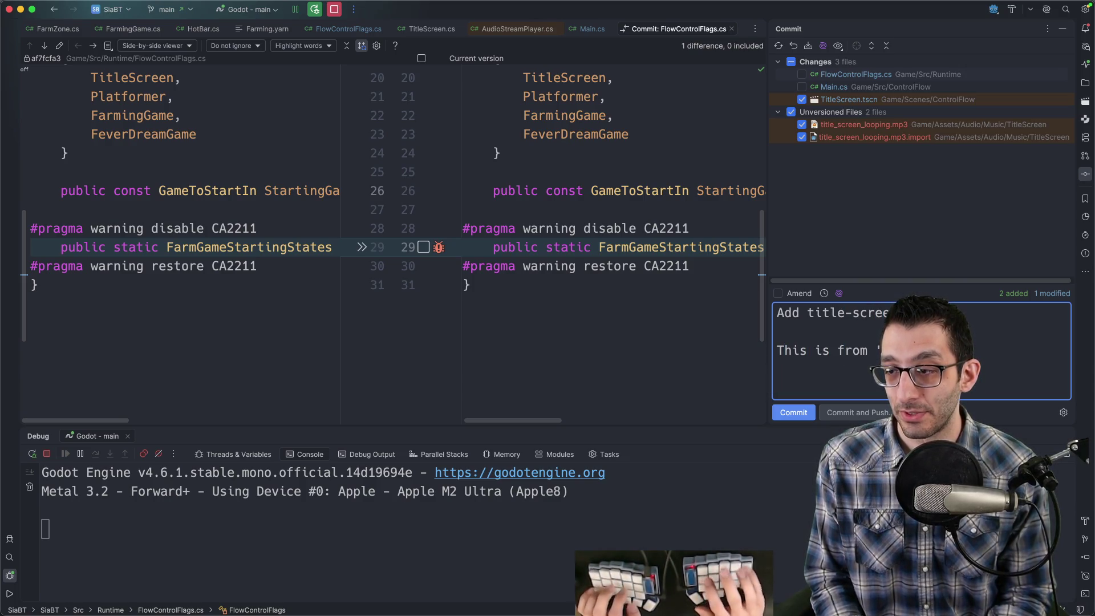
key("BackSpace")
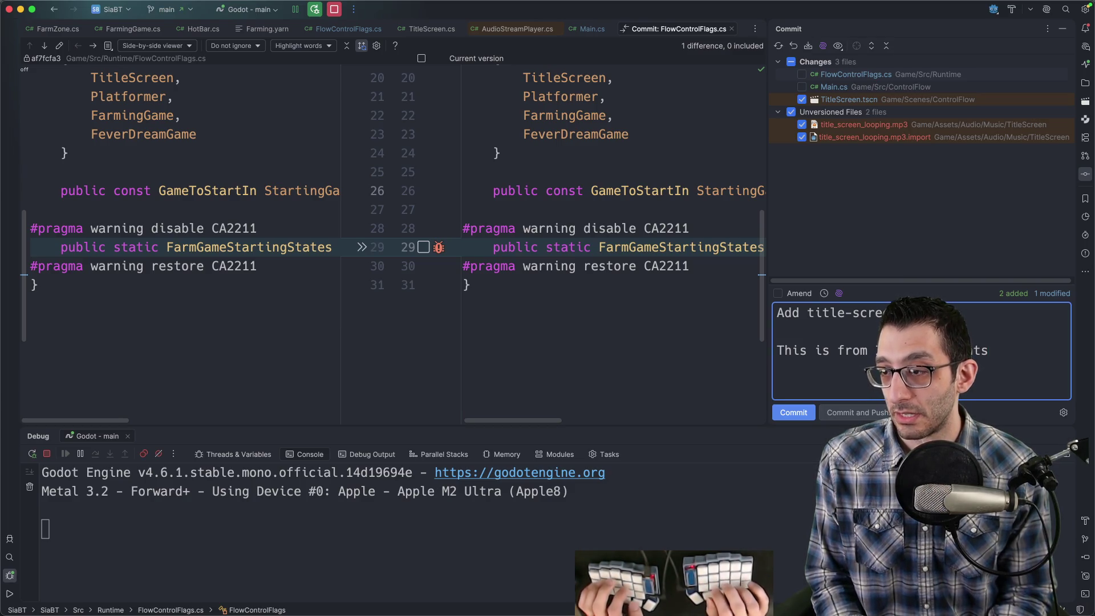
type(". 🤫")
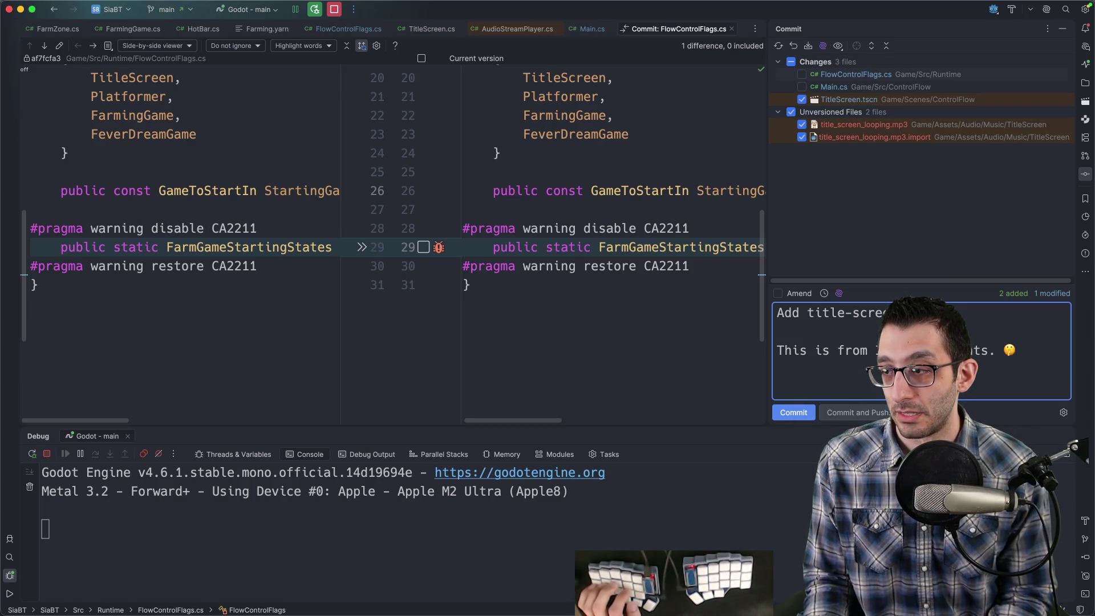
key("Return")
key("Return")
type("(I c")
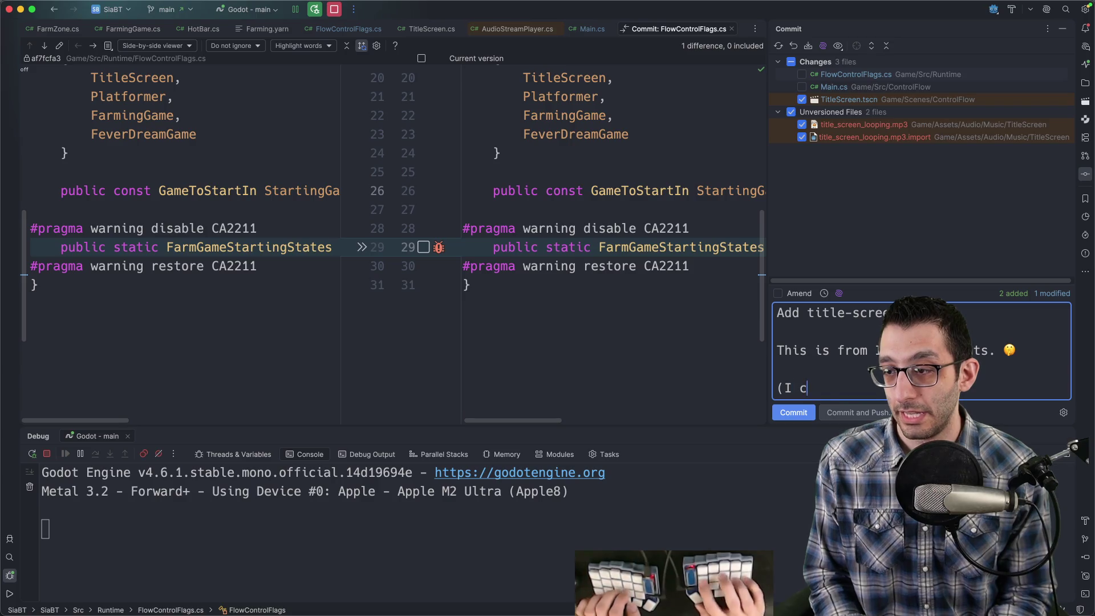
type("omposed it")
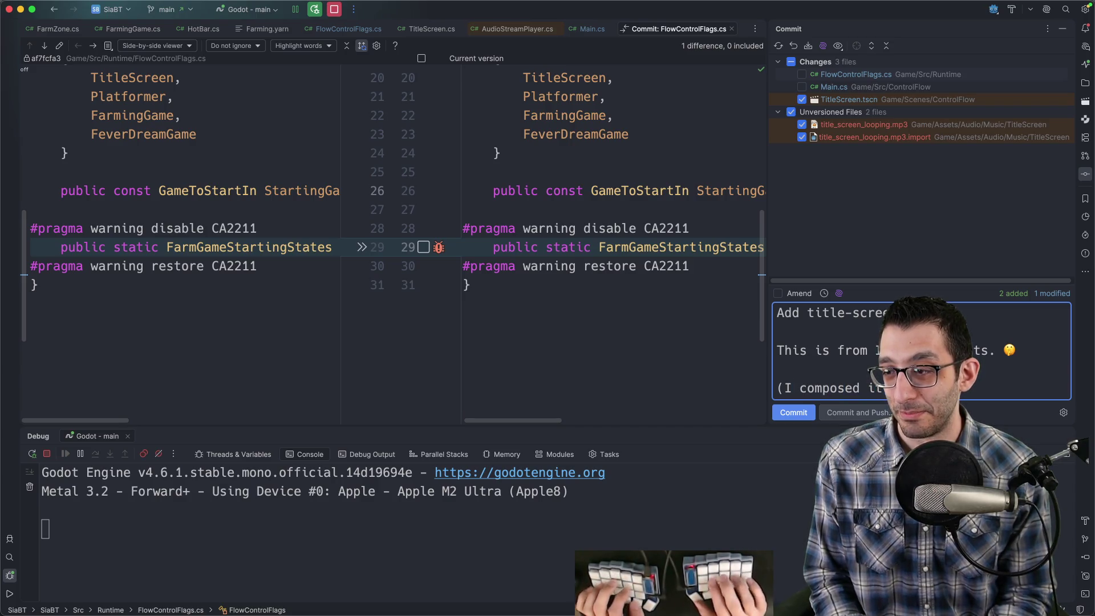
type(" on my laptopor a different game)")
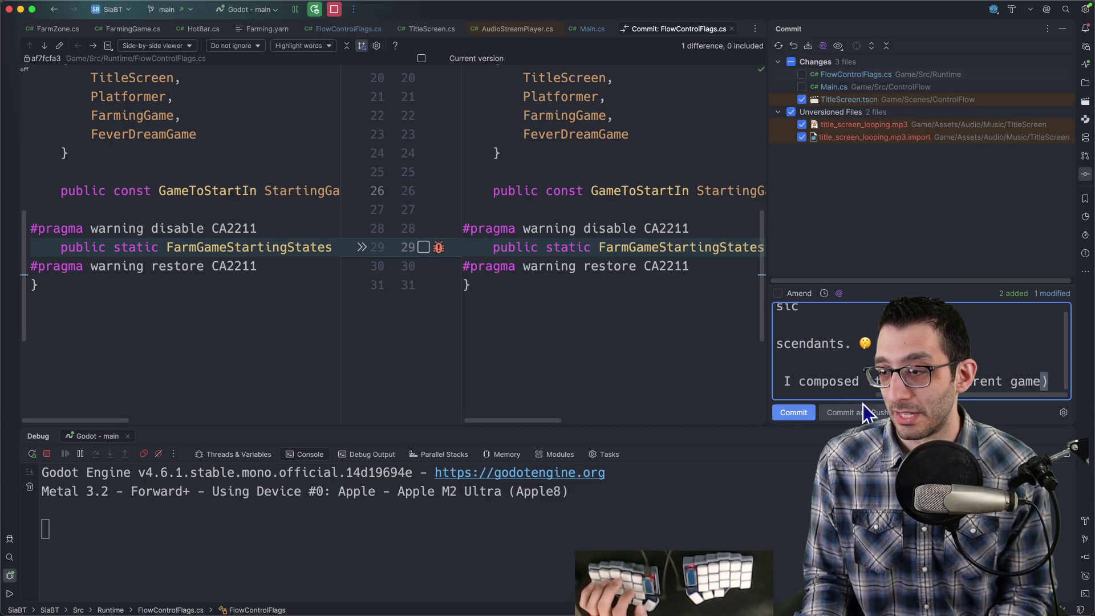
left_click(797, 415)
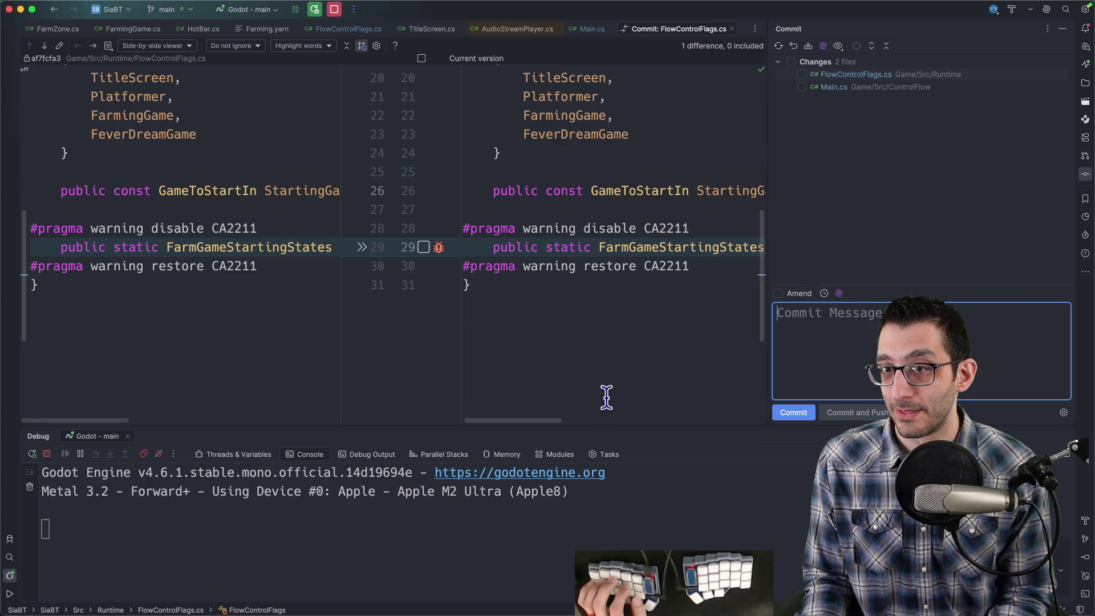
key("super+F2")
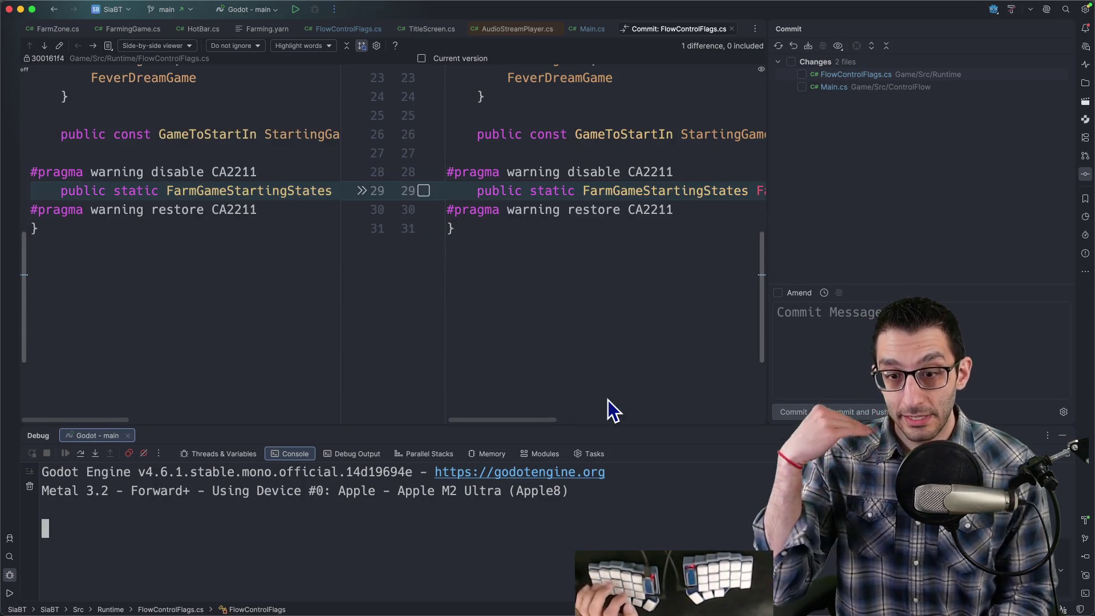
key("ctrl+d")
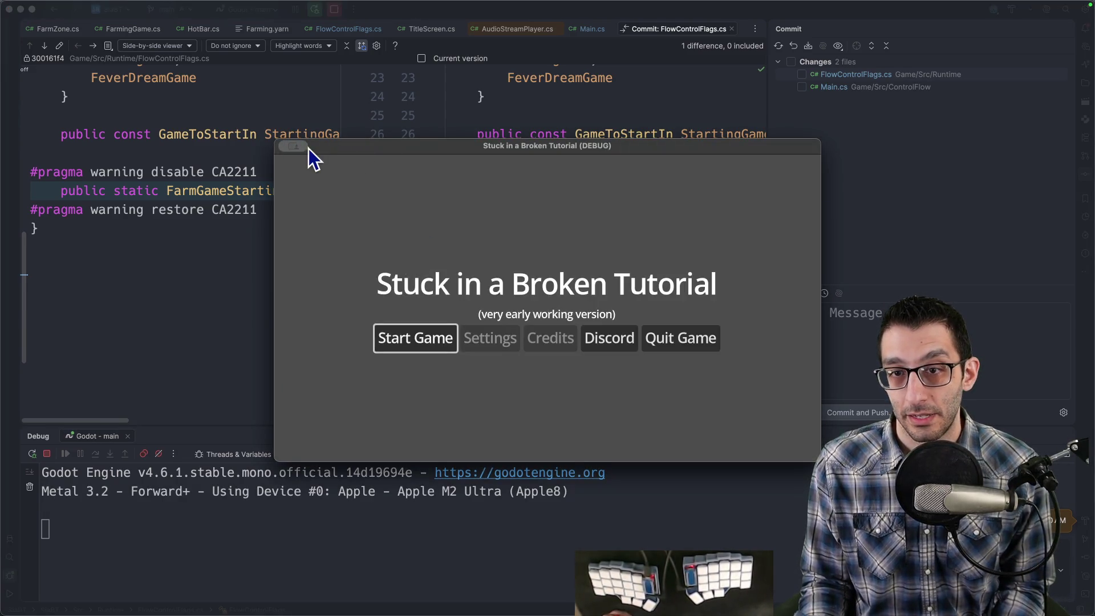
Make the game window fill the entire screen.
mouse_move(303, 147)
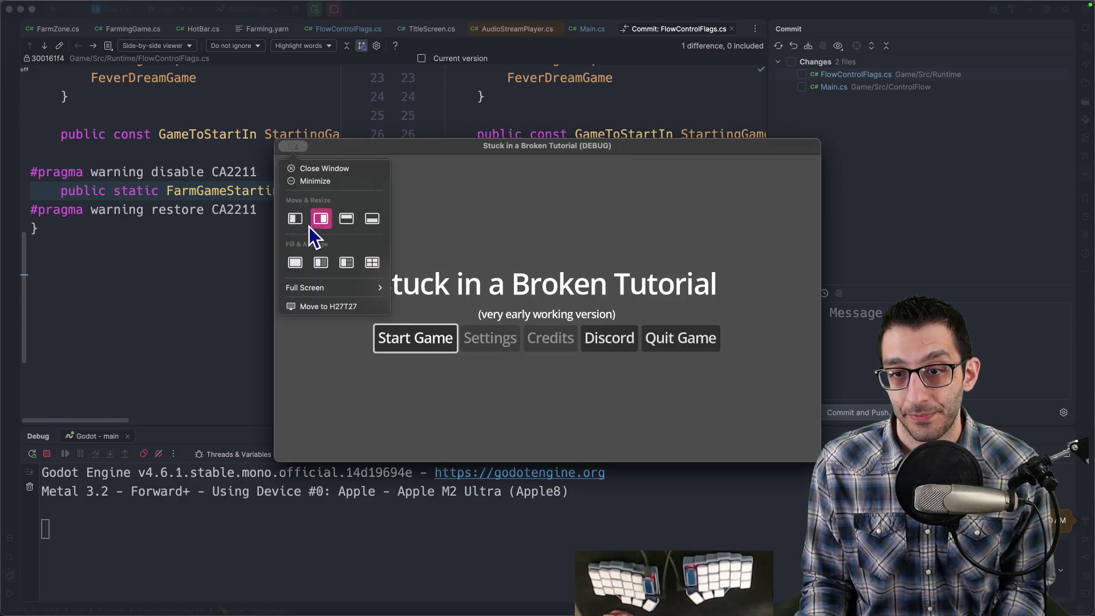
mouse_move(332, 287)
left_click(417, 287)
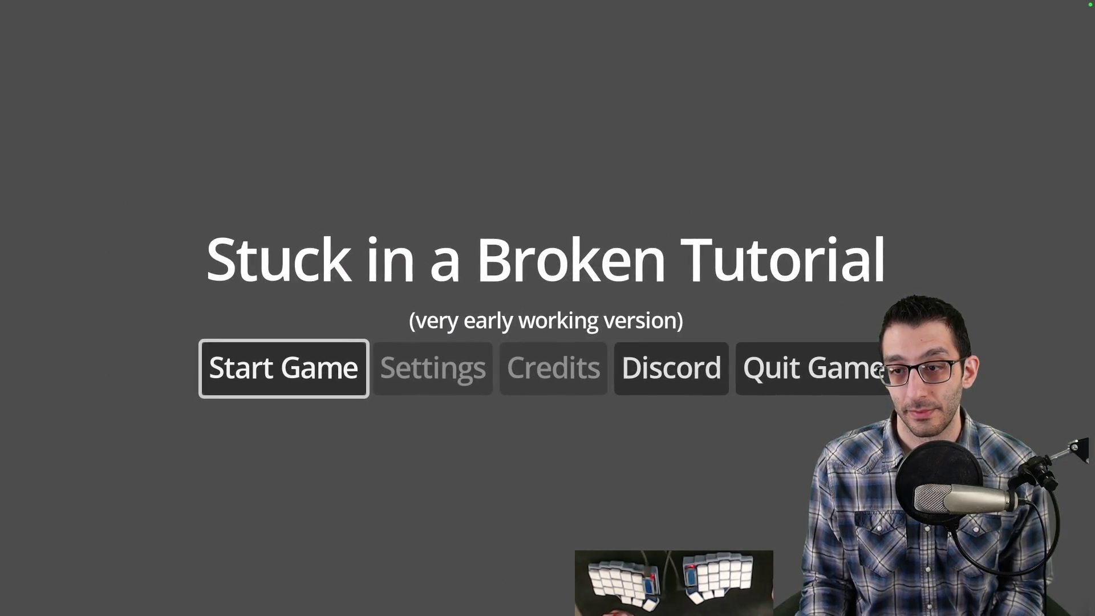
Move title-menu focus across Discord, Settings and Credits, then leave full screen for the TODO doc.
left_click(672, 368)
left_click(433, 369)
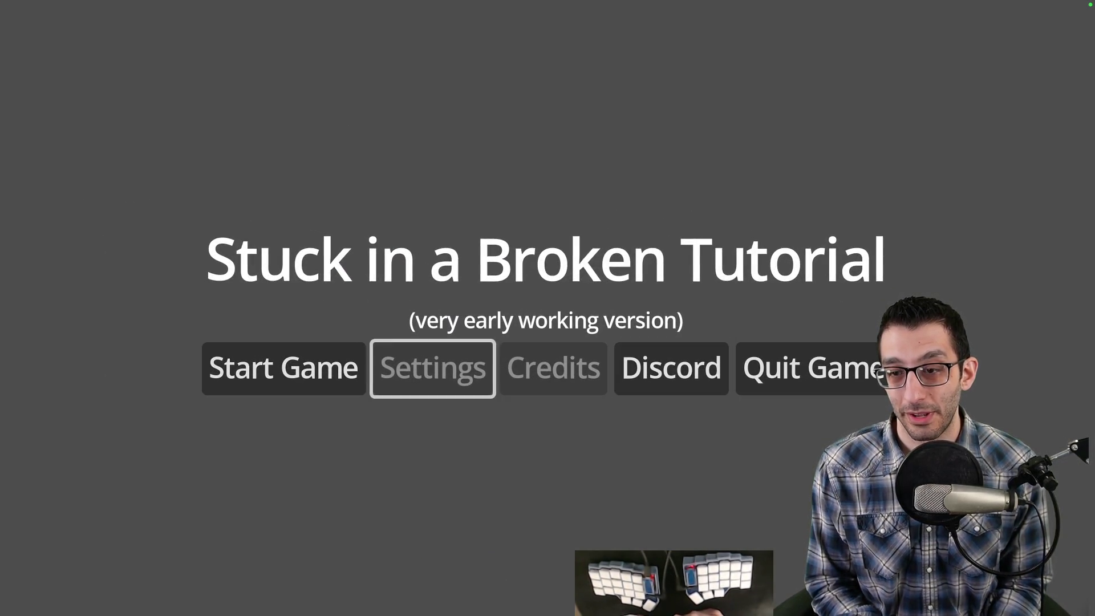
left_click(672, 369)
left_click(553, 368)
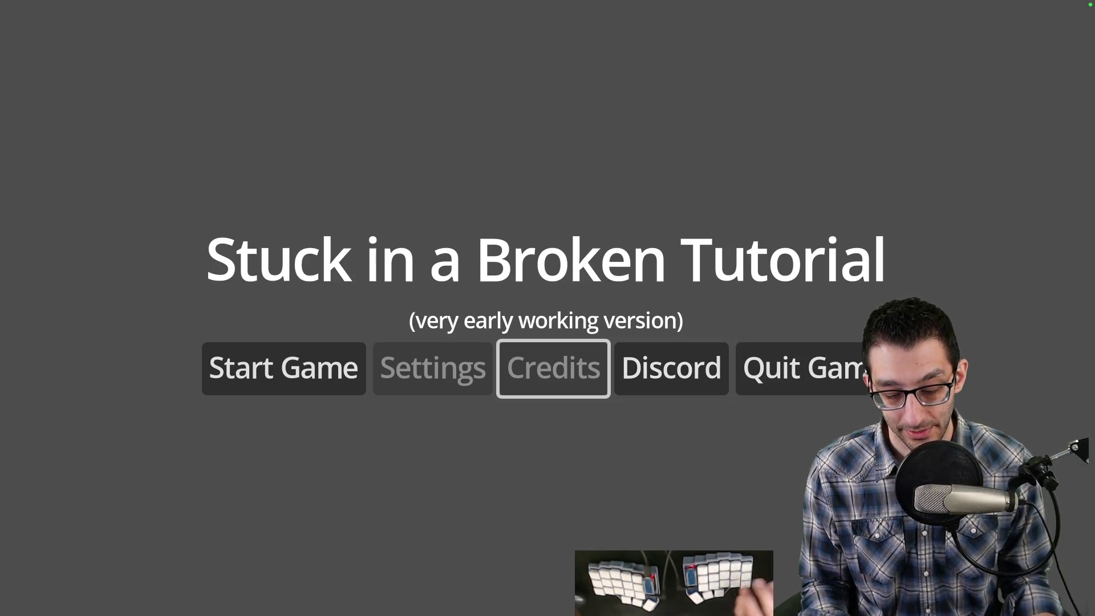
key("ctrl+Left")
key("super+1")
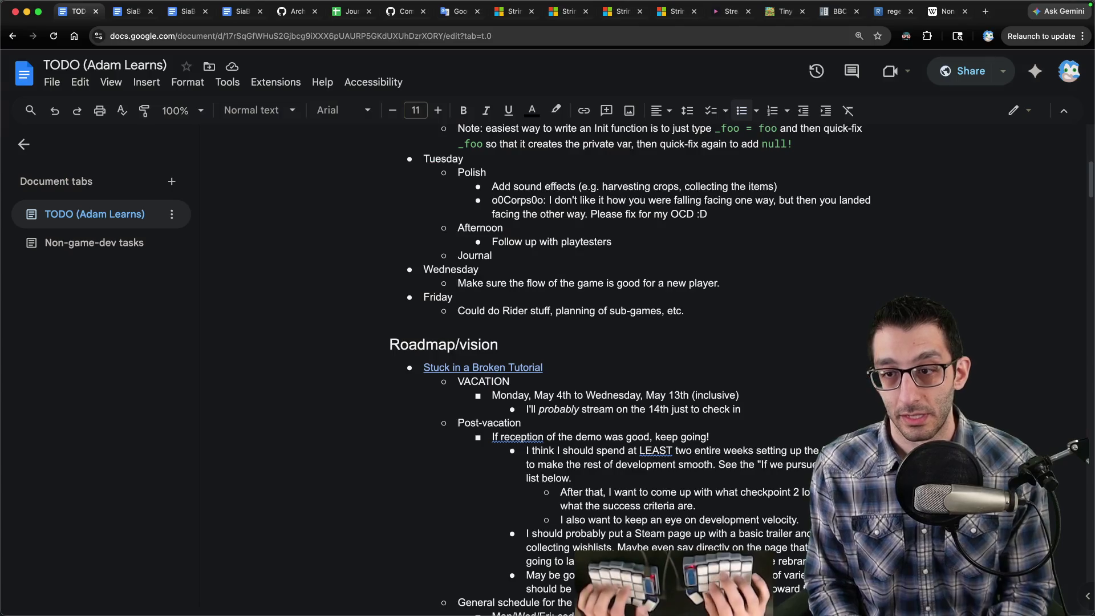
Add the Polish bullet 'Need sound effects on the title screen and pause menu'.
left_click(792, 178)
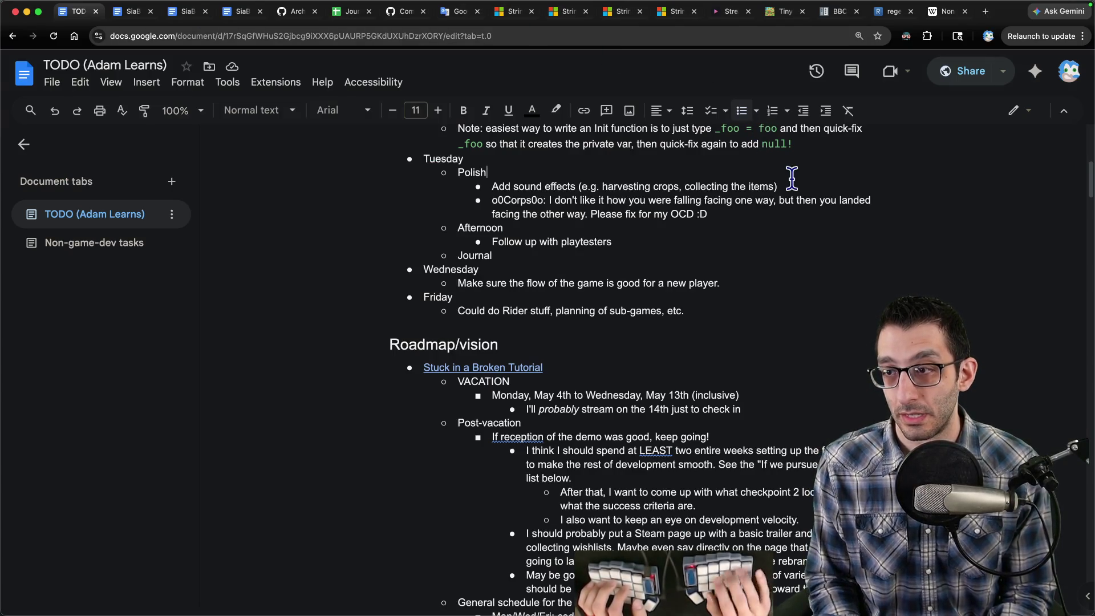
key("Return")
type("Need sound eff")
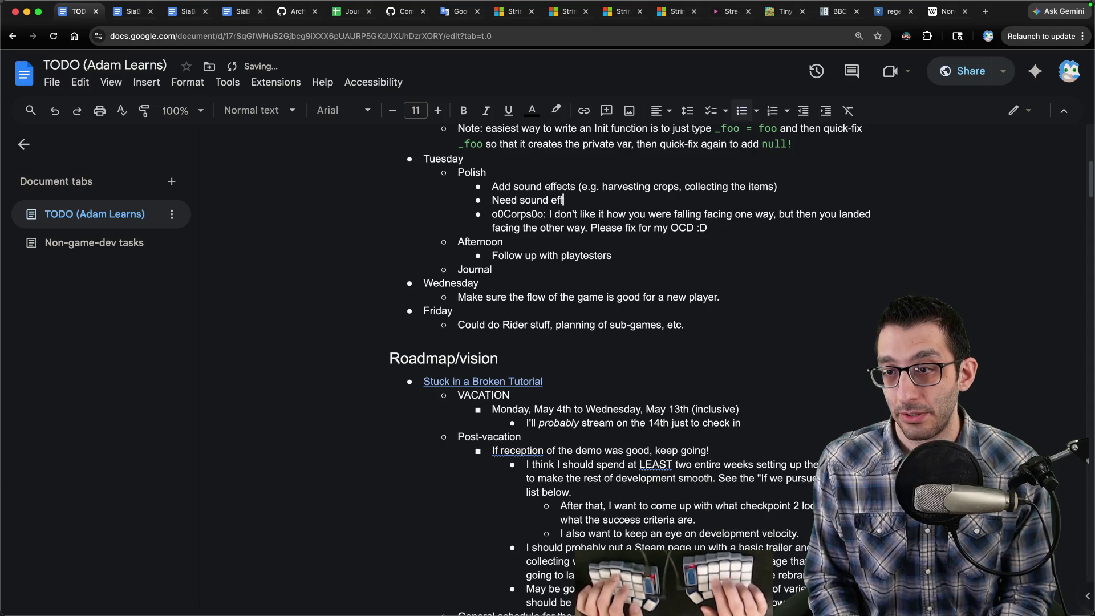
key("alt+BackSpace")
type("s")
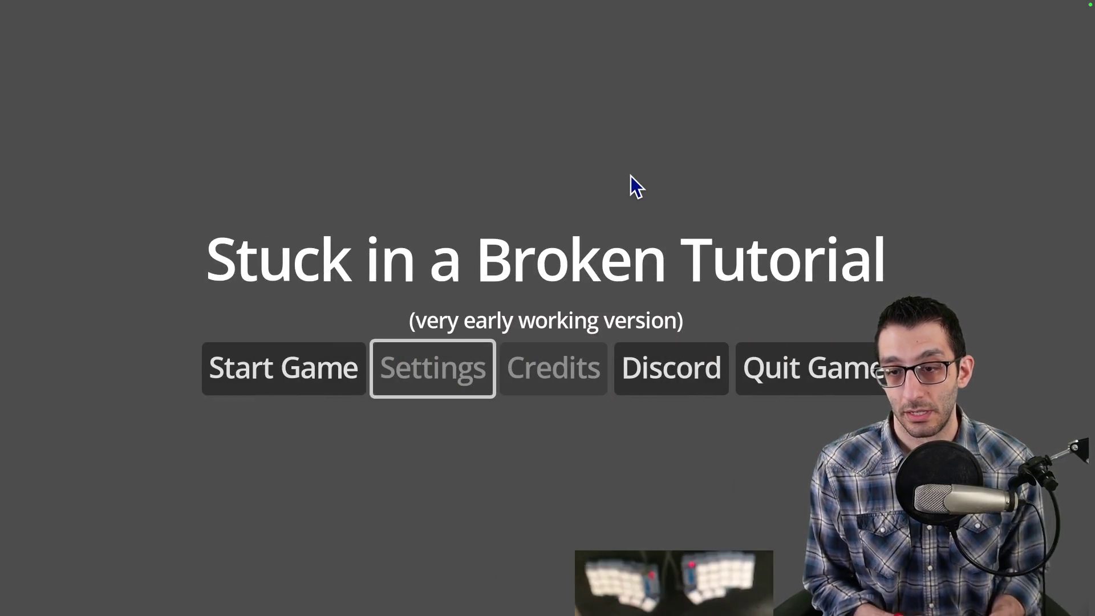
Start the game from the title menu, then quit it through the pause menu.
key("Left")
key("Return")
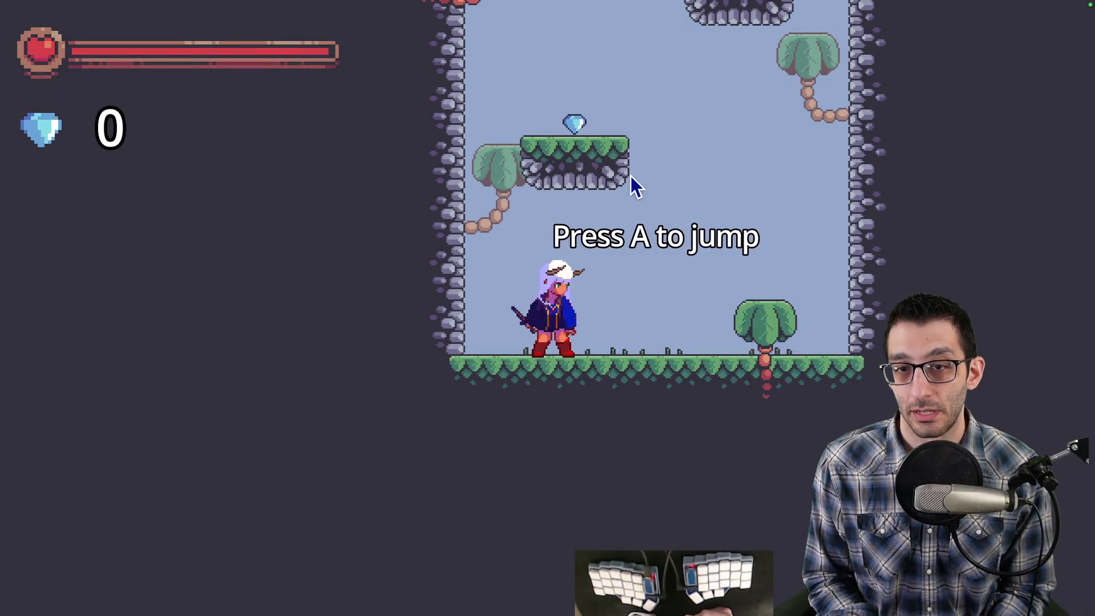
key("Escape")
key("Down")
key("Down")
key("Return")
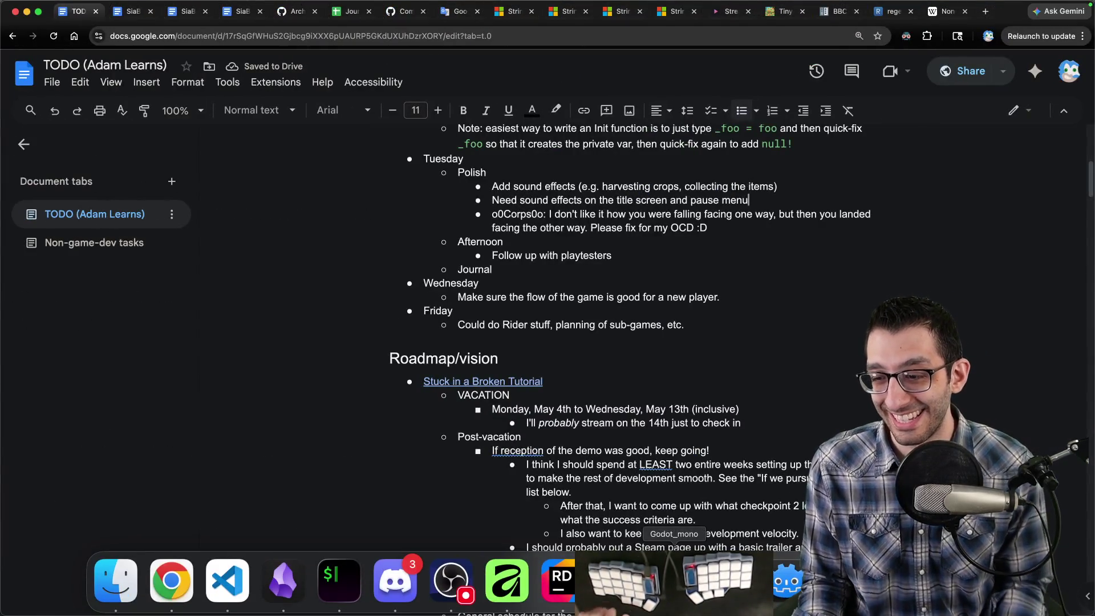
key("super+Tab")
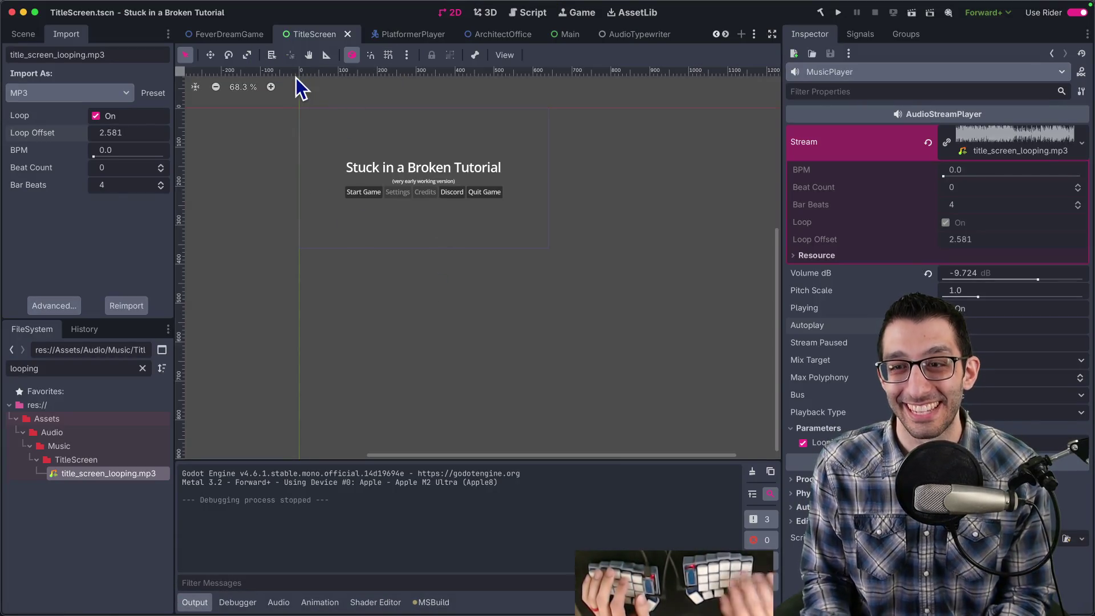
Open Main.tscn via the 'main' scene search and inspect the TitleScreen node's properties.
key("super+shift+o")
type("main")
key("Return")
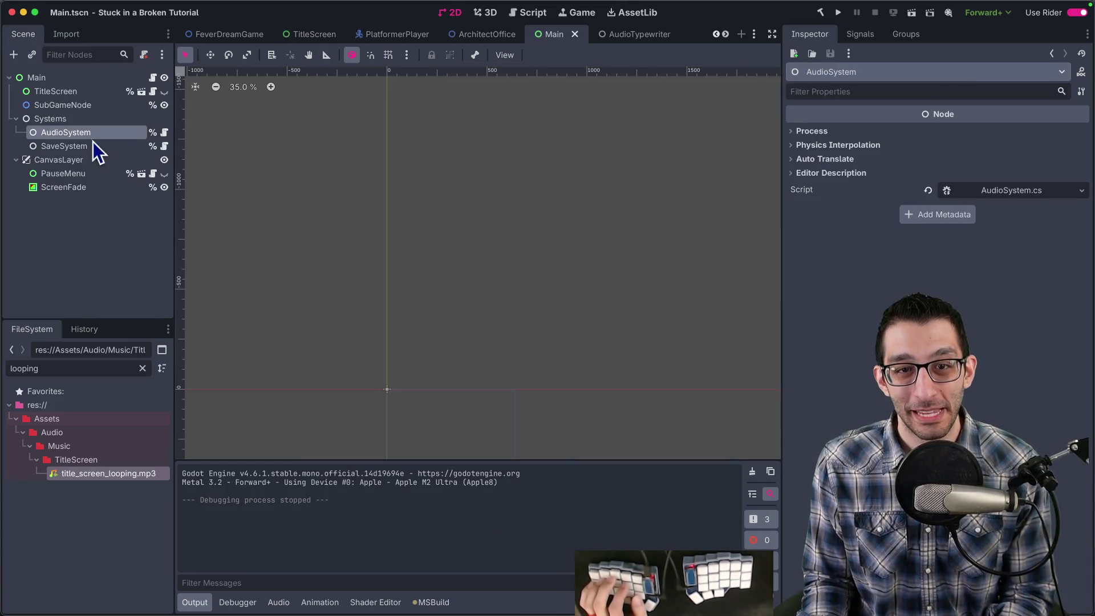
left_click(86, 95)
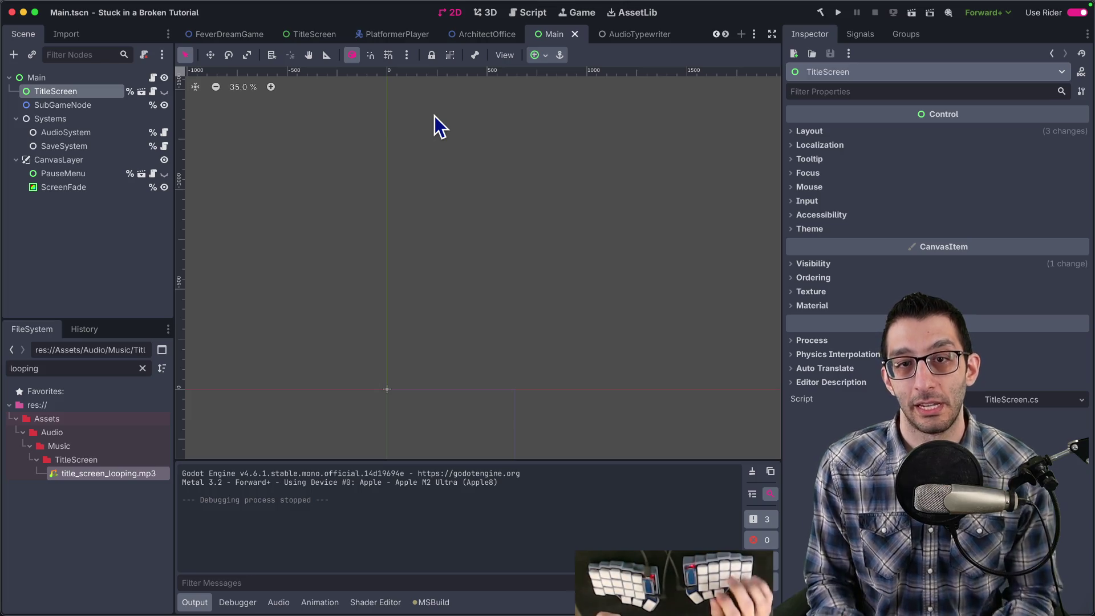
key("super+Tab")
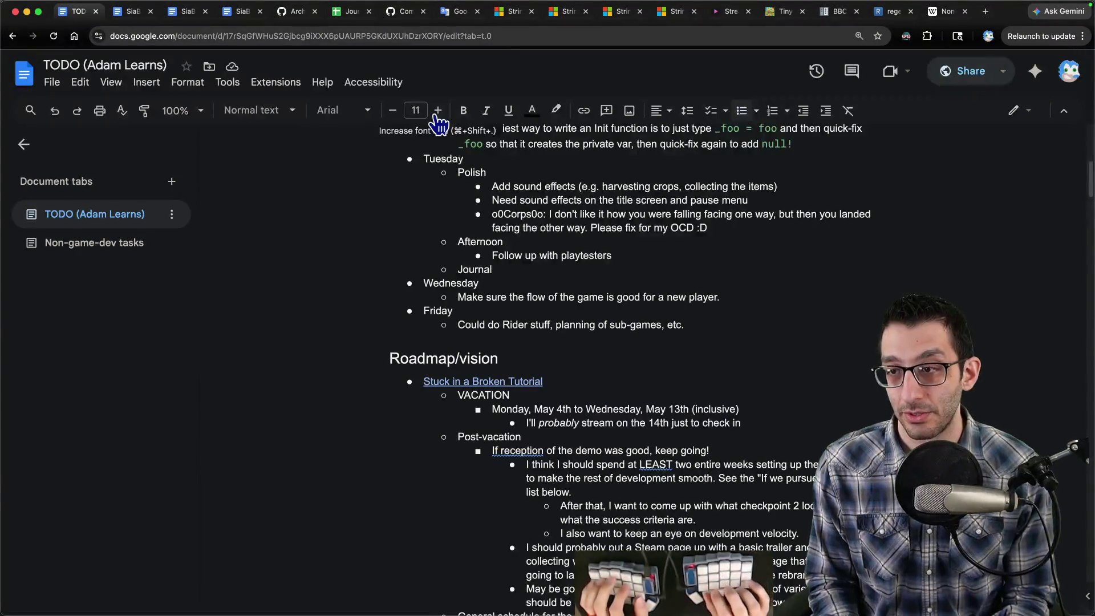
Note that the Title Screen should be freed like a sub-game, and quit Audacity without saving.
key("Return")
type("The Title Screen should probably be freed when you g")
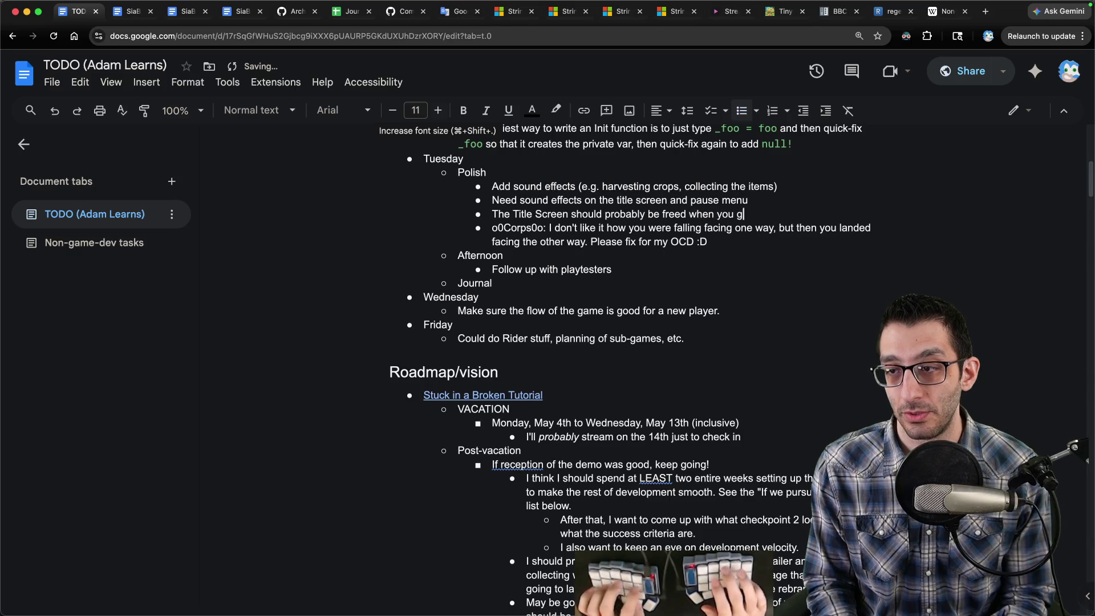
type("-game. ")
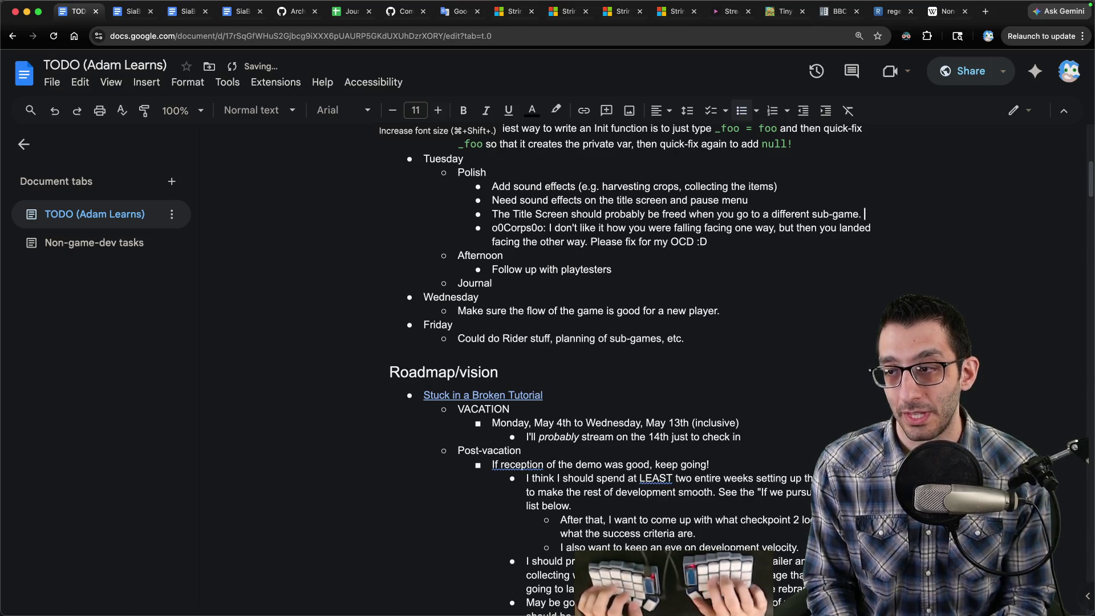
type("It should just p")
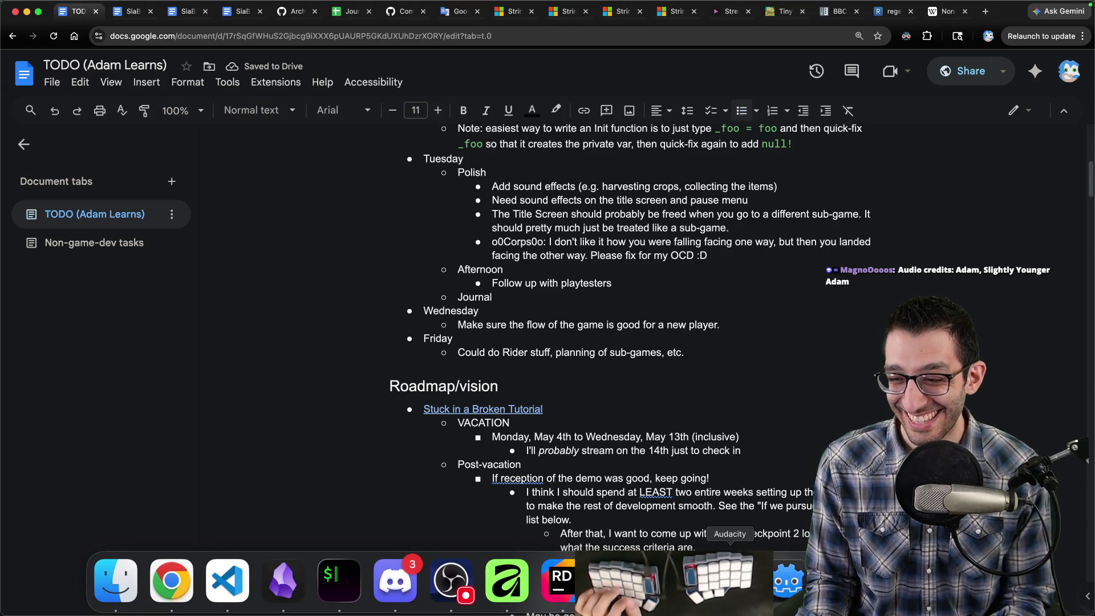
left_click(730, 581)
right_click(730, 581)
left_click(727, 529)
left_click(559, 247)
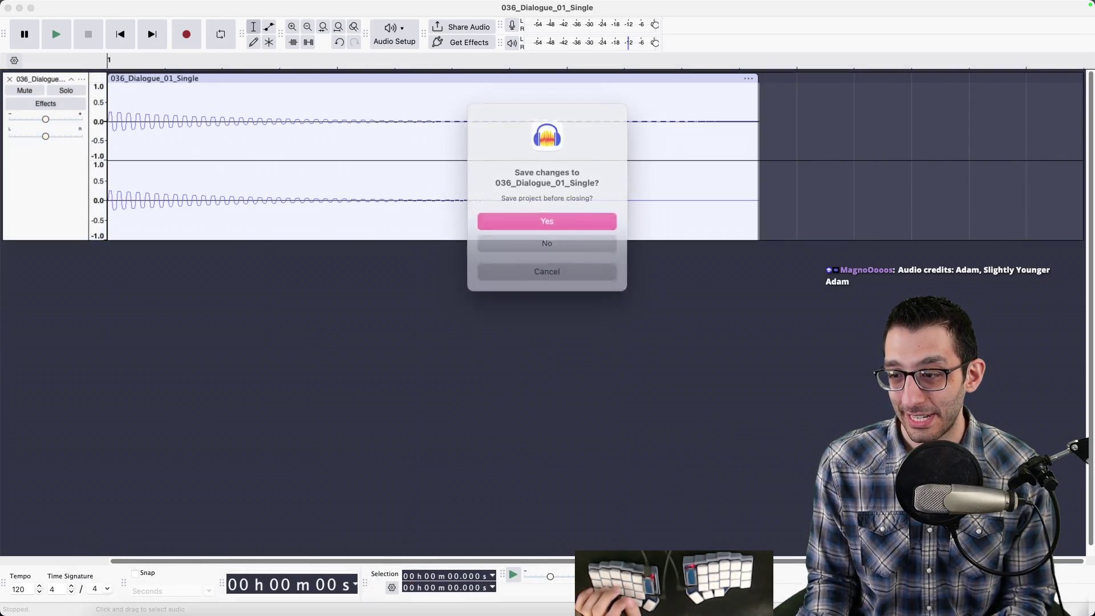
left_click(577, 245)
left_click(575, 246)
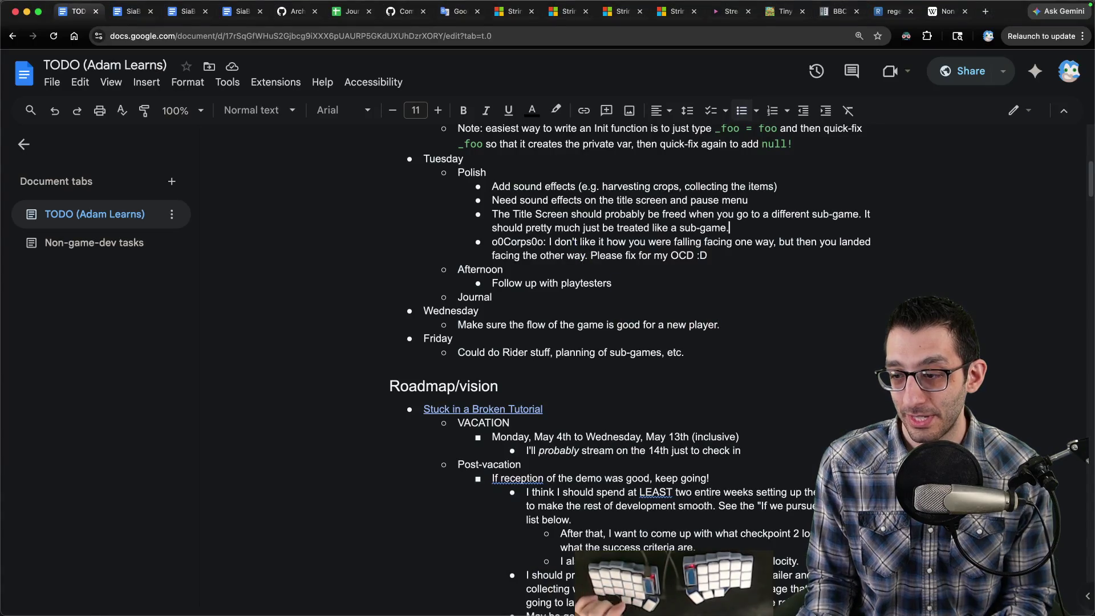
mouse_move(627, 614)
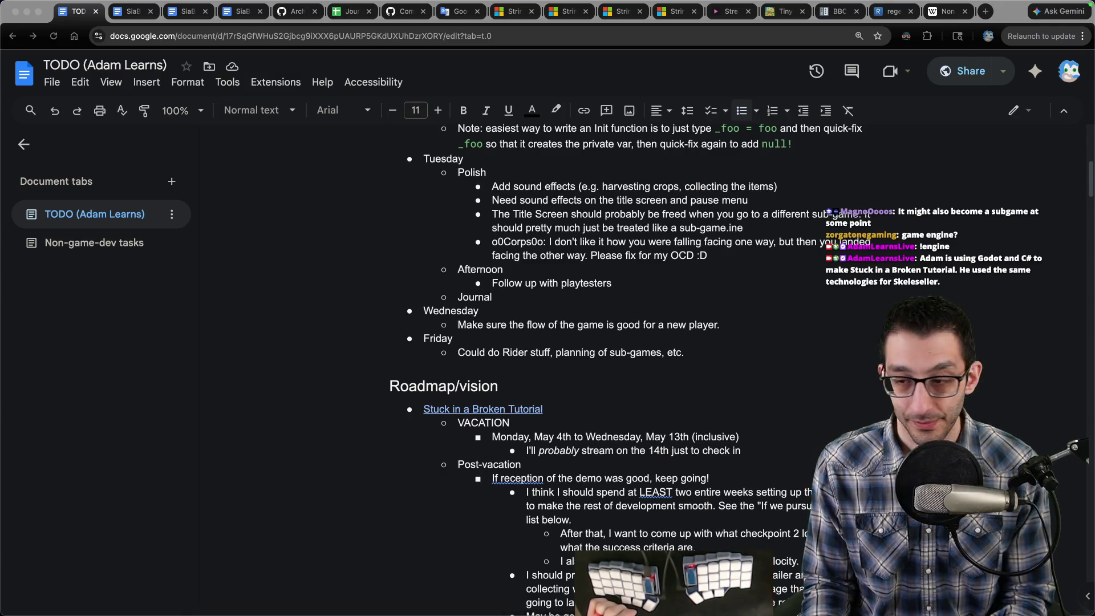
left_click(758, 577)
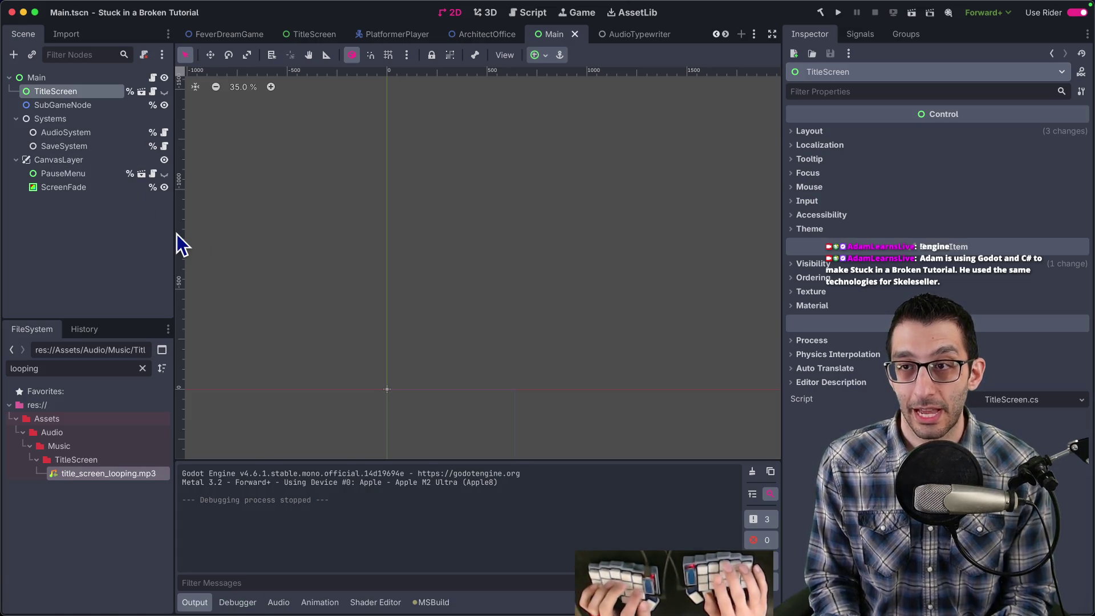
Open TitleScreen.cs in Rider and glance back at the Godot editor.
key("super+Tab")
key("super+shift+o")
type("titlesc")
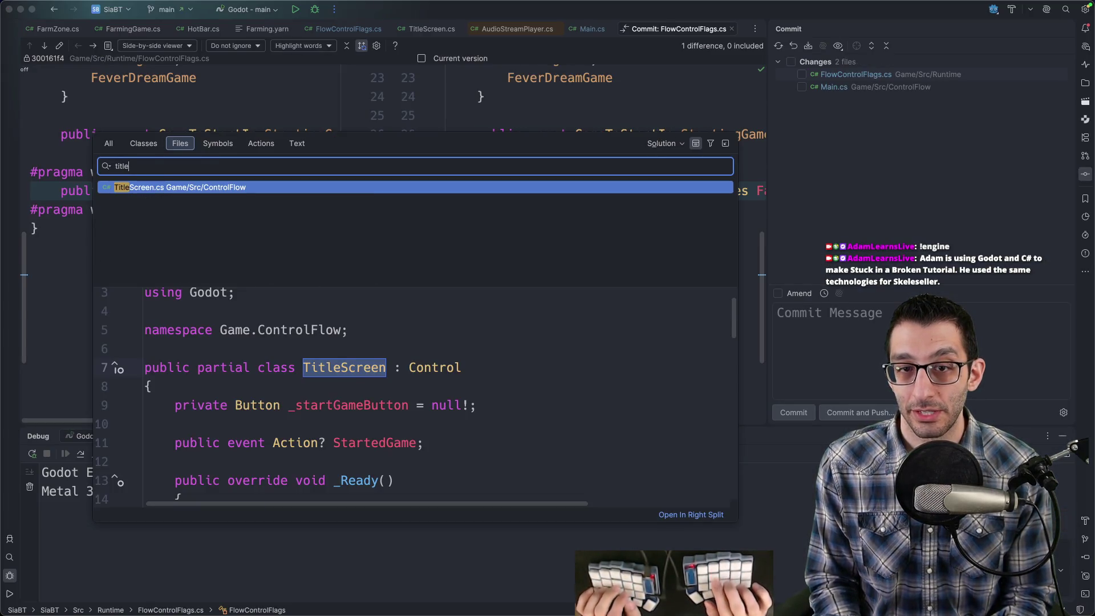
key("Return")
scroll(244, 220, "up", 3)
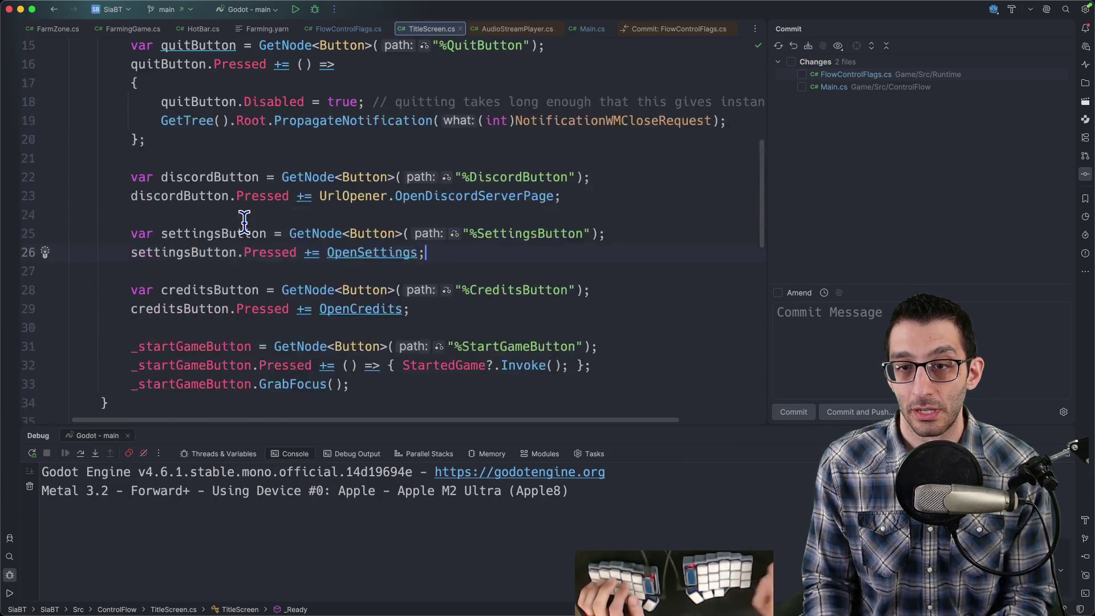
key("super+shift+o")
type("main")
key("Escape")
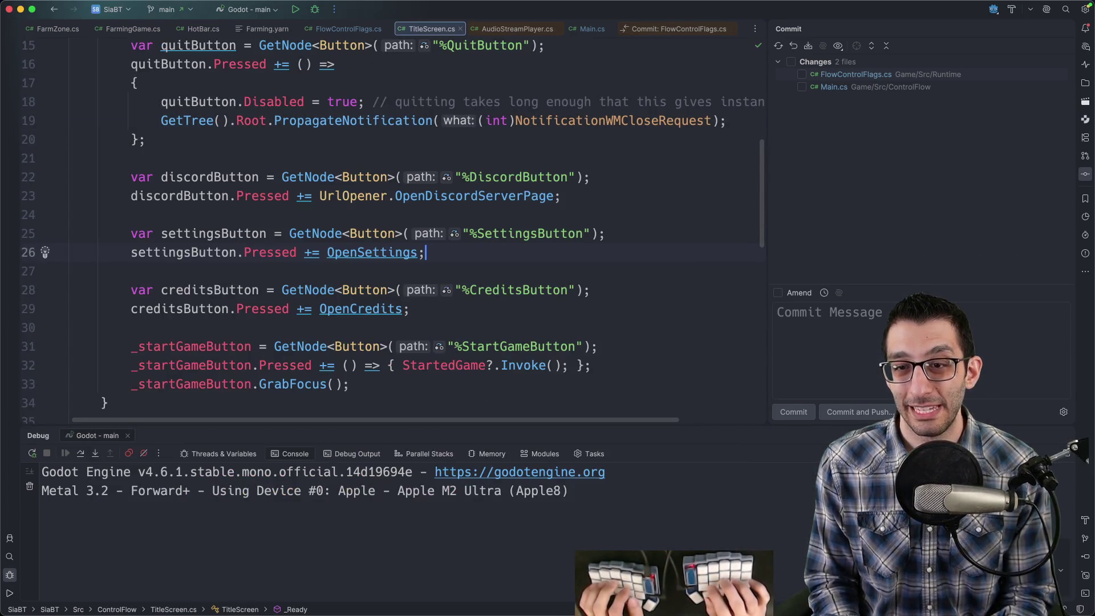
key("super+Tab")
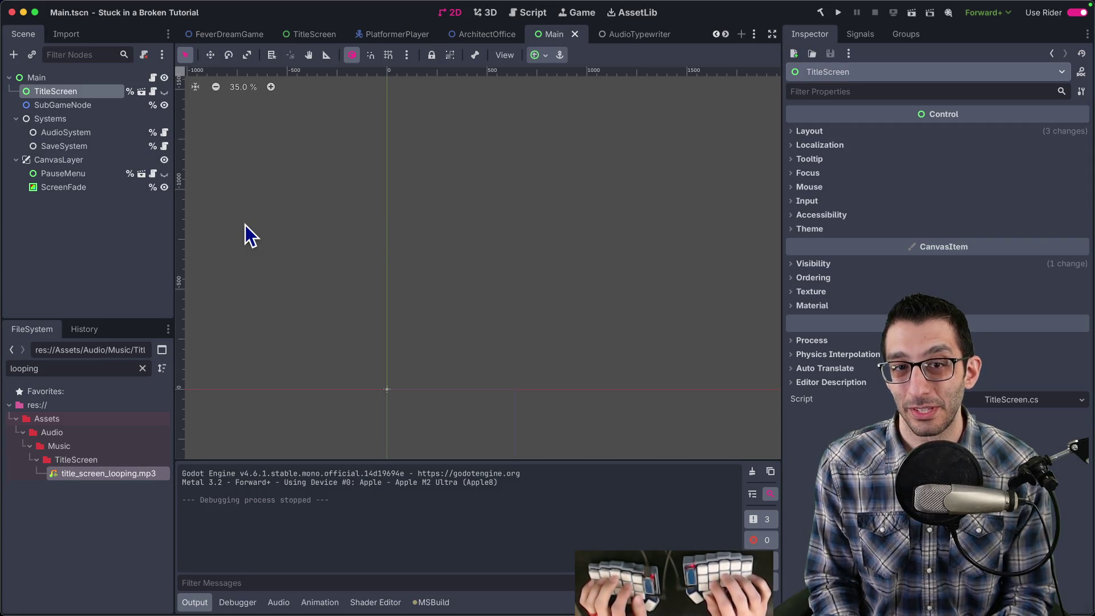
key("super+Tab")
Open Main.cs and trace _titleScreen from SetUpInitialGame to the OnStartedGame handler.
key("super+shift+o")
type("main")
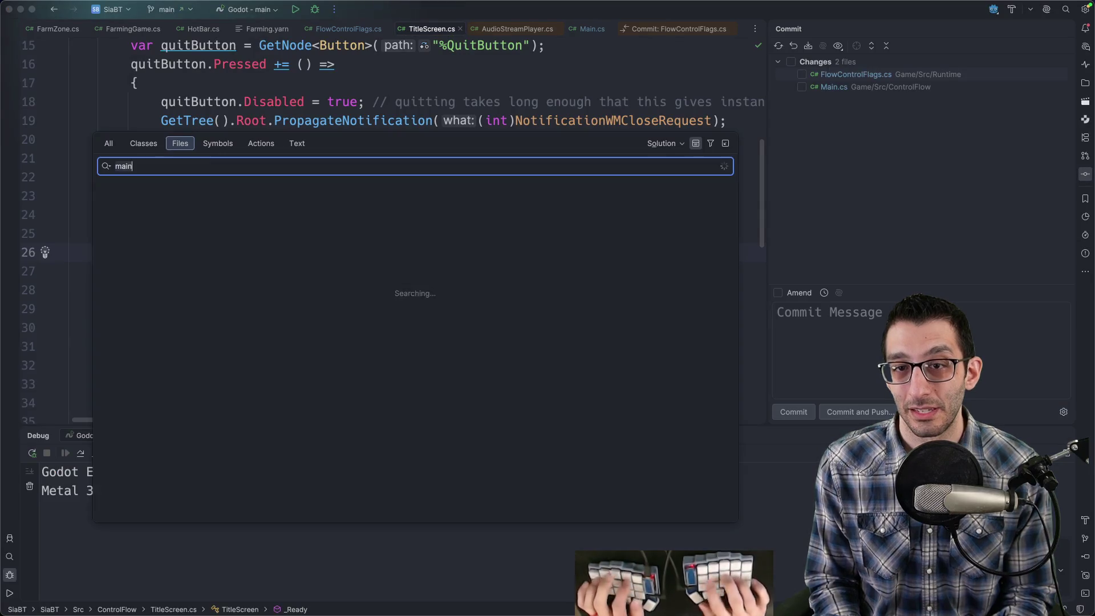
key("Return")
key("Down")
key("super+b")
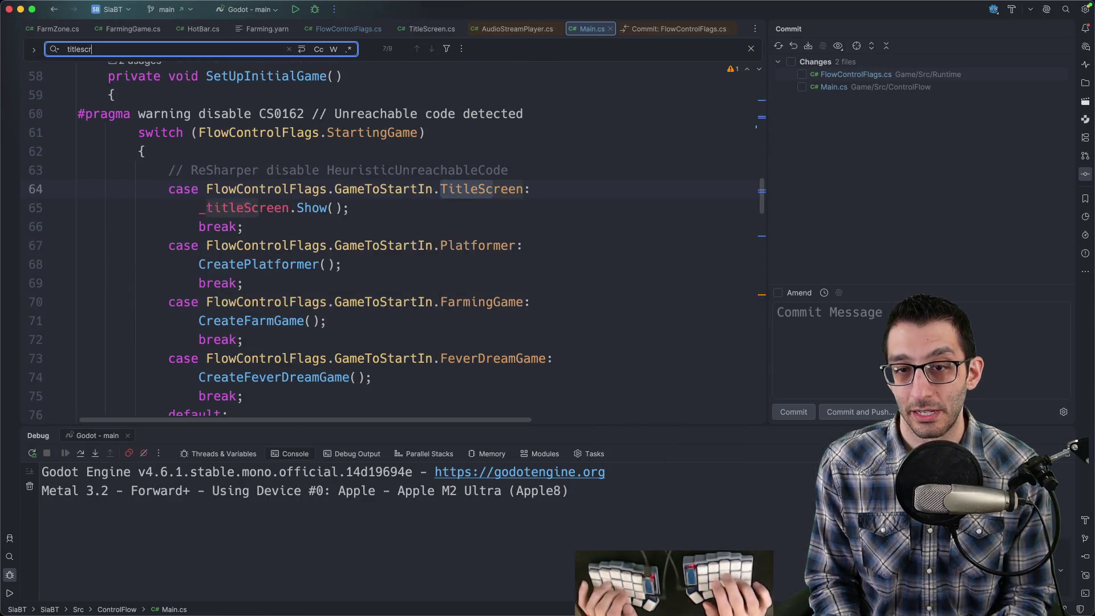
key("Down")
key("Down")
key("Up")
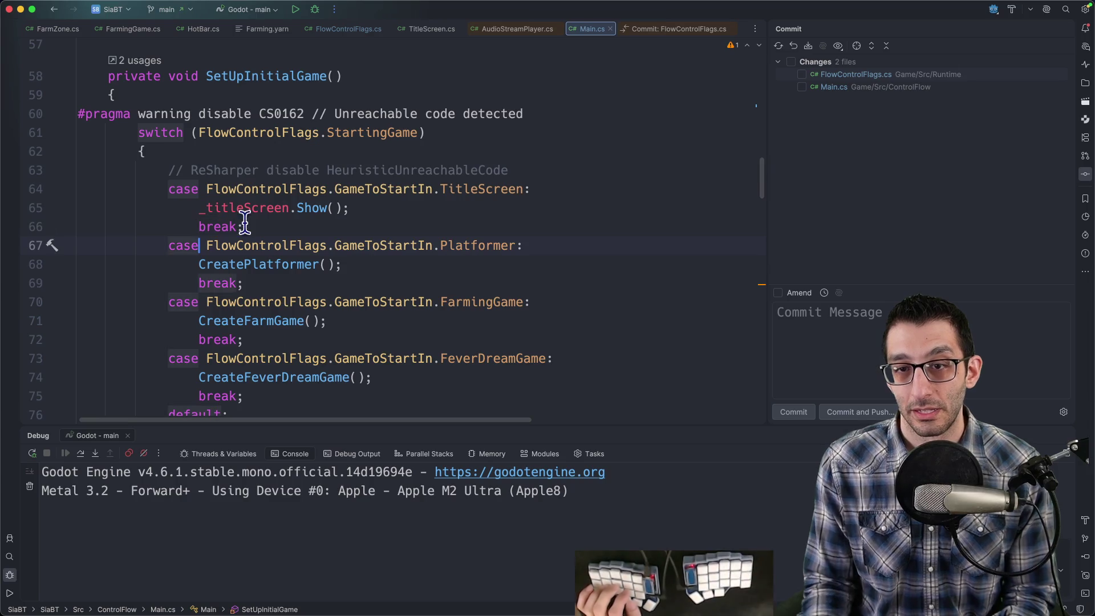
double_click(243, 211)
key("ctrl+alt+Up")
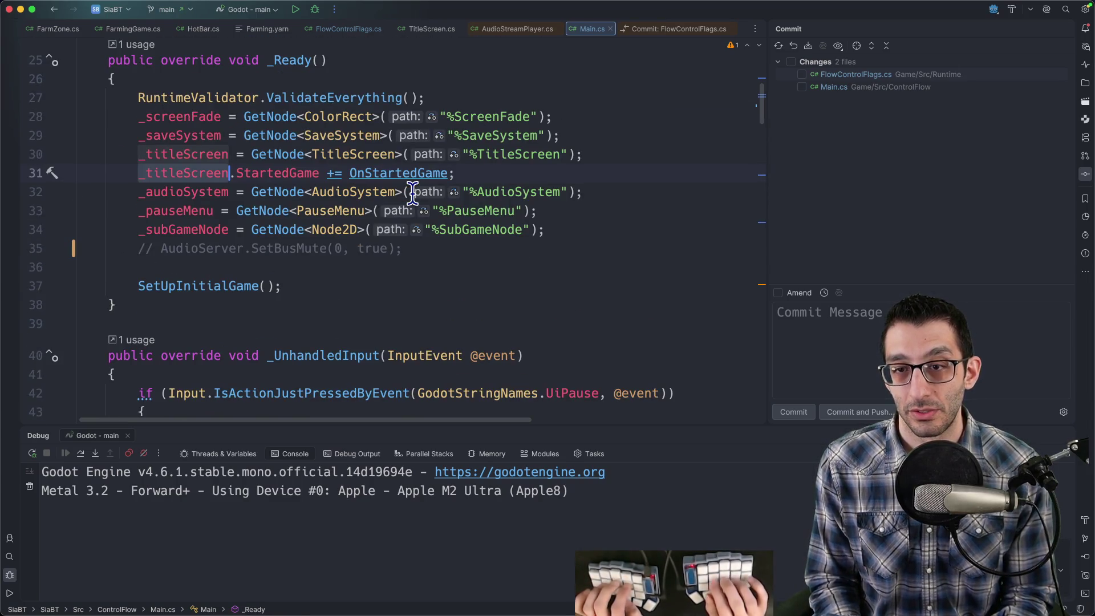
key("alt+Right")
key("alt+Right")
key("alt+Right")
key("super+b")
Replace _titleScreen.Hide() with QueueFree() in OnStartedGame and launch the debugger.
key("Down")
key("Down")
key("Down")
key("alt+Right")
key("alt+Right")
key("alt+shift+Left")
type("QueueFree")
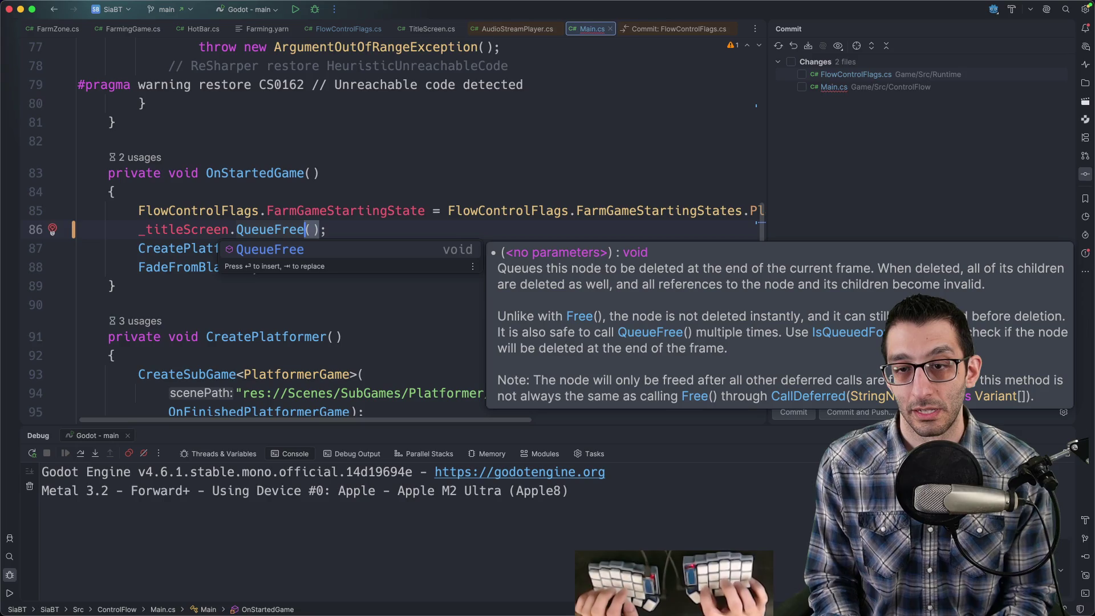
key("Escape")
key("Up")
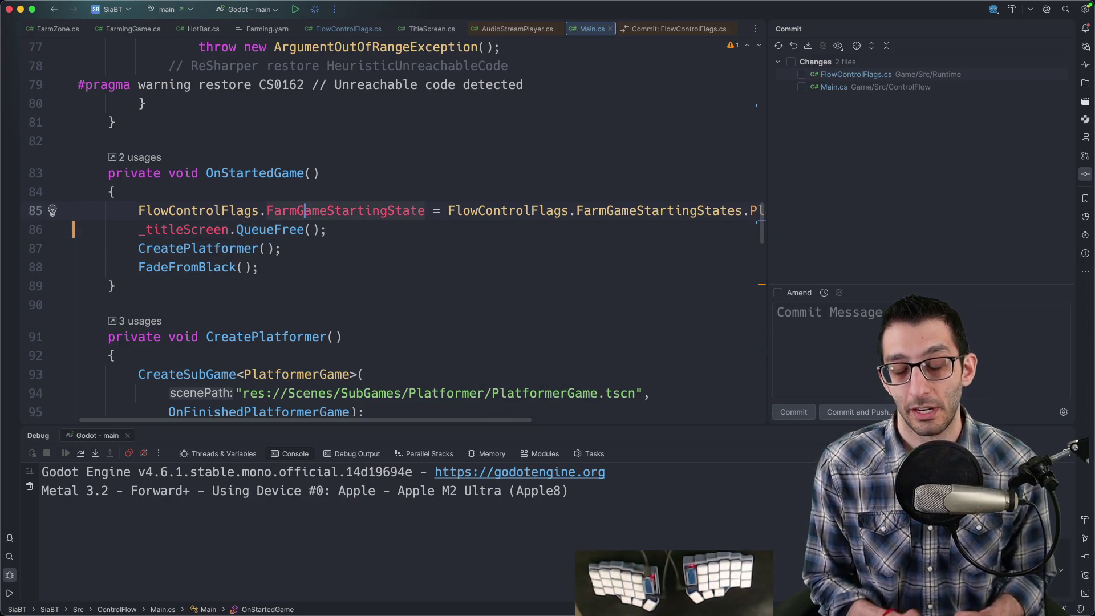
key("ctrl+d")
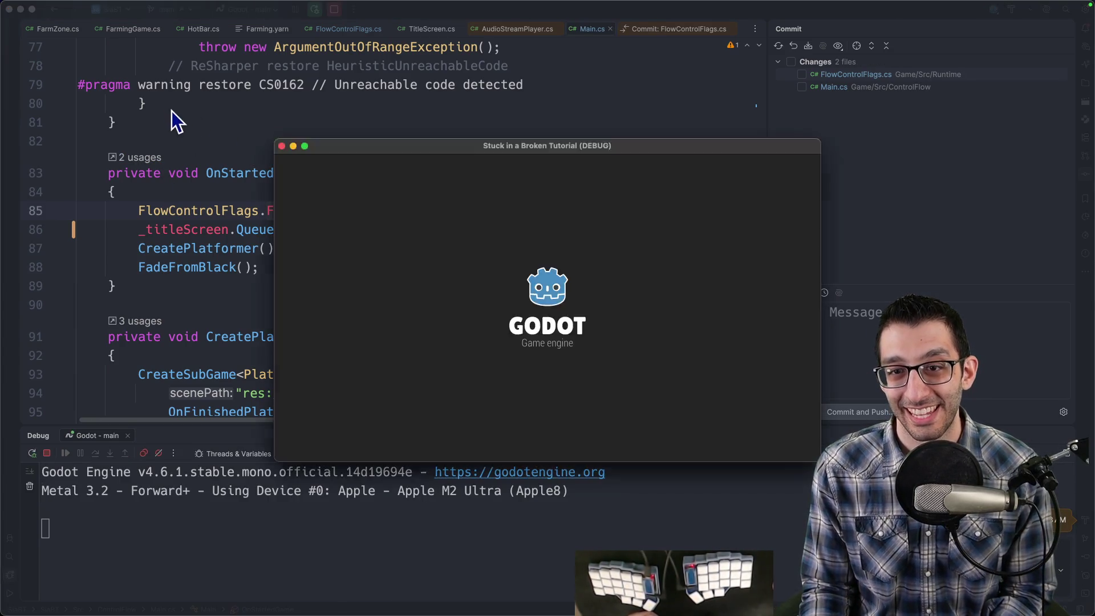
Make the game fill the entire screen and start the first level from the title menu.
mouse_move(305, 146)
mouse_move(378, 285)
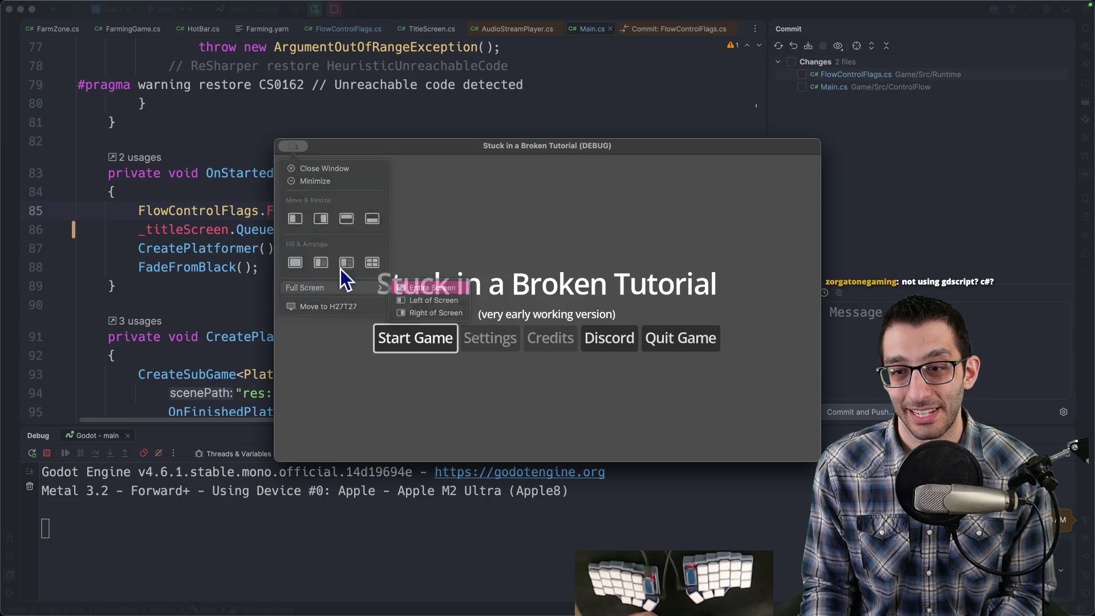
left_click(422, 288)
left_click(432, 368)
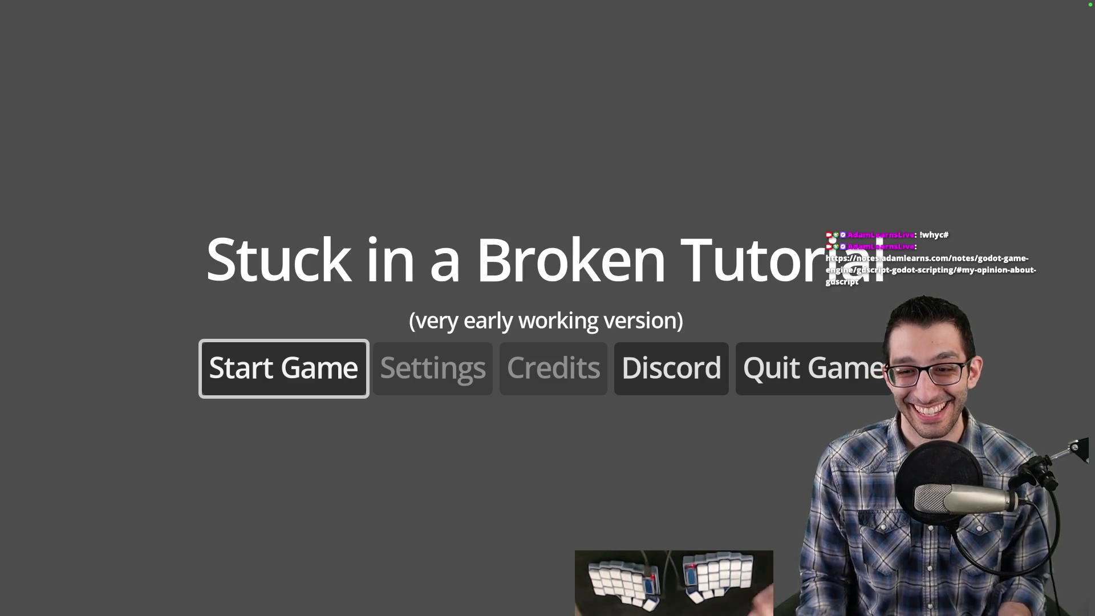
key("Return")
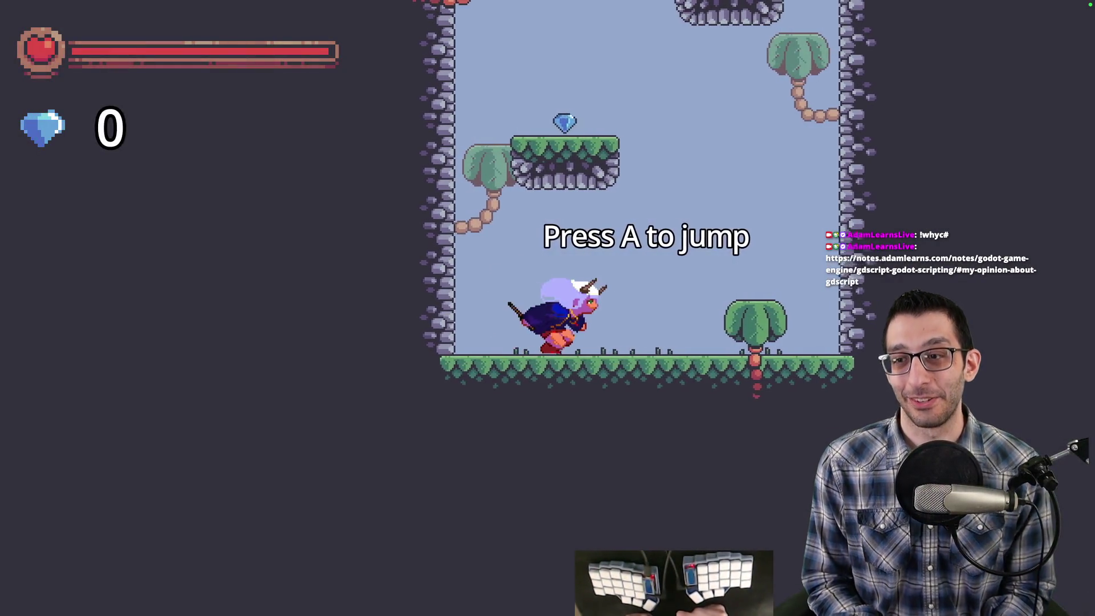
Jump and dash up through the level into the pink-sky palm-tree area, collecting gems.
key("space")
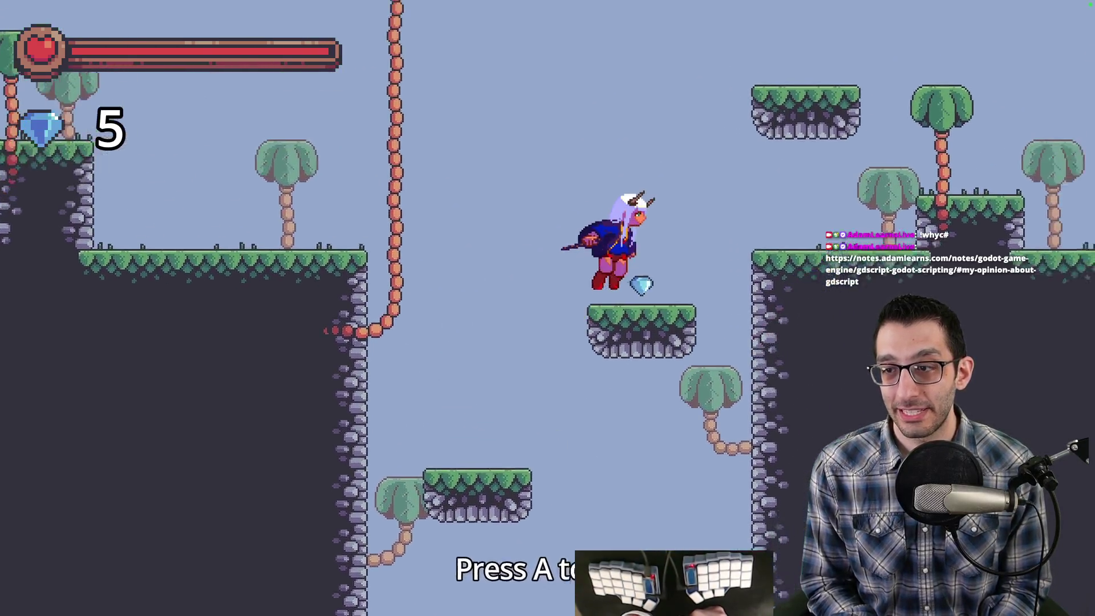
key("Right")
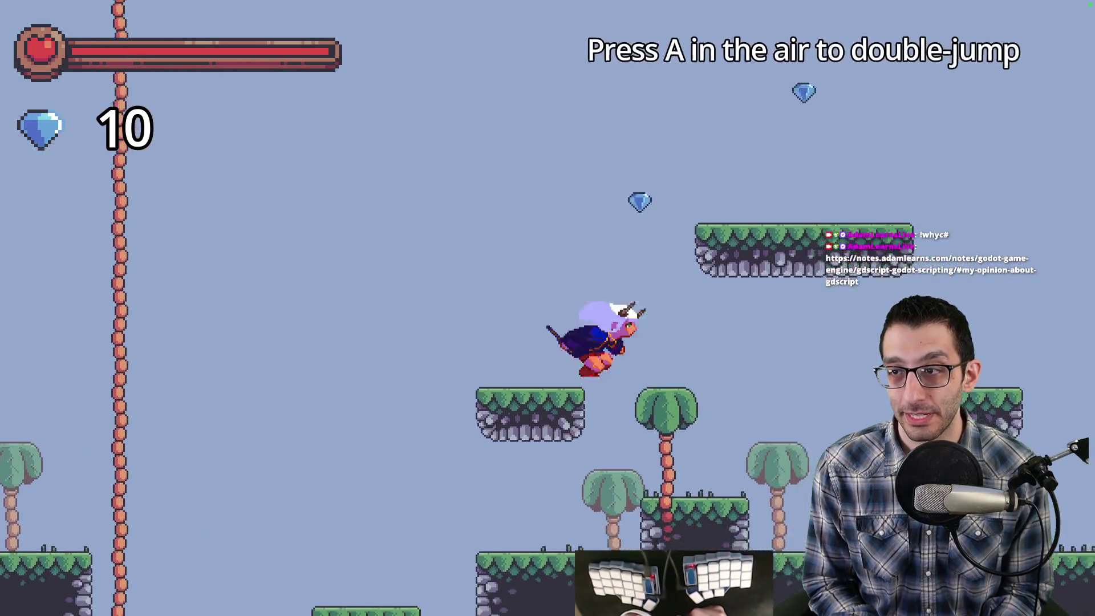
key("space")
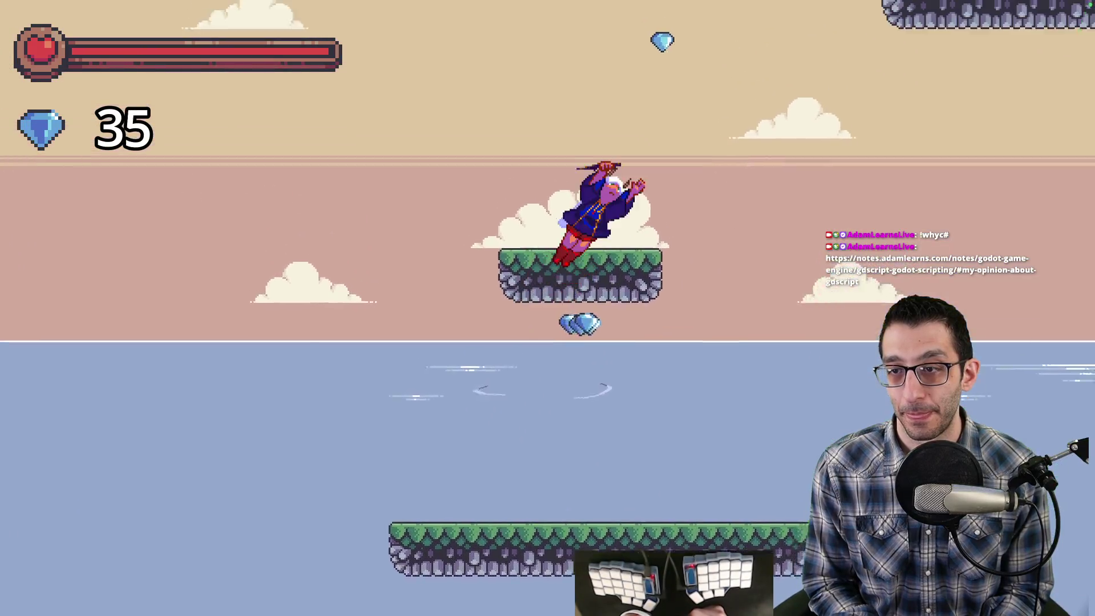
key("Right")
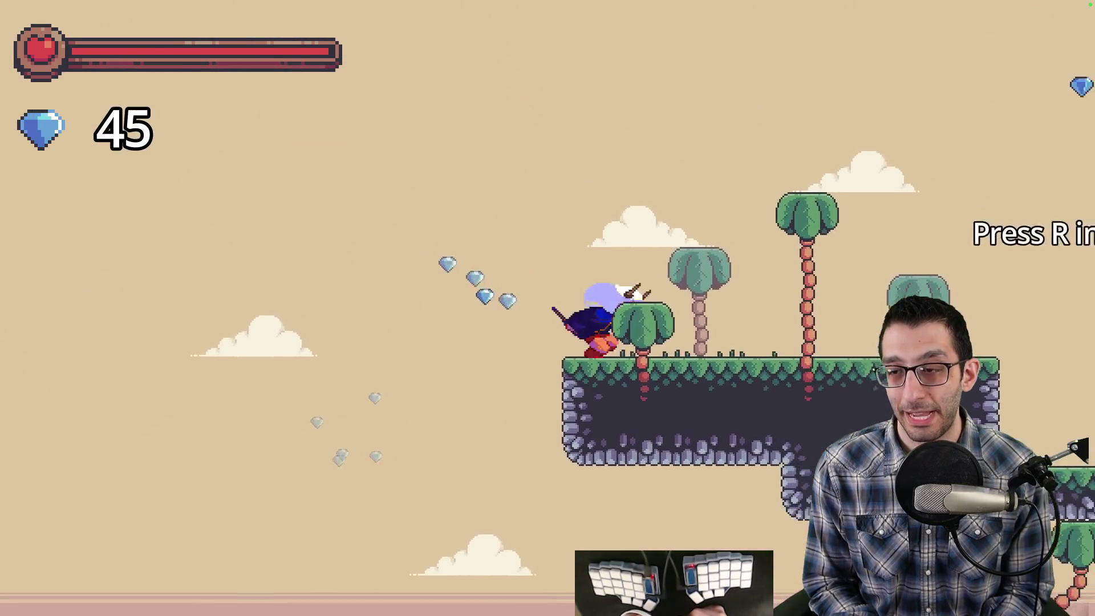
key("Left")
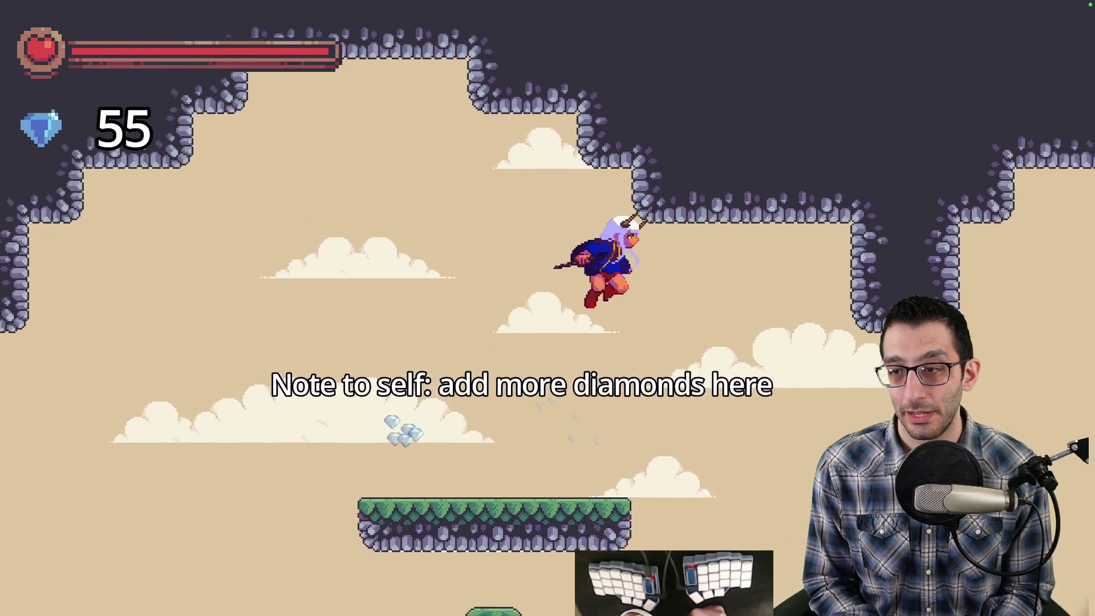
key("Right")
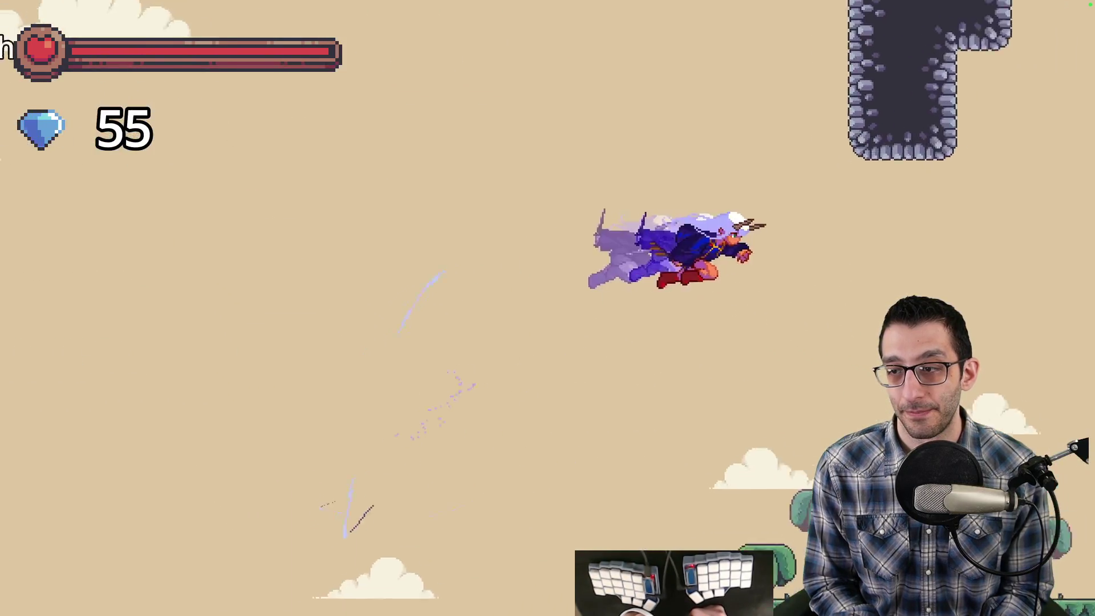
key("Right")
Double-jump and dash right into the cave, picking up the remaining gems.
key("r")
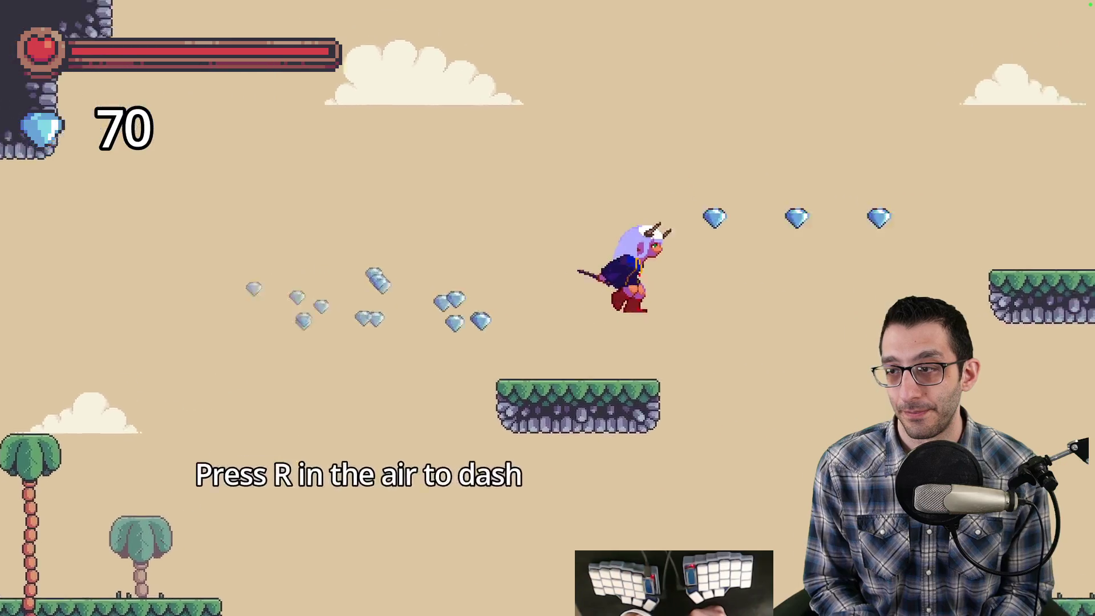
key("Right")
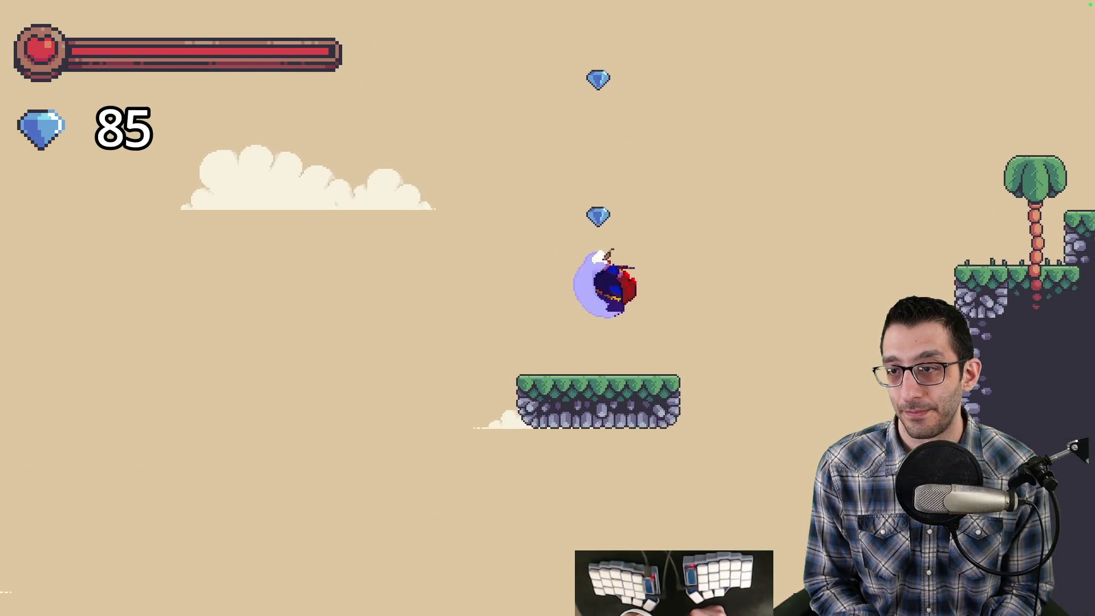
key("space")
key("Right")
key("r")
key("r")
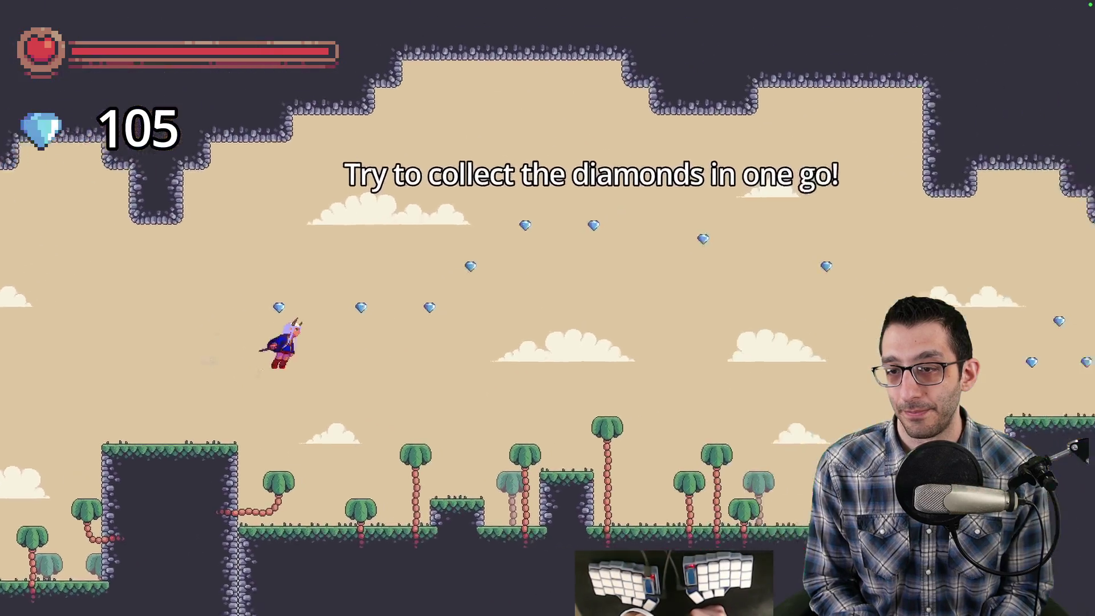
key("r")
key("space")
key("r")
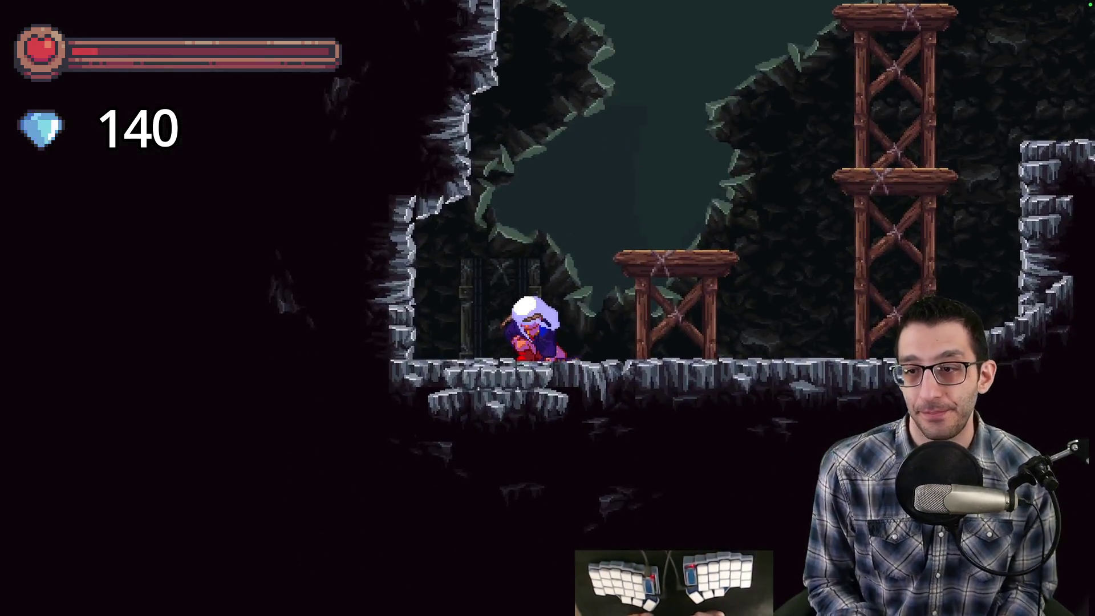
Cross the ruins and vertical shaft, then enter the wooden door into the farm.
key("Right")
key("Right")
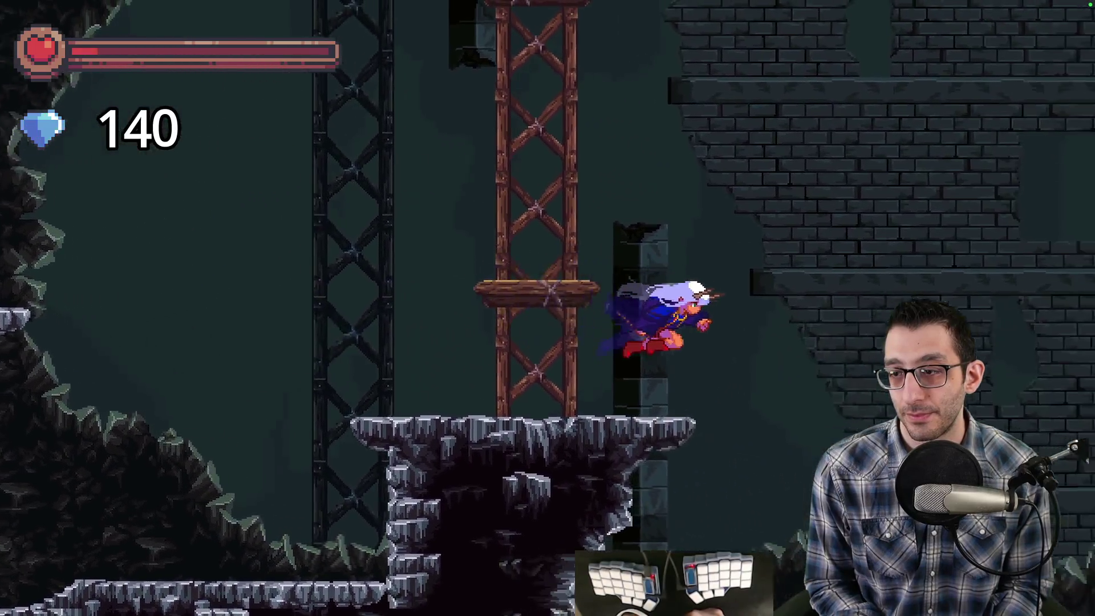
key("Right")
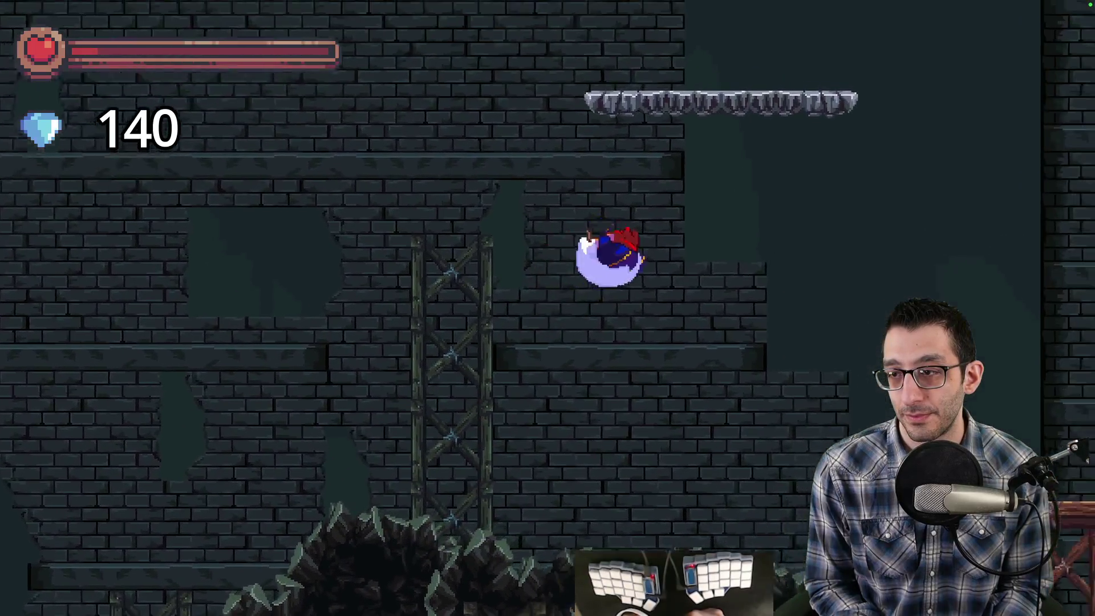
key("Right")
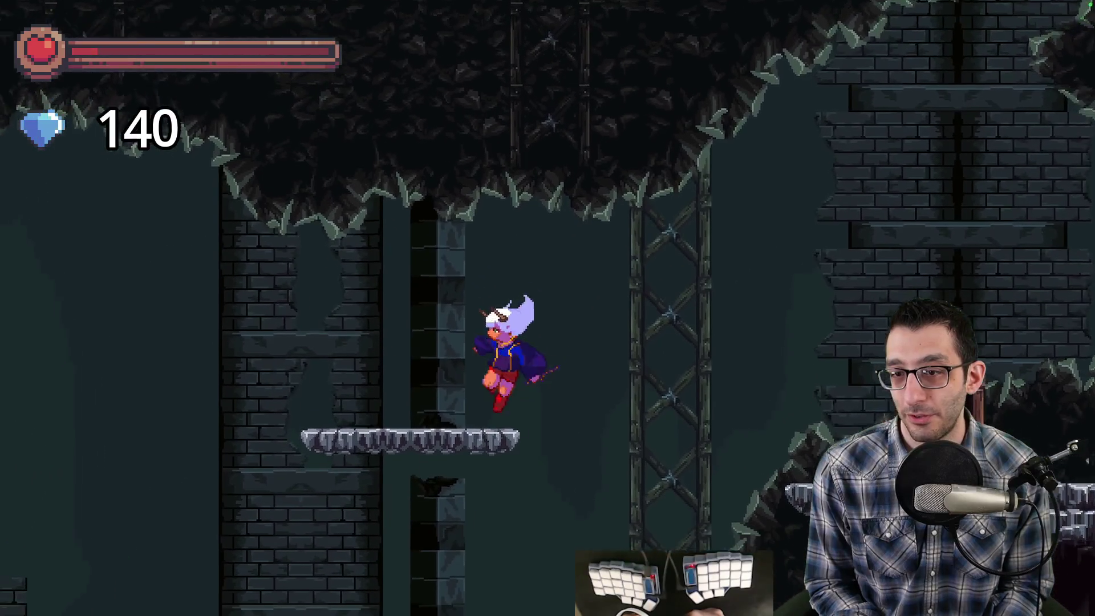
key("Right")
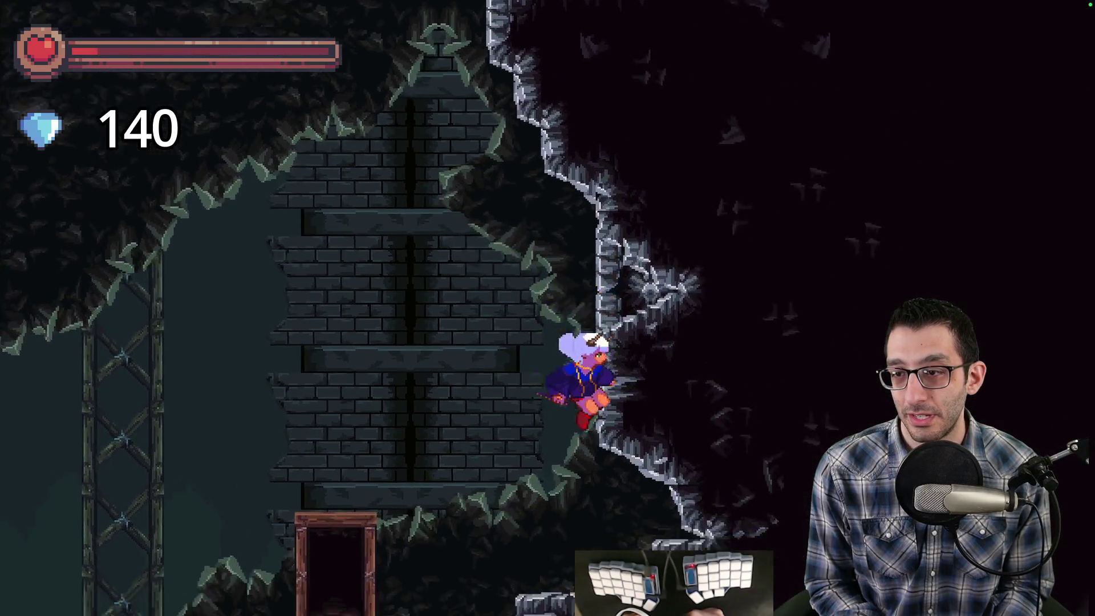
key("Left")
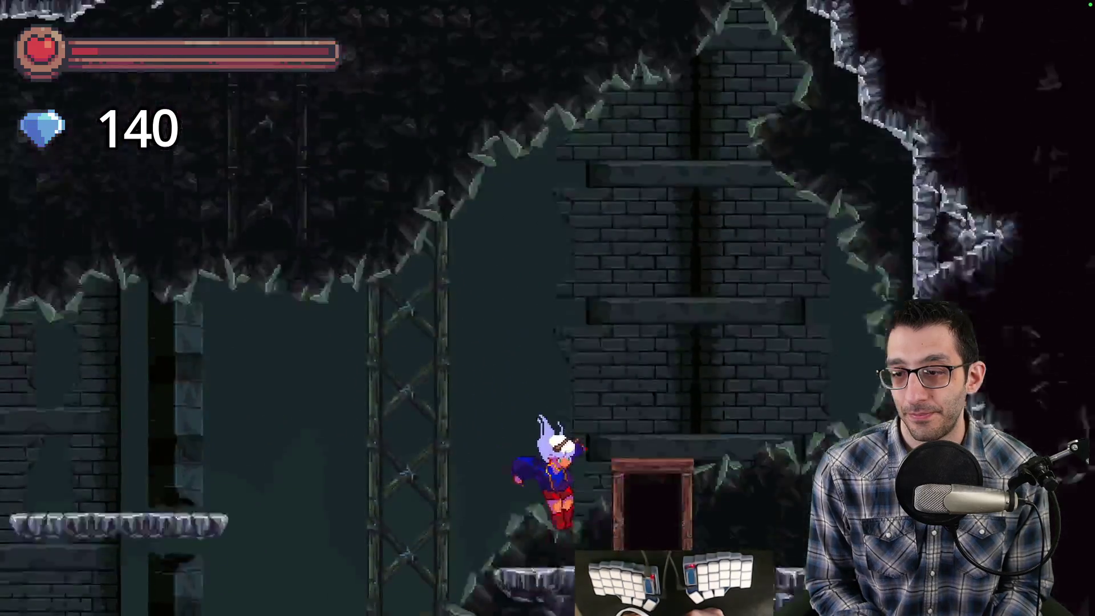
key("Right")
key("Up")
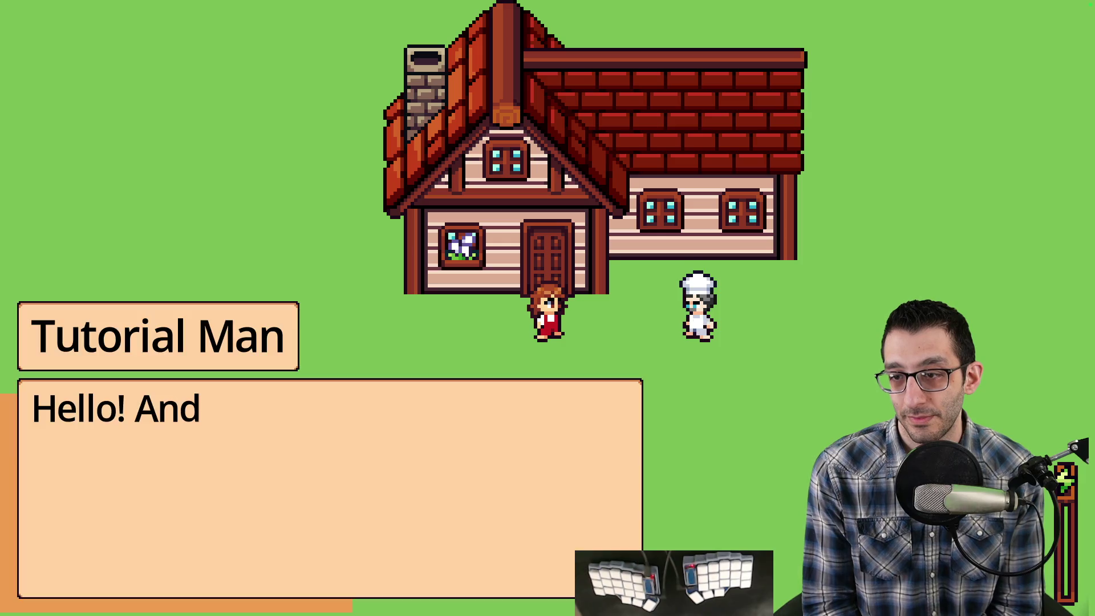
Answer No to the grandpa farm question, read Tutorial Man's jokester reply, then return to Rider.
key("space")
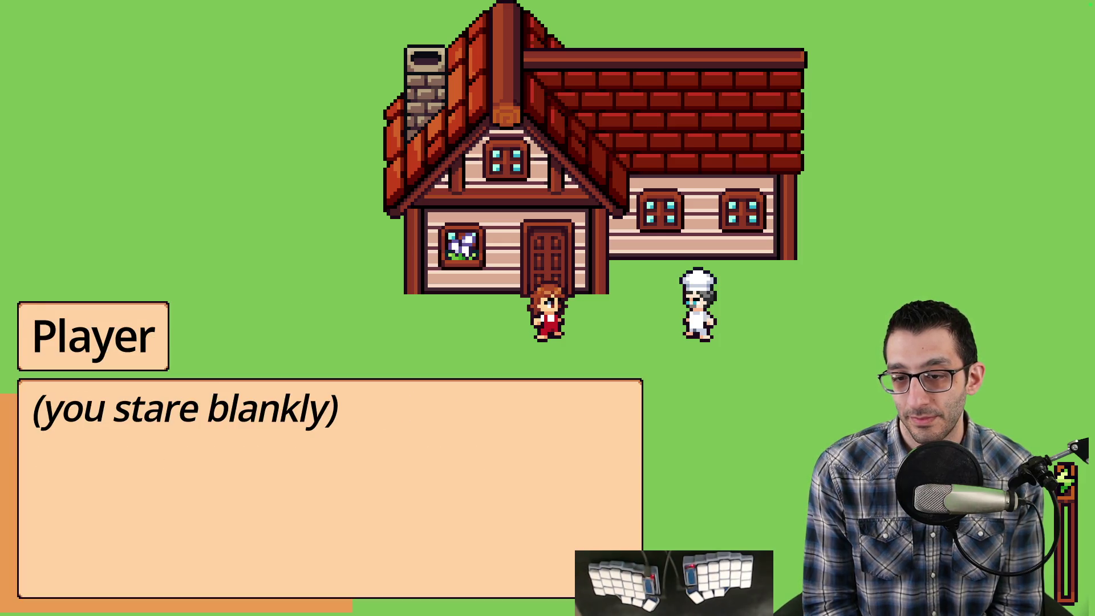
key("space")
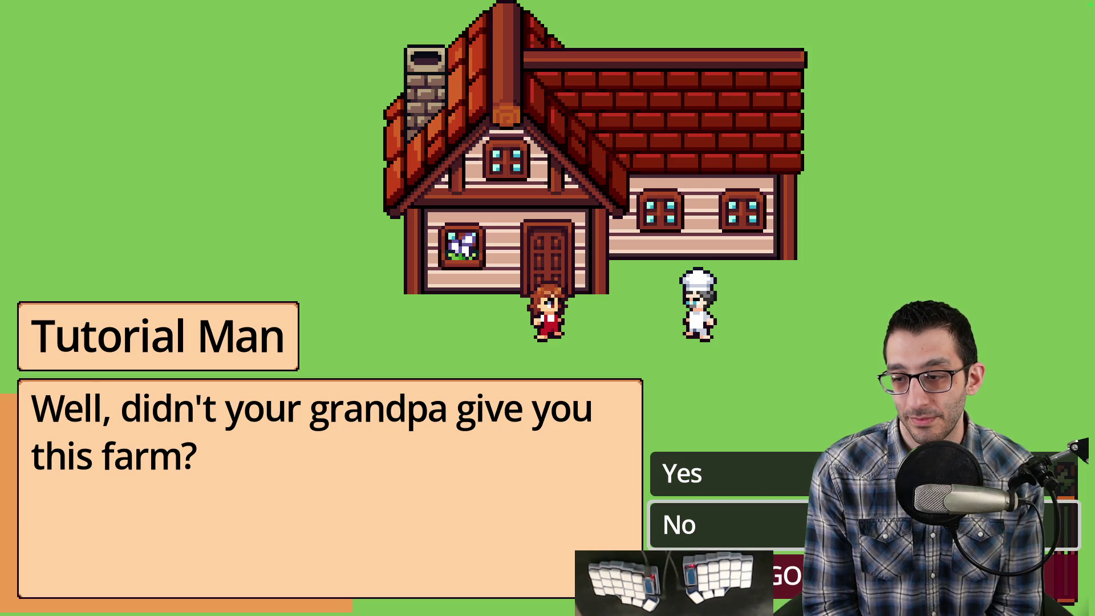
key("space")
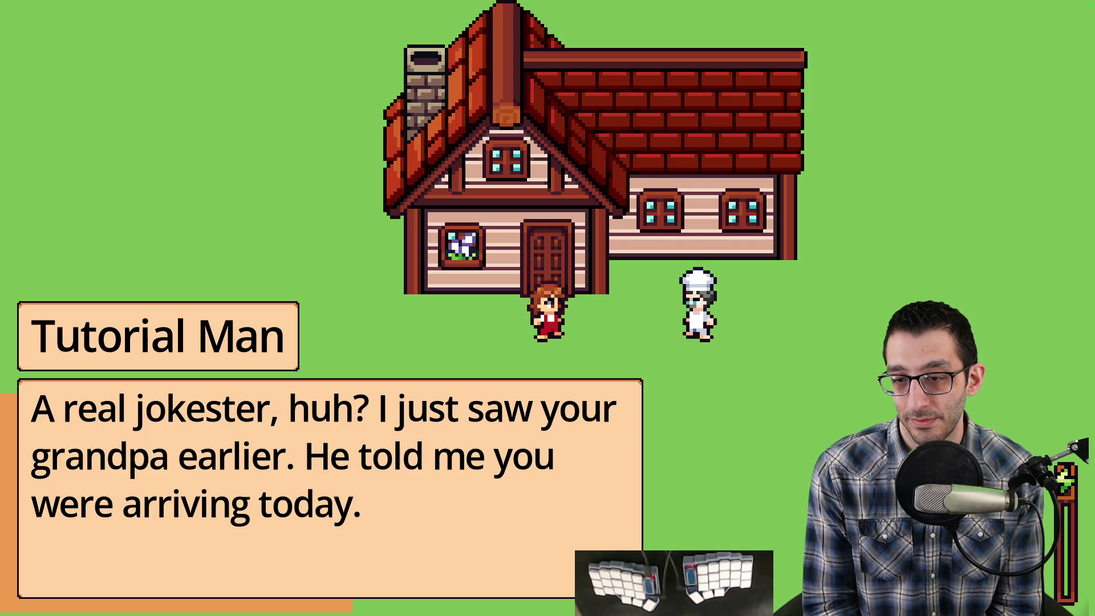
key("space")
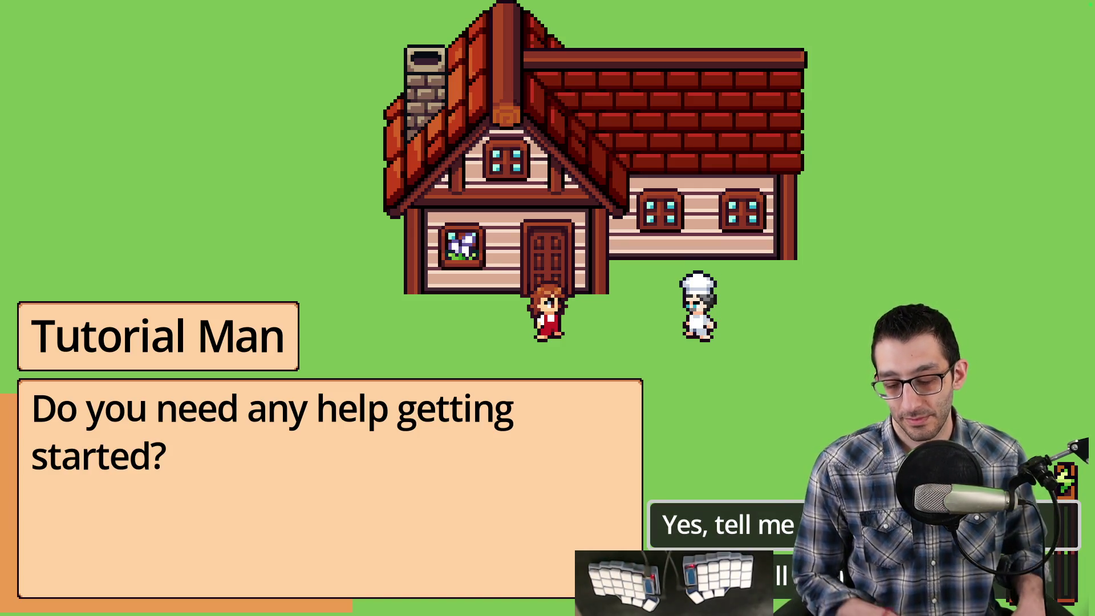
key("super+Tab")
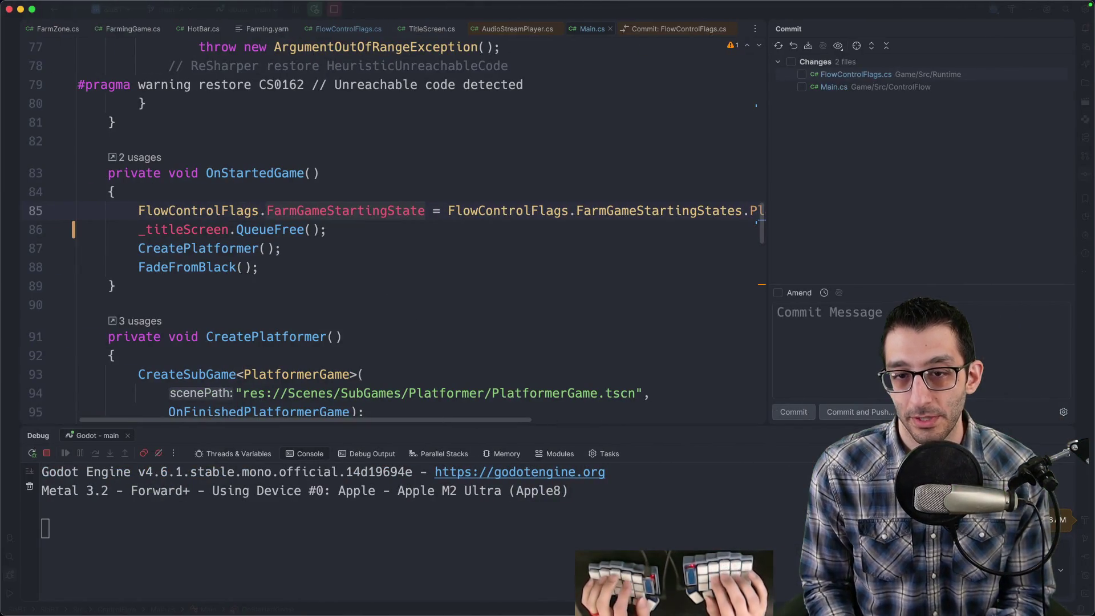
Find 'I saw' across the project files and open the match in Farming.yarn.
key("super+shift+f")
type("I saw your gra")
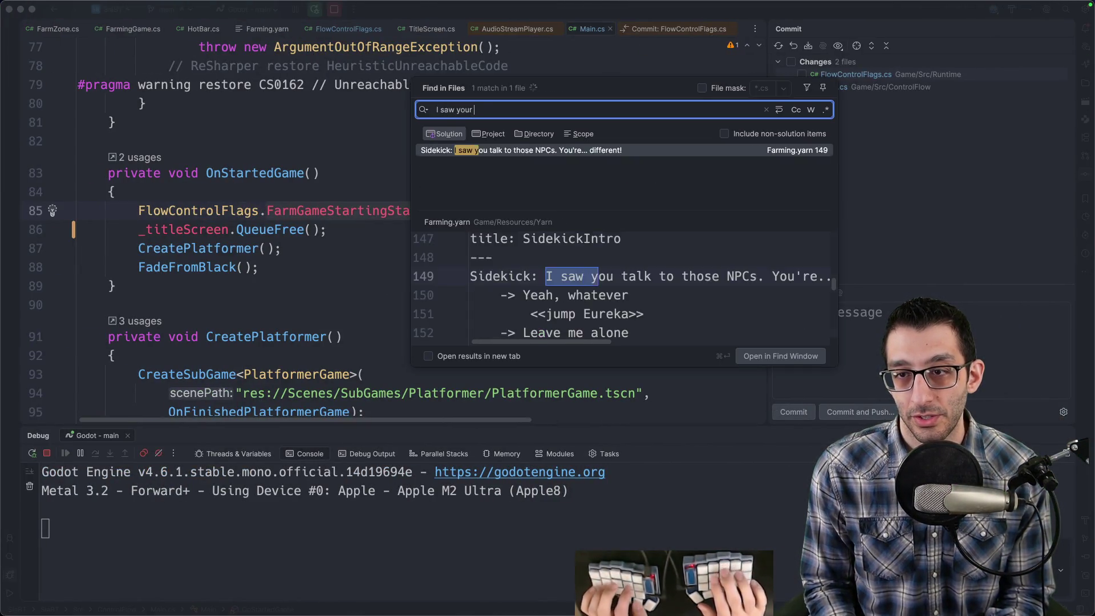
key("alt+BackSpace")
key("alt+BackSpace")
key("alt+BackSpace")
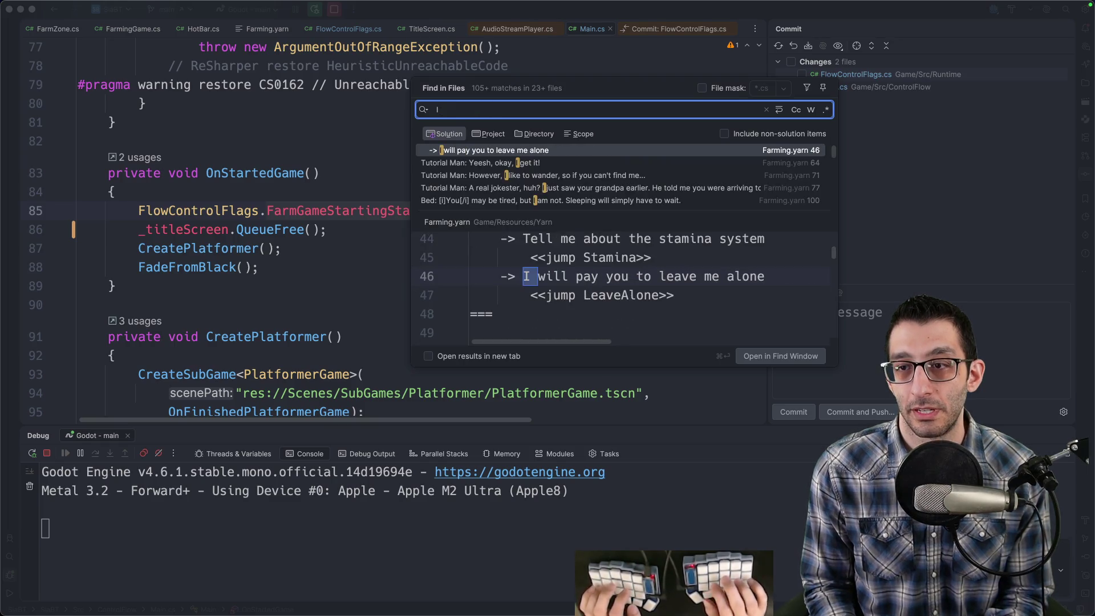
type("justsaw")
key("Return")
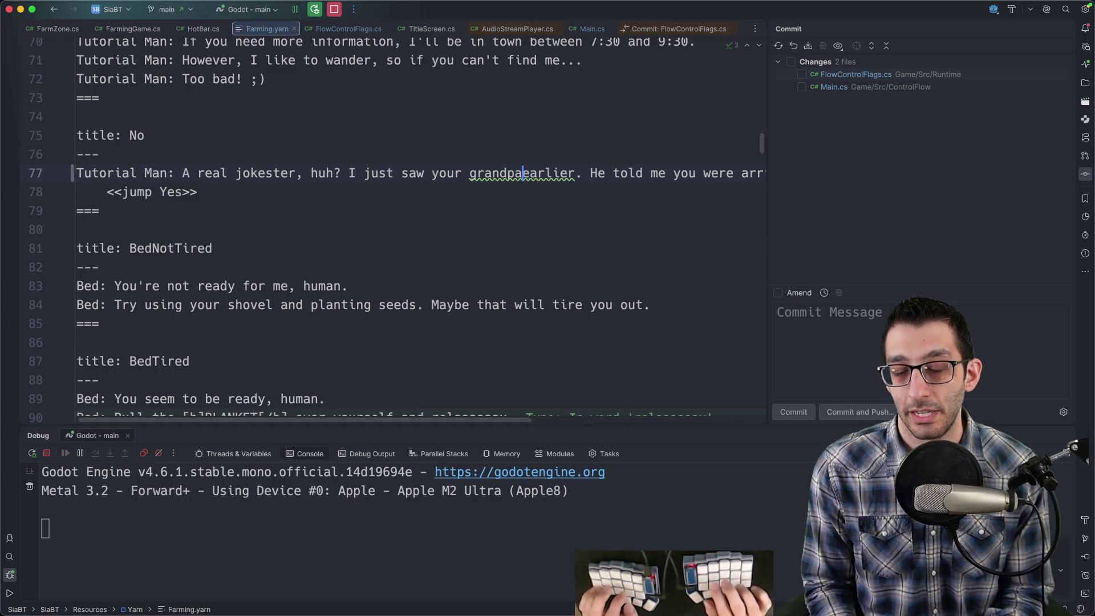
Delete the word 'earlier' from line 77's grandpa line.
key("alt+Delete")
key("End")
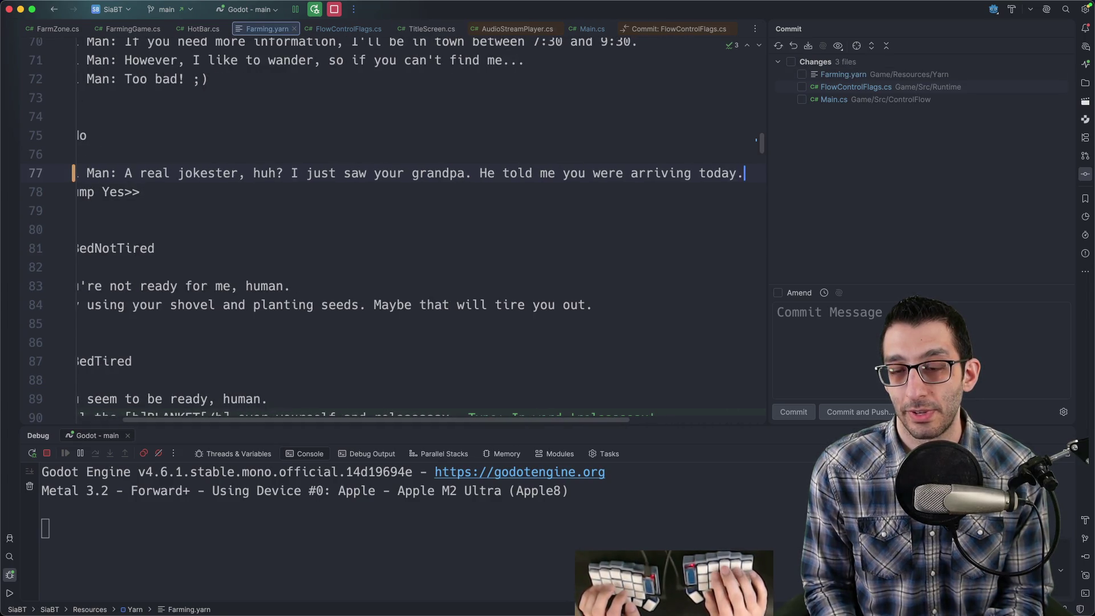
key("Home")
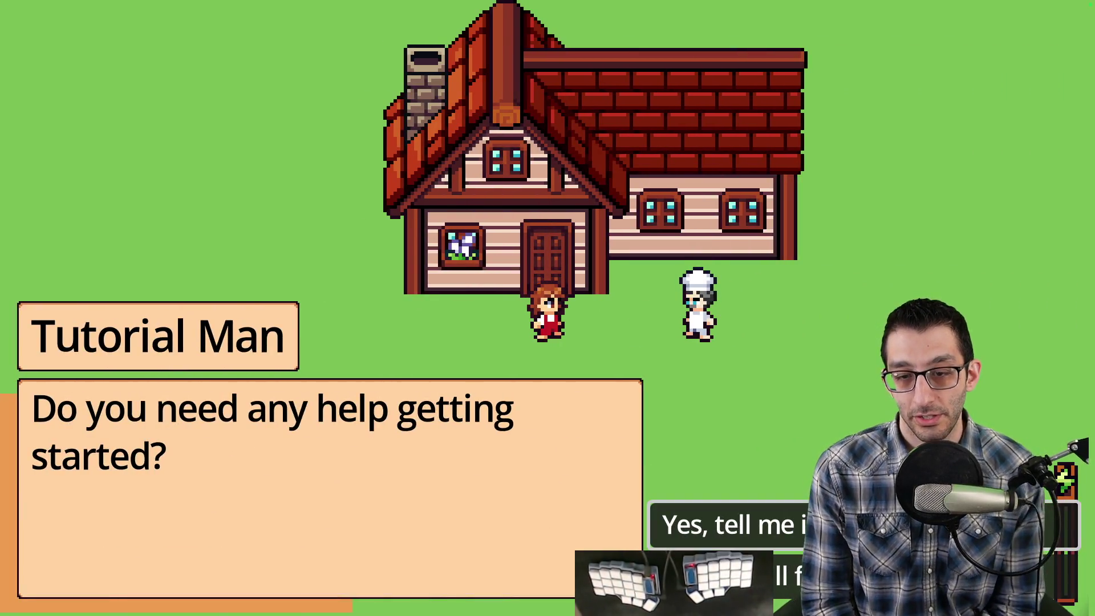
Answer the help question, then plant two rows of seeds on the plot.
key("Return")
key("Return")
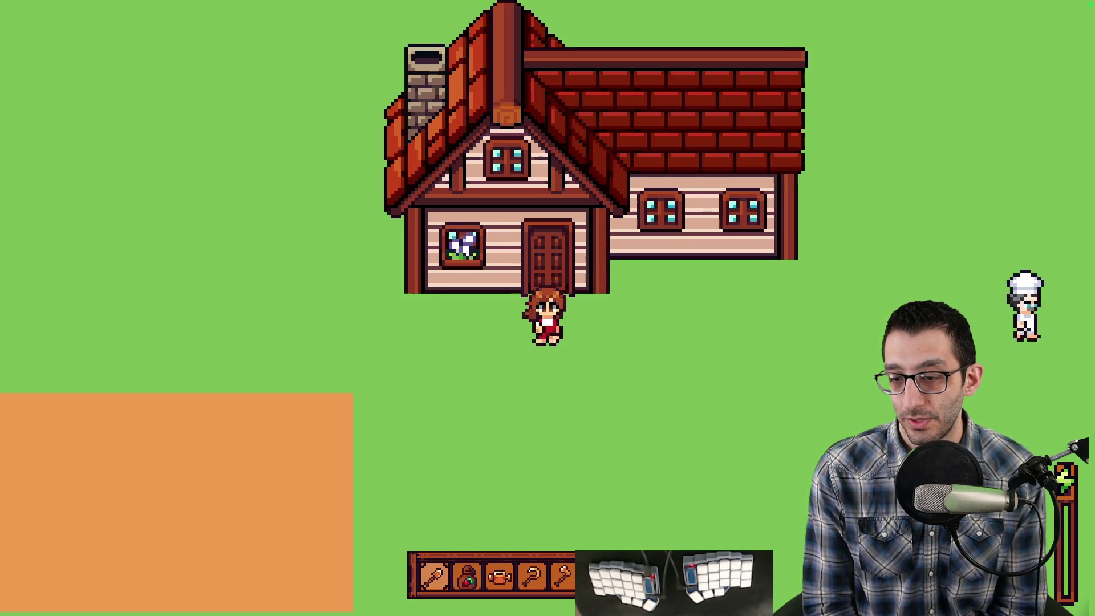
key("2")
key("s+a")
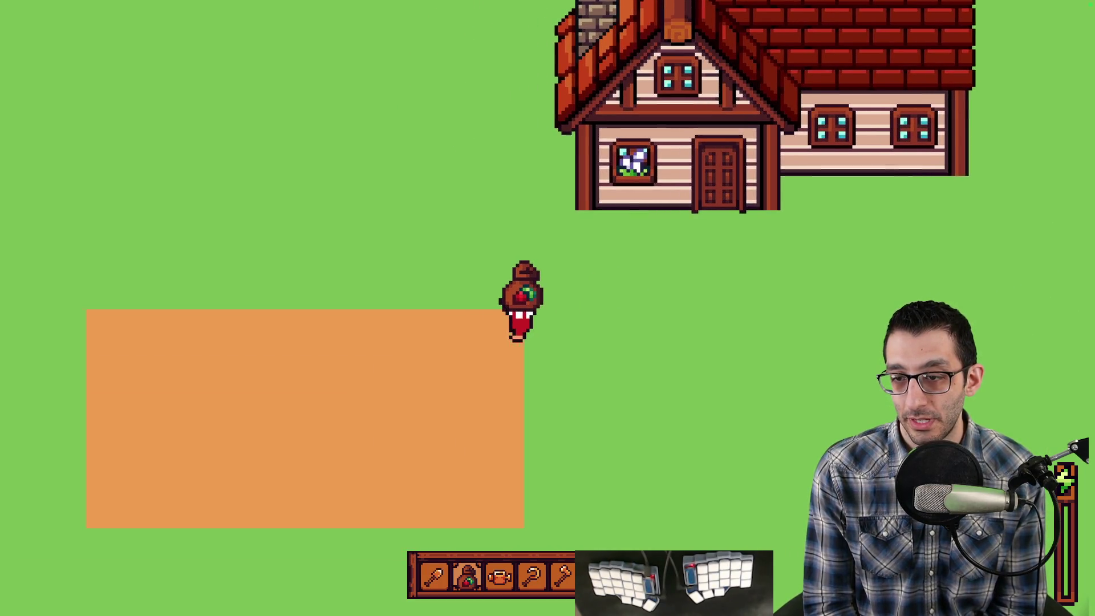
key("space")
key("space")
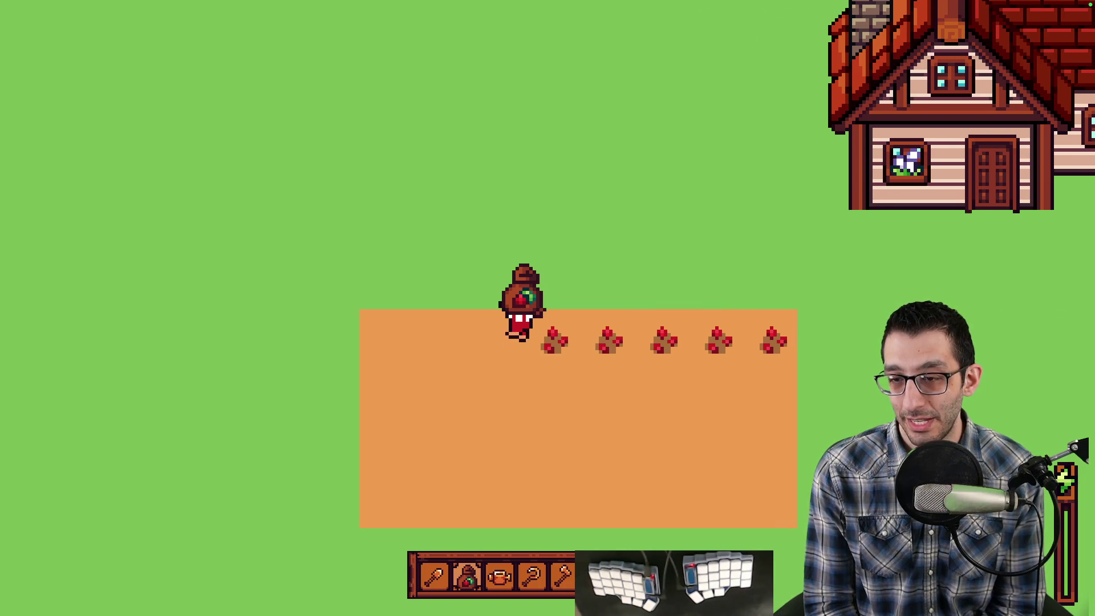
key("s")
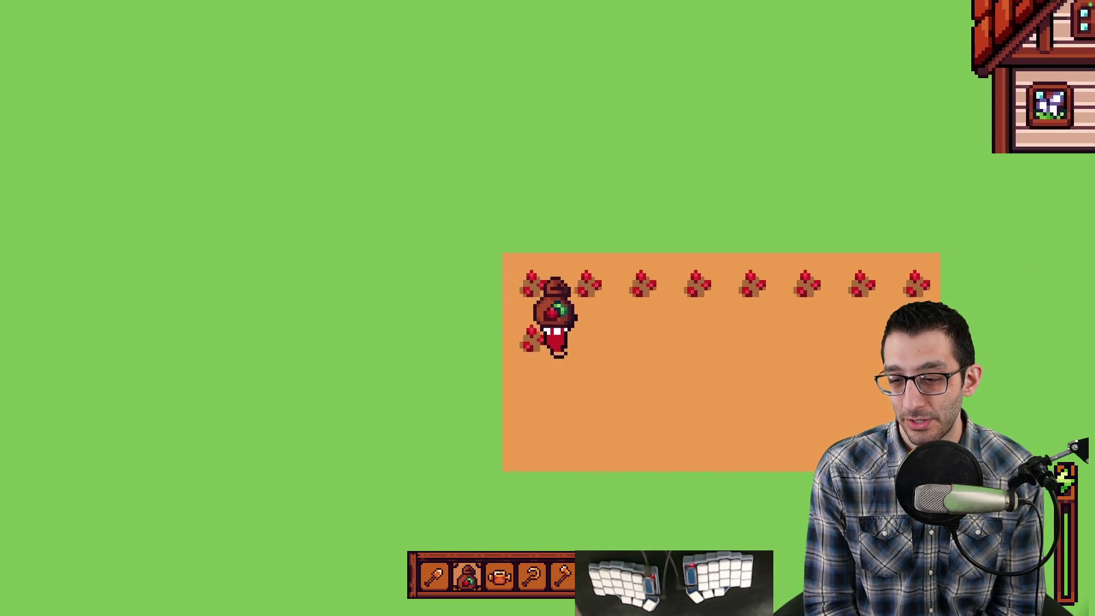
key("space")
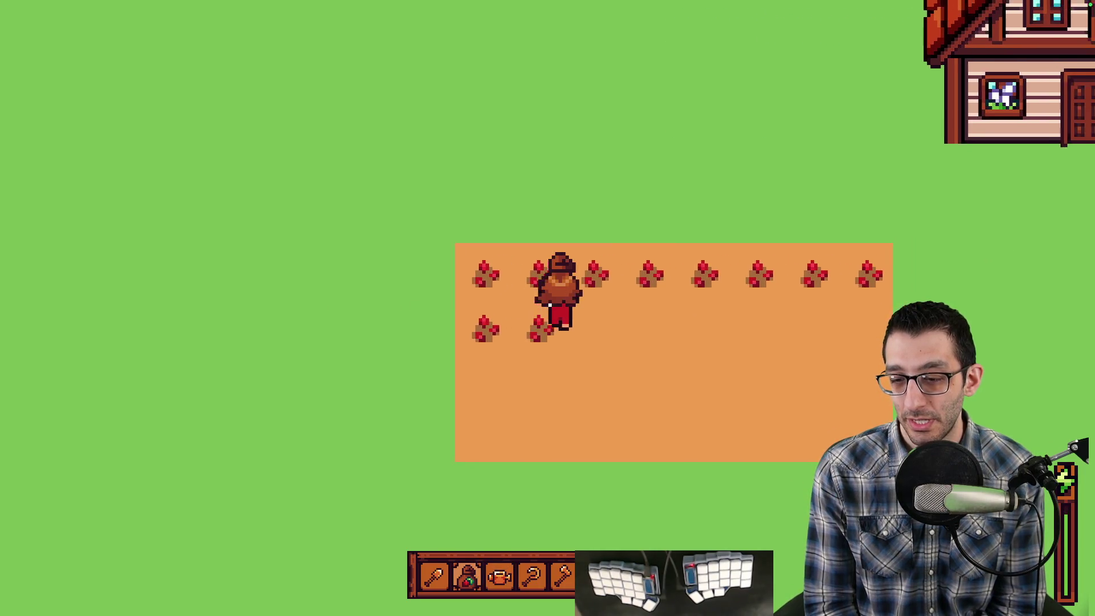
key("w")
key("1")
Till the surrounding tiles with the hoe in several directions.
key("space")
key("d")
key("space")
key("w")
key("space")
key("w")
key("s")
key("space")
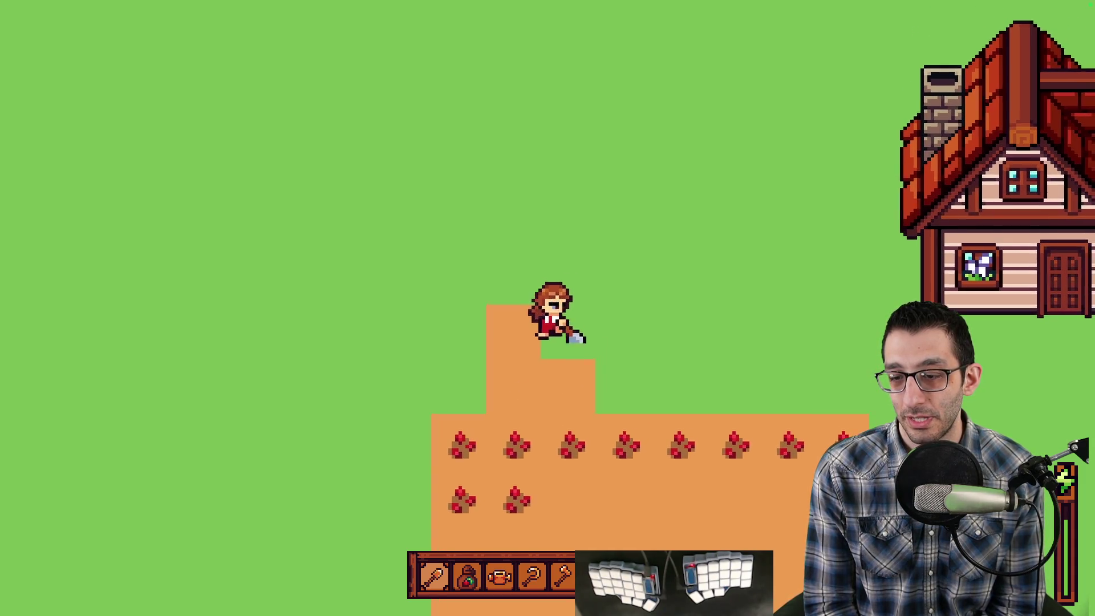
key("d")
key("space")
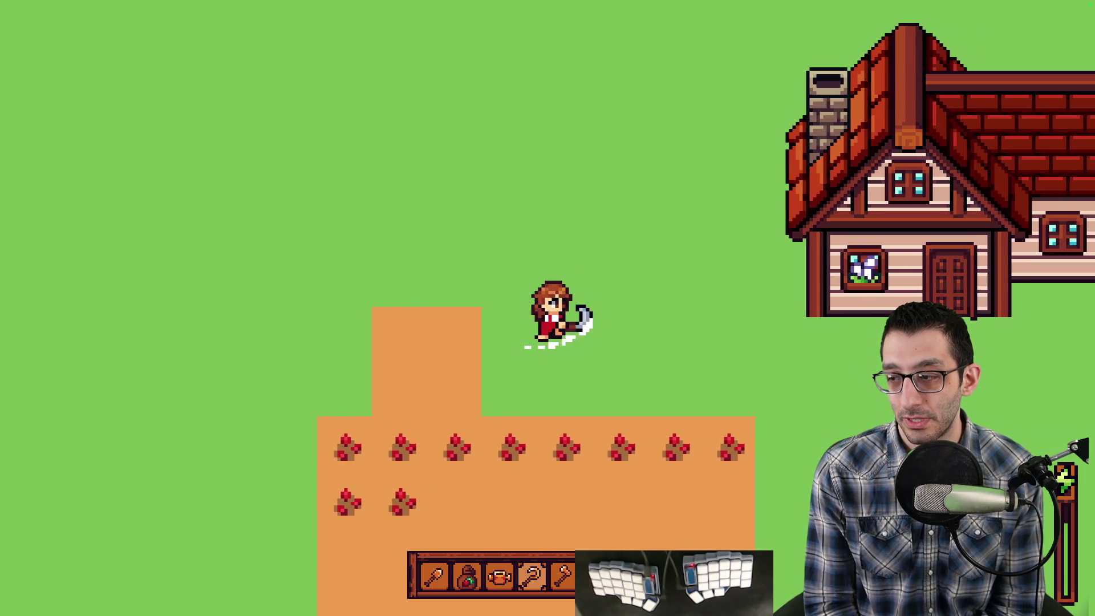
key("a")
key("space")
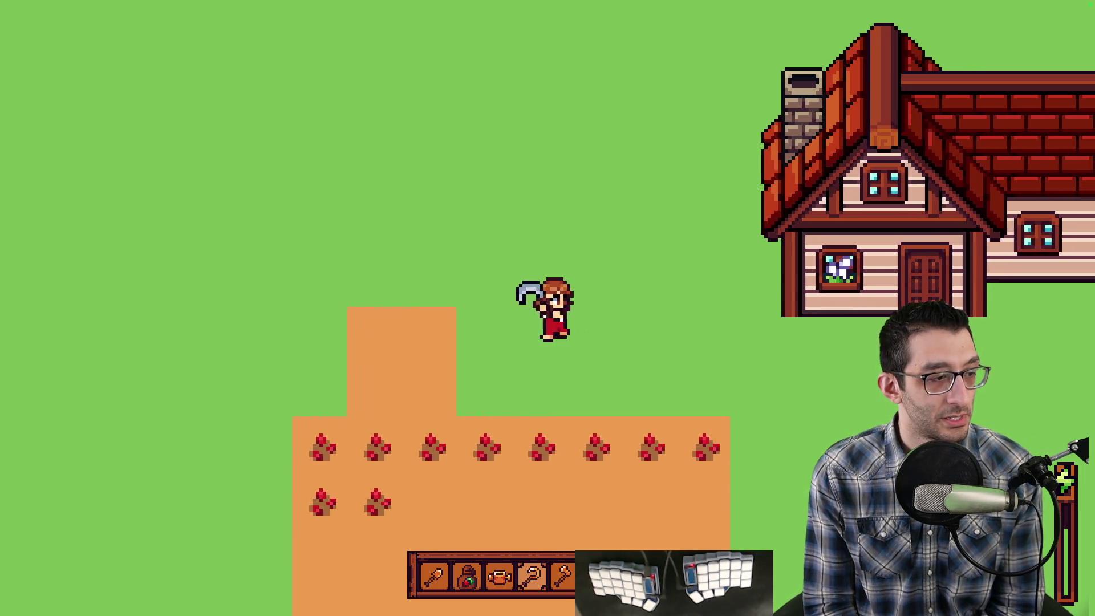
key("d")
key("space")
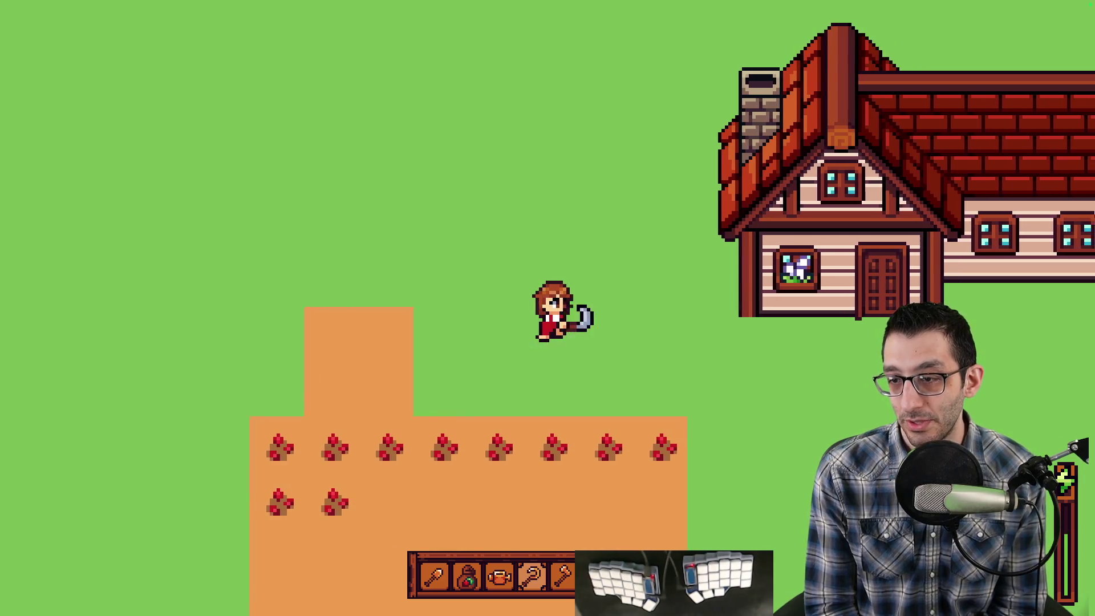
key("a")
key("space")
key("s")
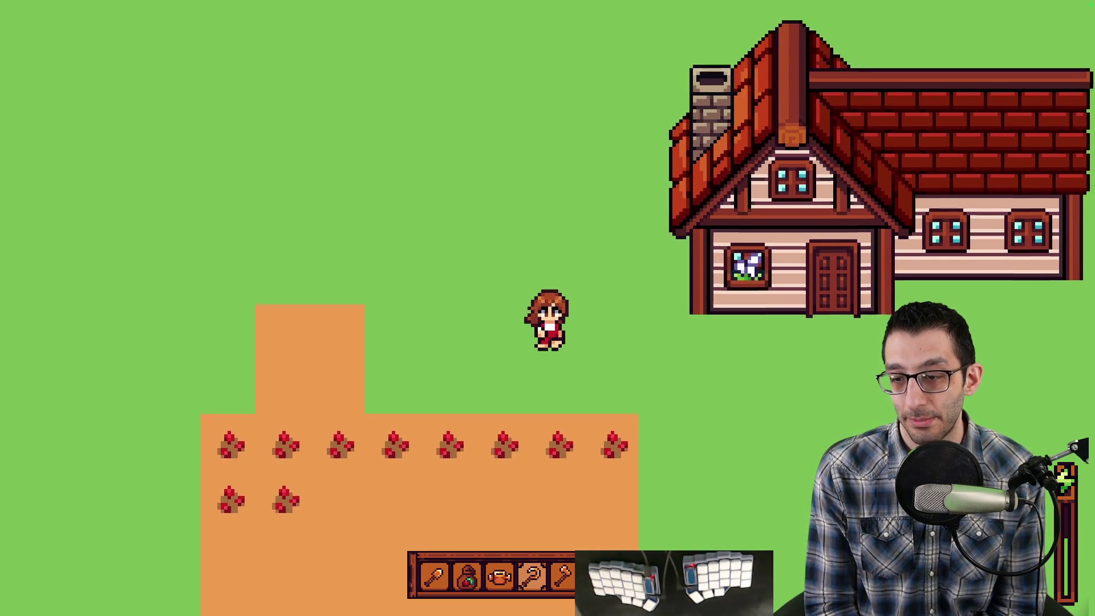
key("space")
key("s")
Water the top row of crops with the watering can.
key("3")
key("a")
key("space")
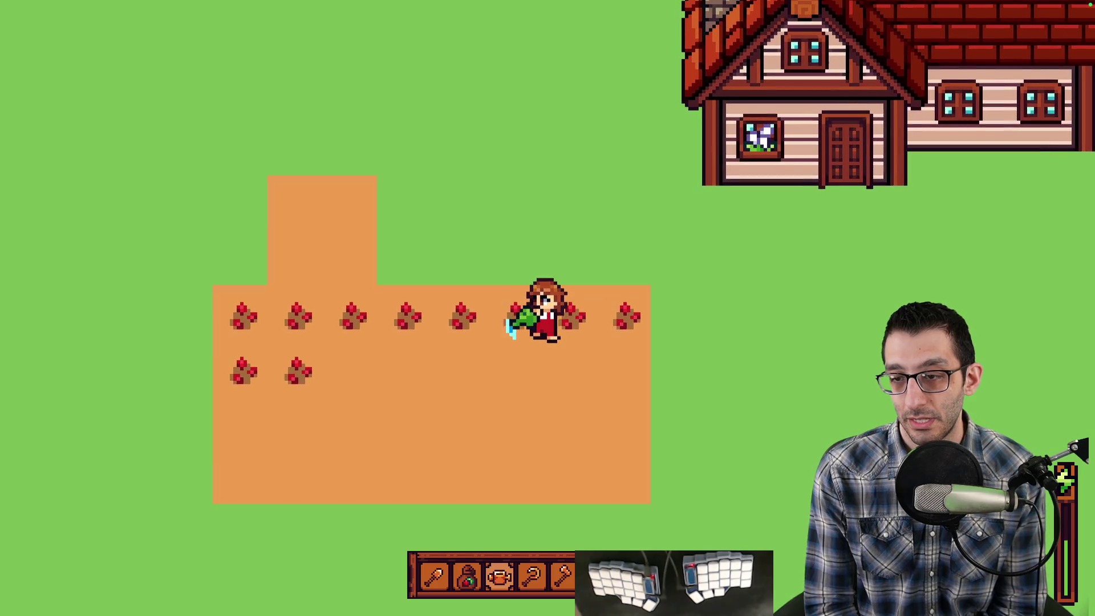
key("d")
key("space")
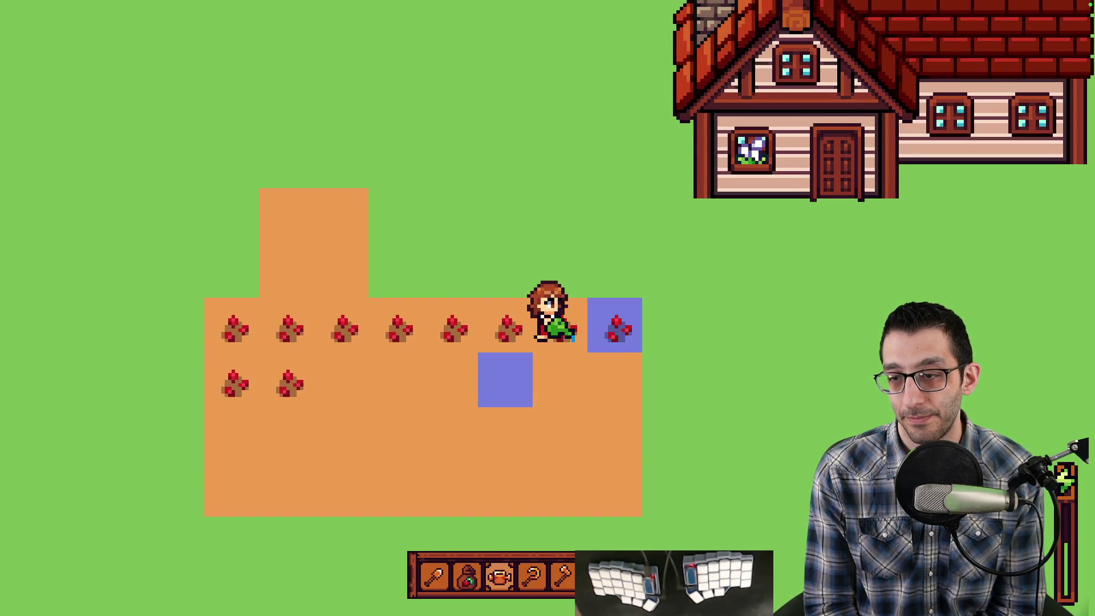
key("space")
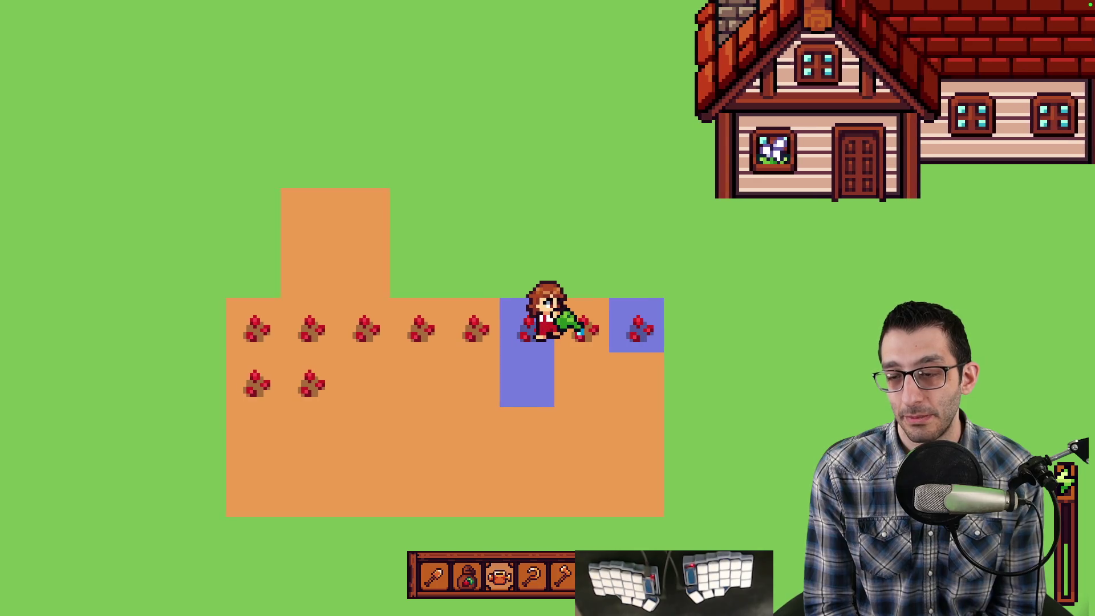
key("a")
key("space")
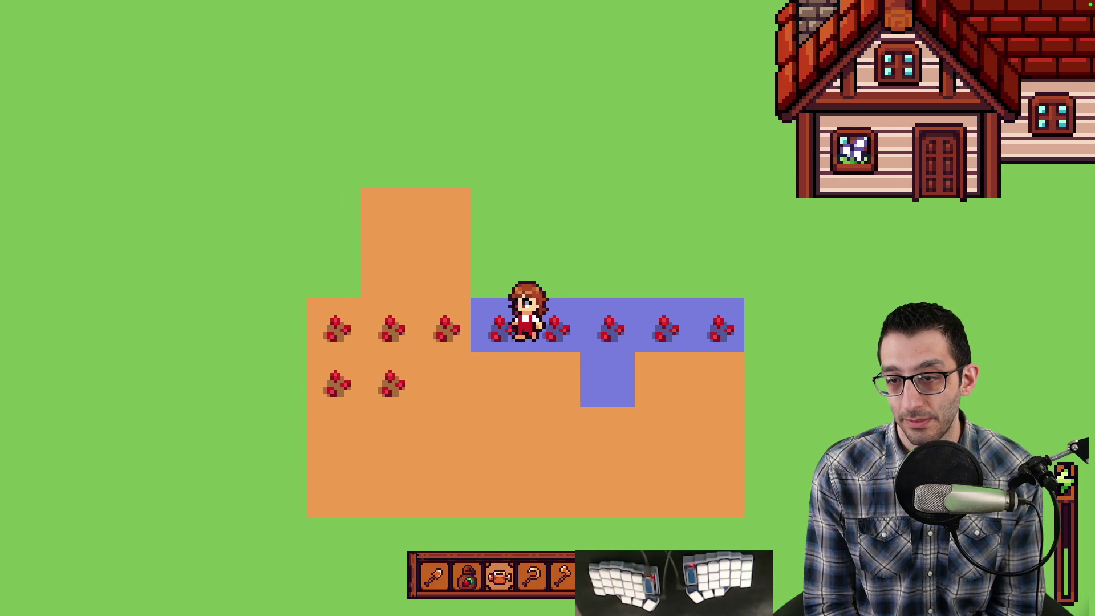
key("a")
key("space")
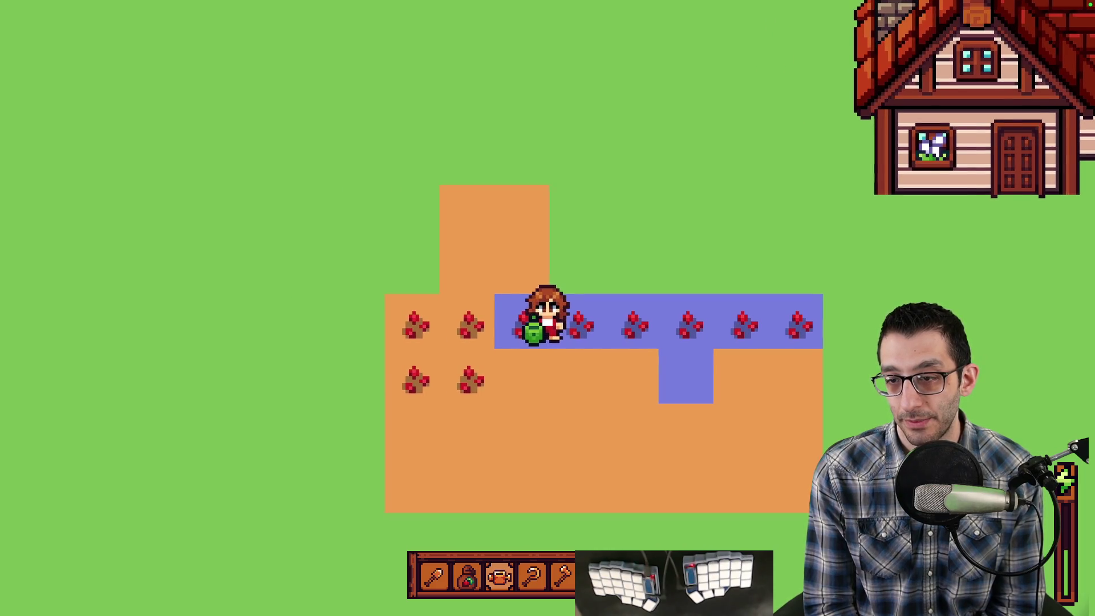
Walk to the farmhouse and enter through its door.
key("d")
key("w")
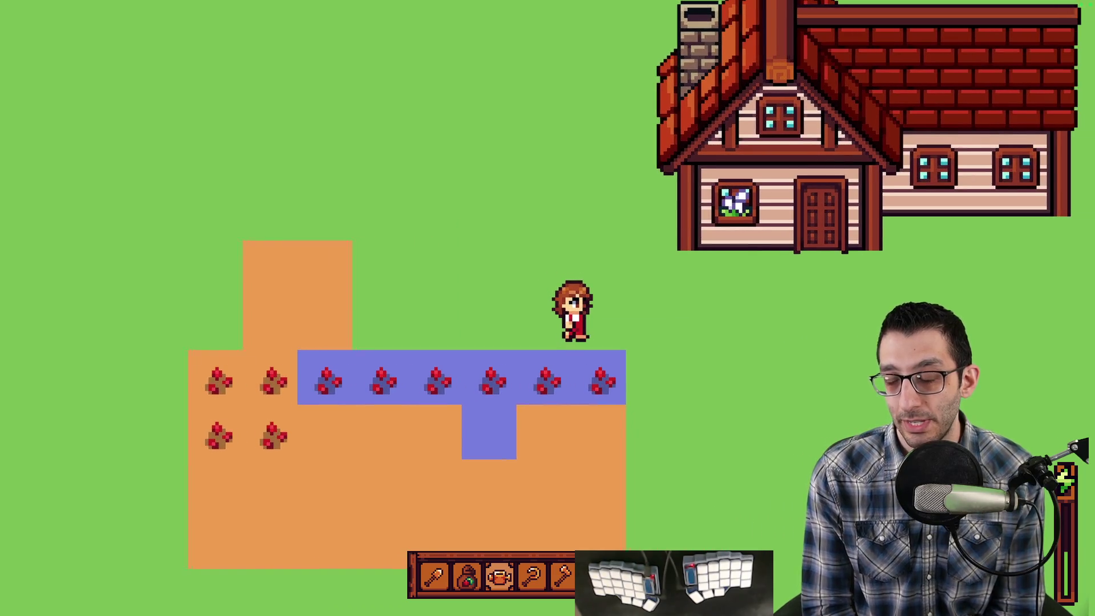
key("d")
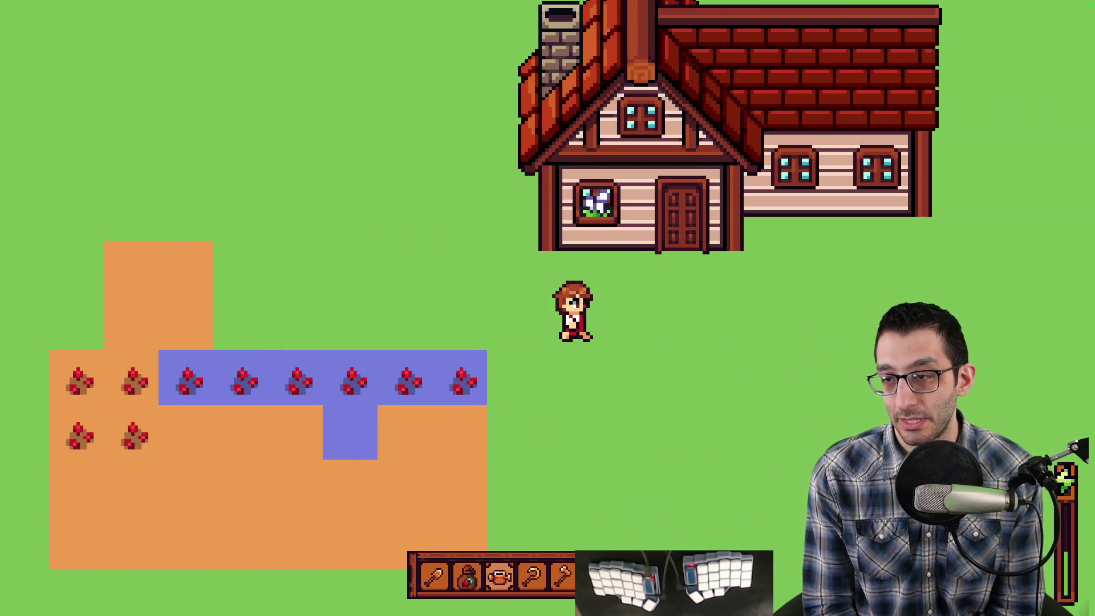
key("w")
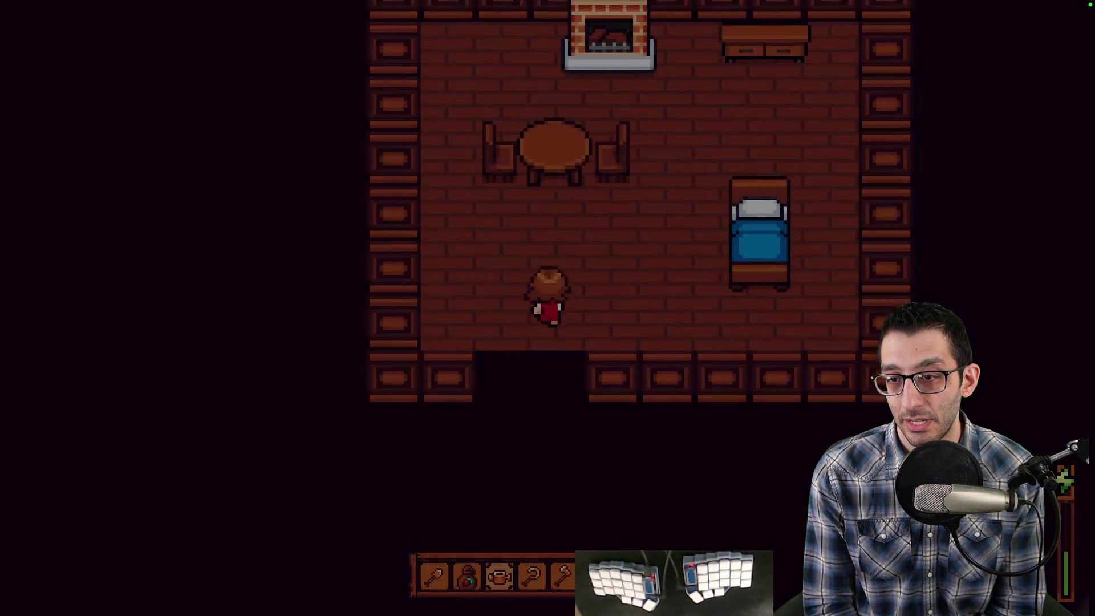
Try sleeping in the bed and dismiss its message.
key("d")
key("e")
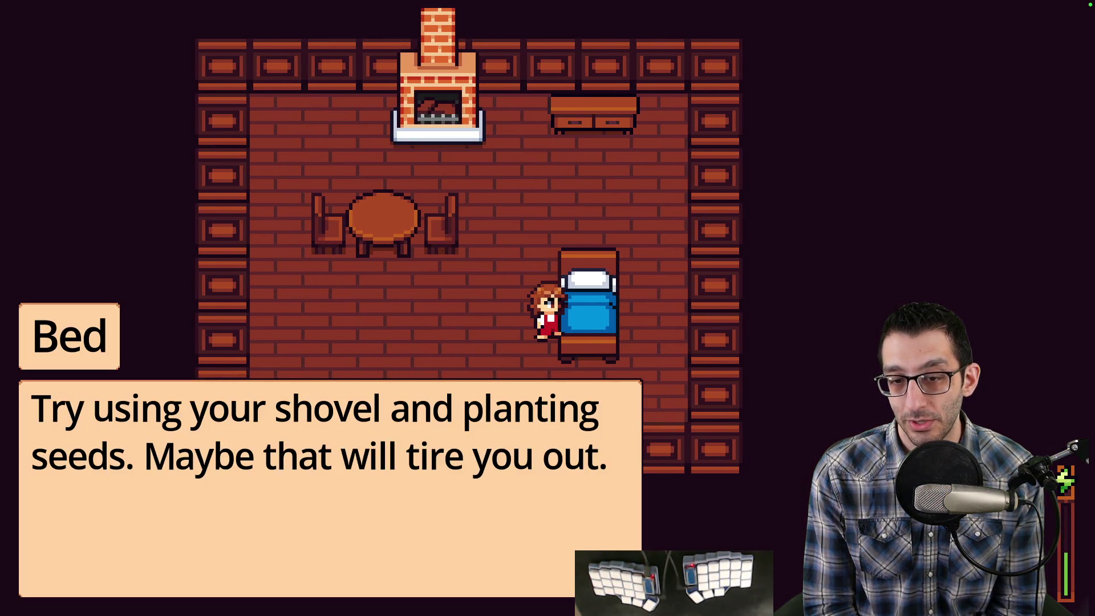
key("e")
Till two bedroom floor tiles.
key("a")
key("w")
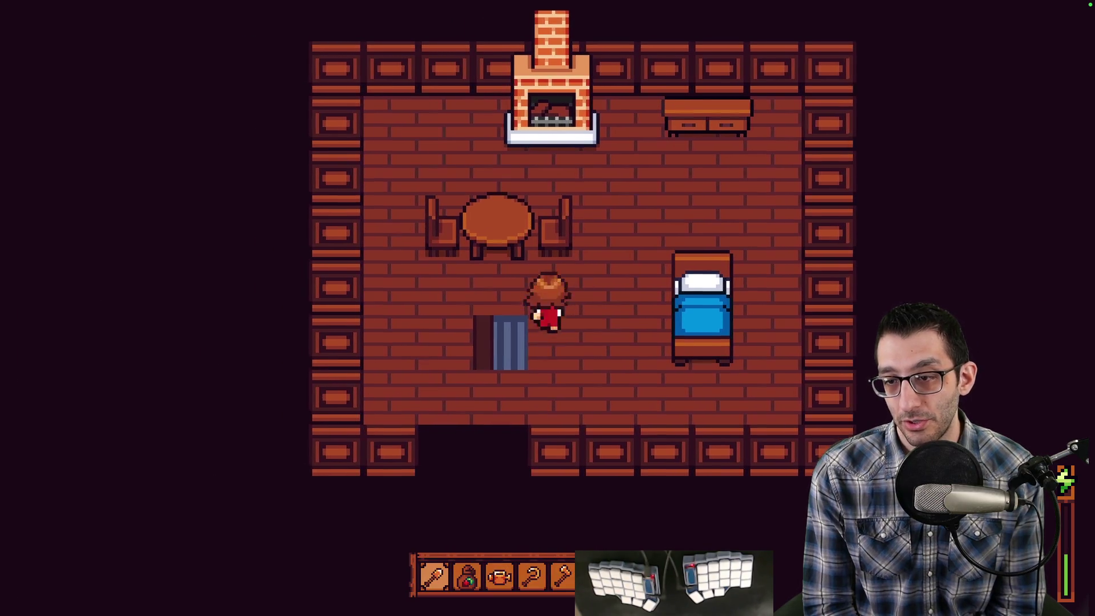
key("e")
key("d")
key("w")
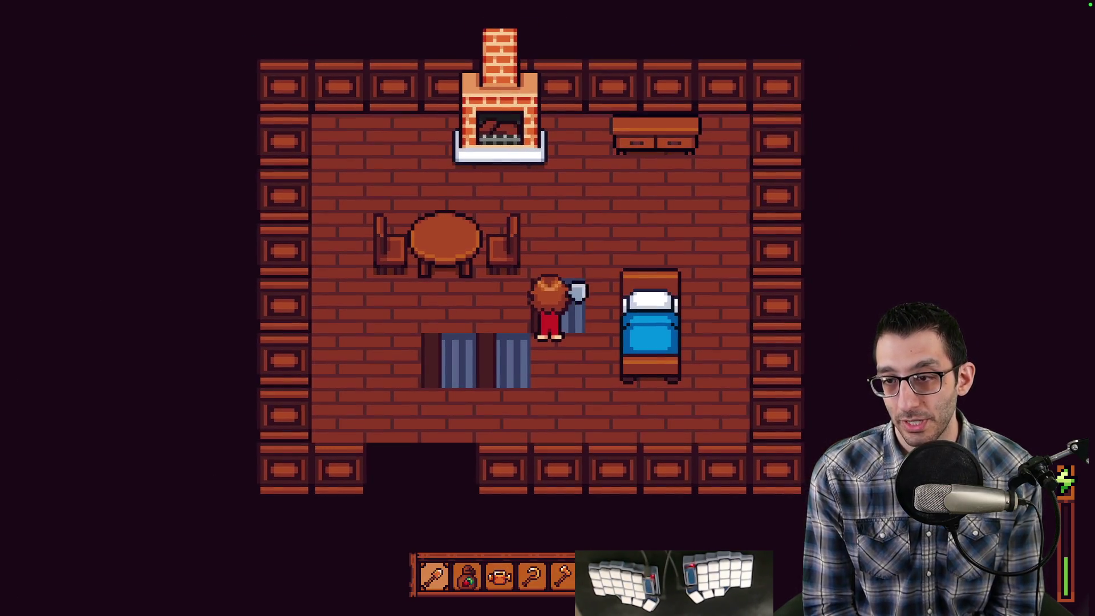
key("e")
key("w")
Plant seeds on the tilled floor tiles and water them.
key("2")
key("s")
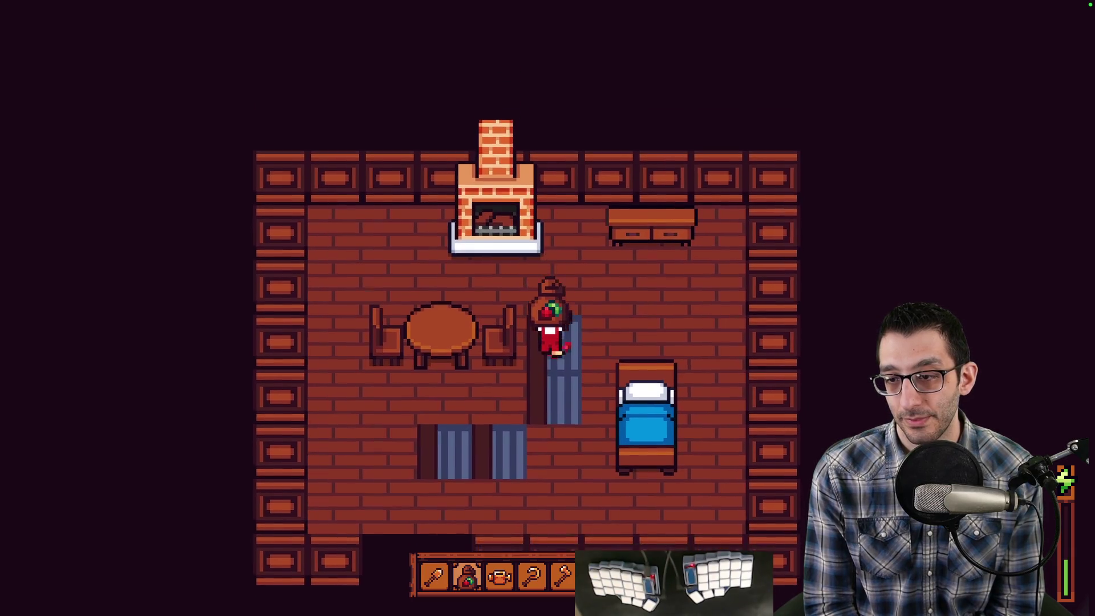
key("e")
key("s")
key("a")
key("e")
key("3")
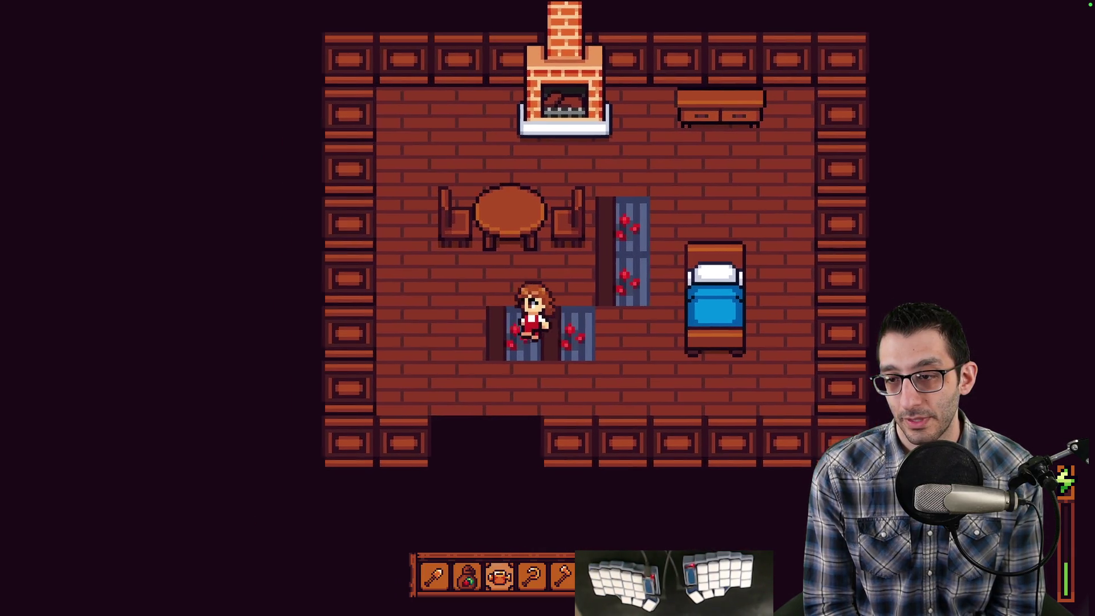
key("a")
key("e")
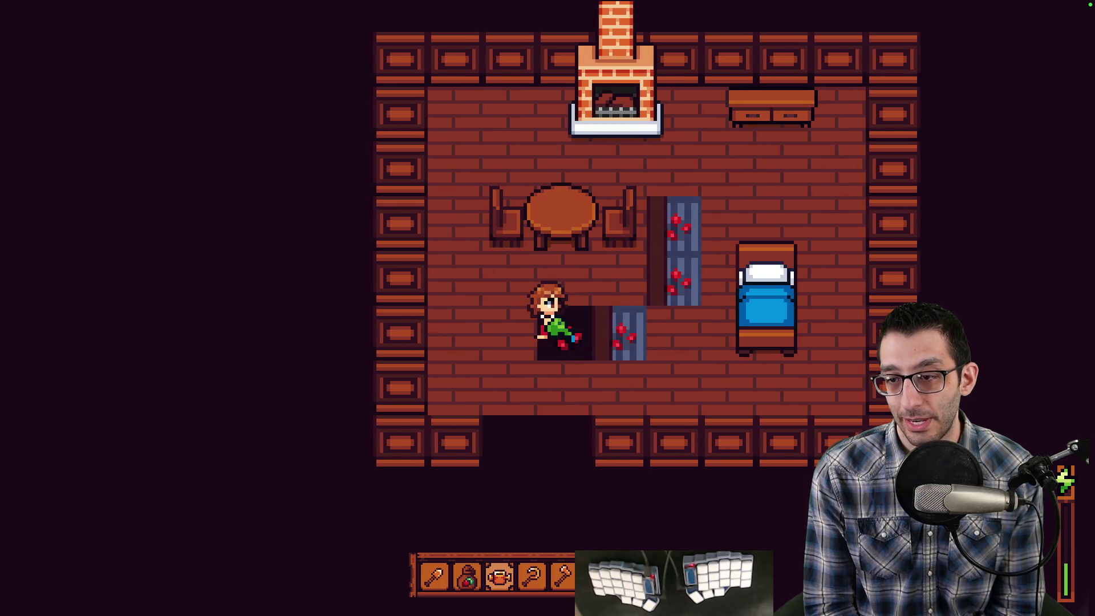
key("d")
key("e")
Walk up onto the rug and dig floor tiles with the shovel.
key("d")
key("w")
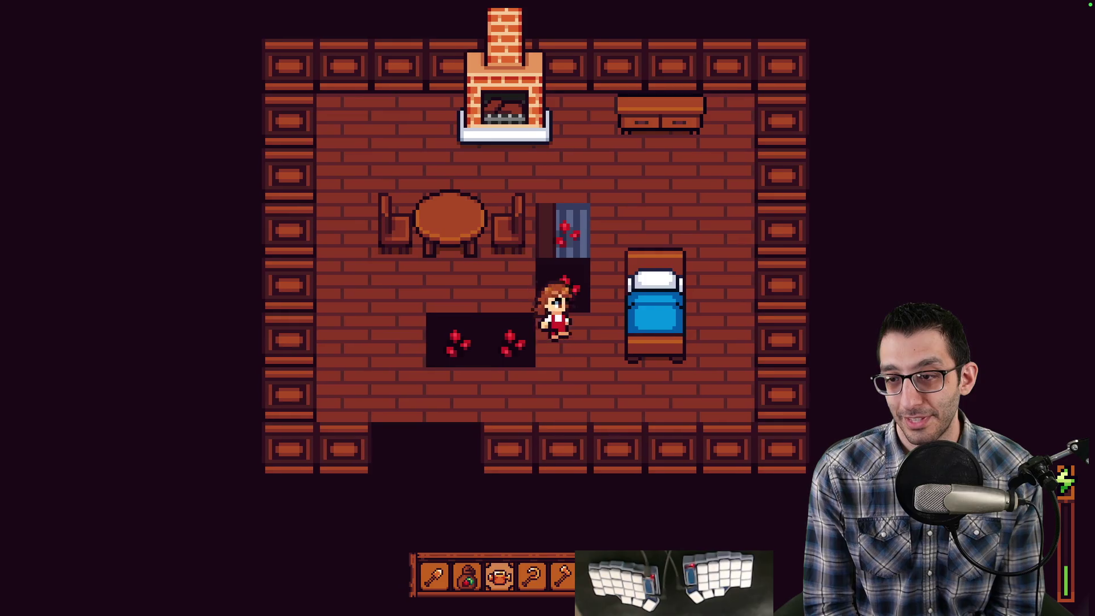
key("w")
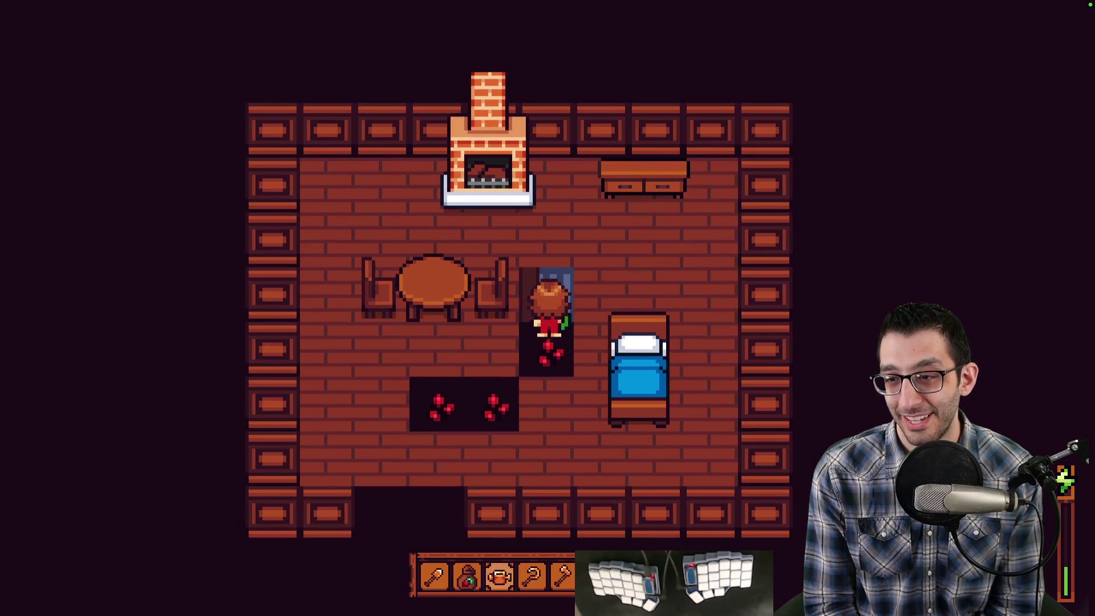
key("w")
key("d")
key("1")
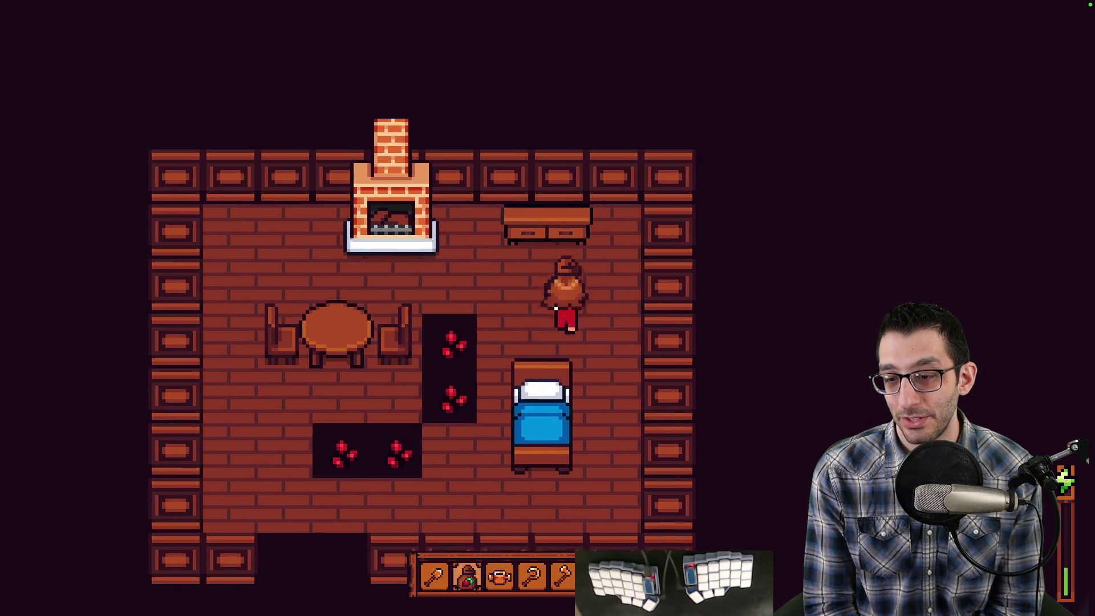
key("e")
key("a")
key("e")
key("d")
key("e")
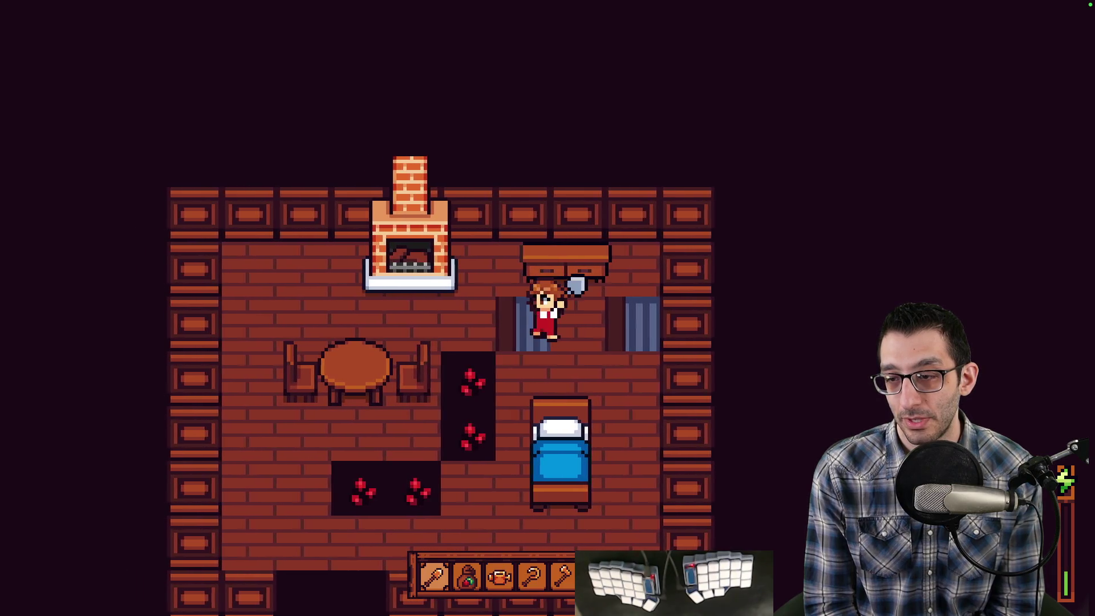
key("e")
key("a")
key("e")
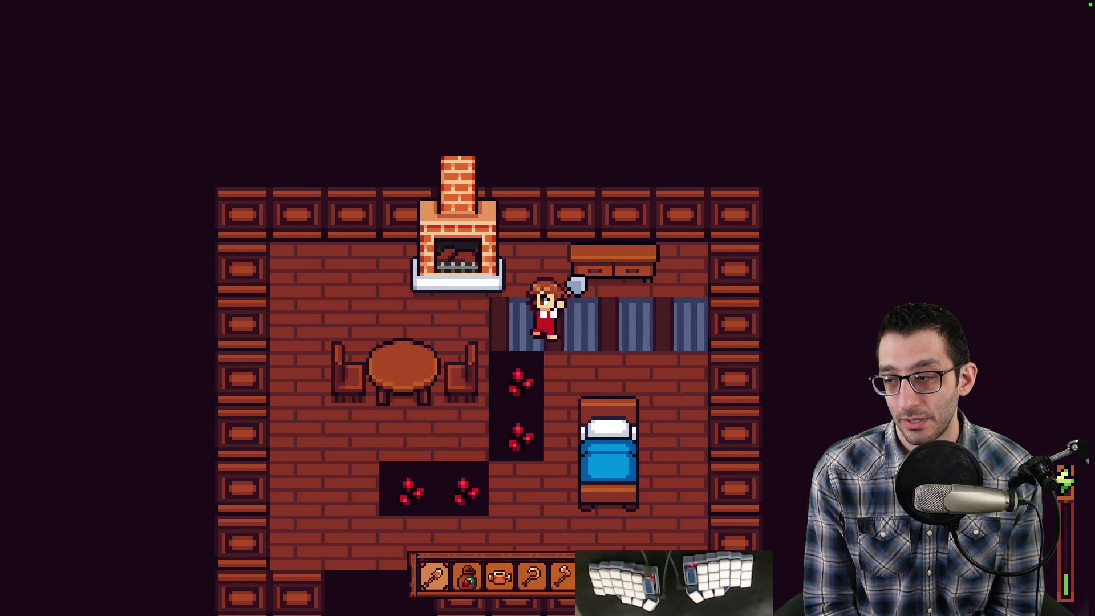
Dig several more floor tiles into blue-striped patches.
key("s")
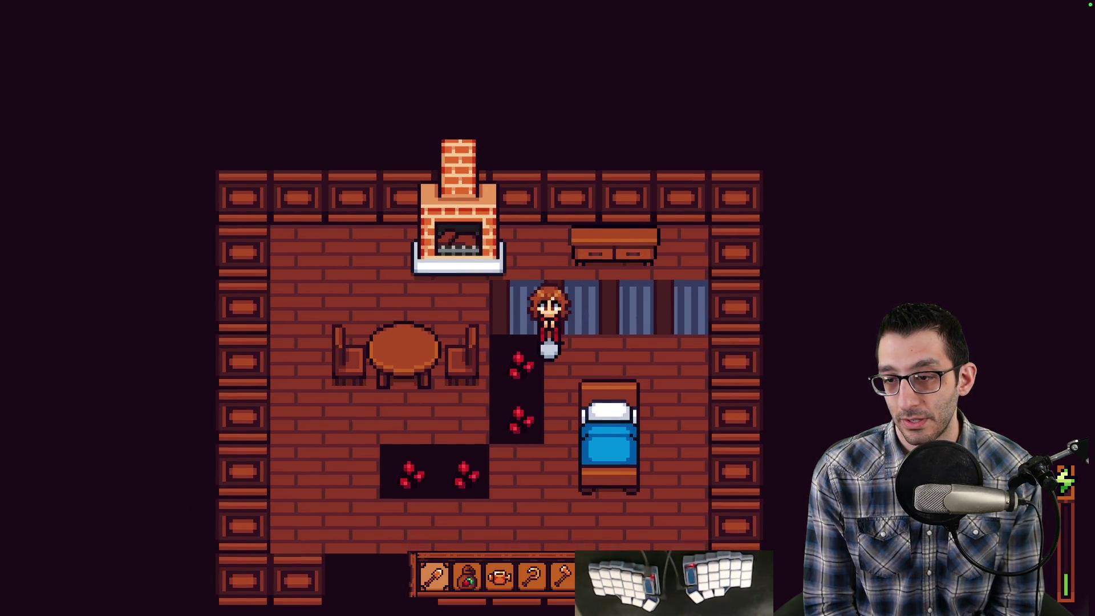
key("a")
key("e")
key("d")
key("e")
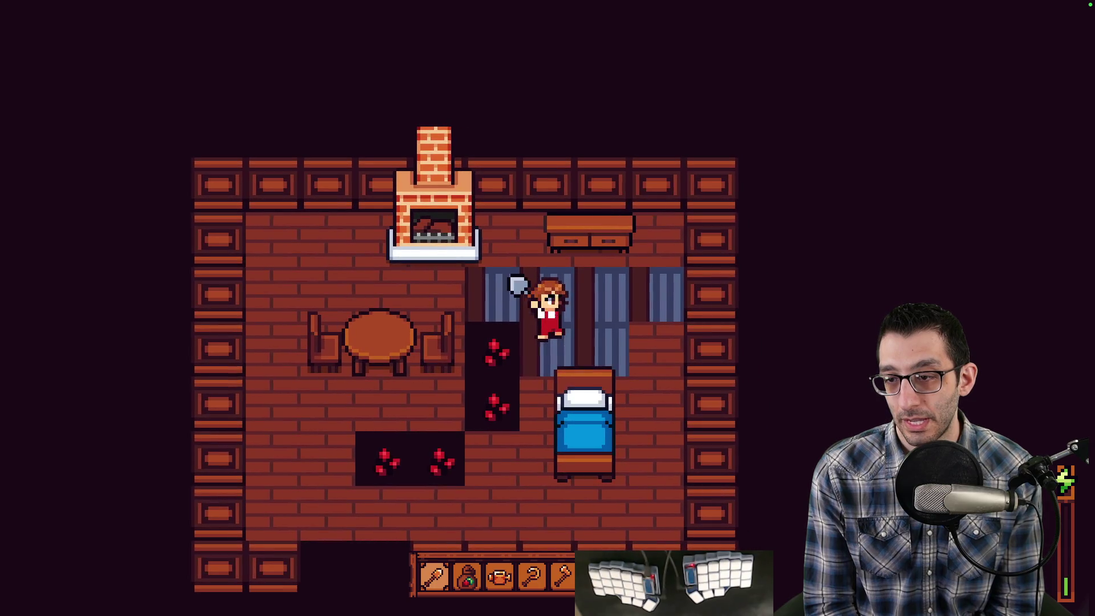
key("s")
key("d")
key("s")
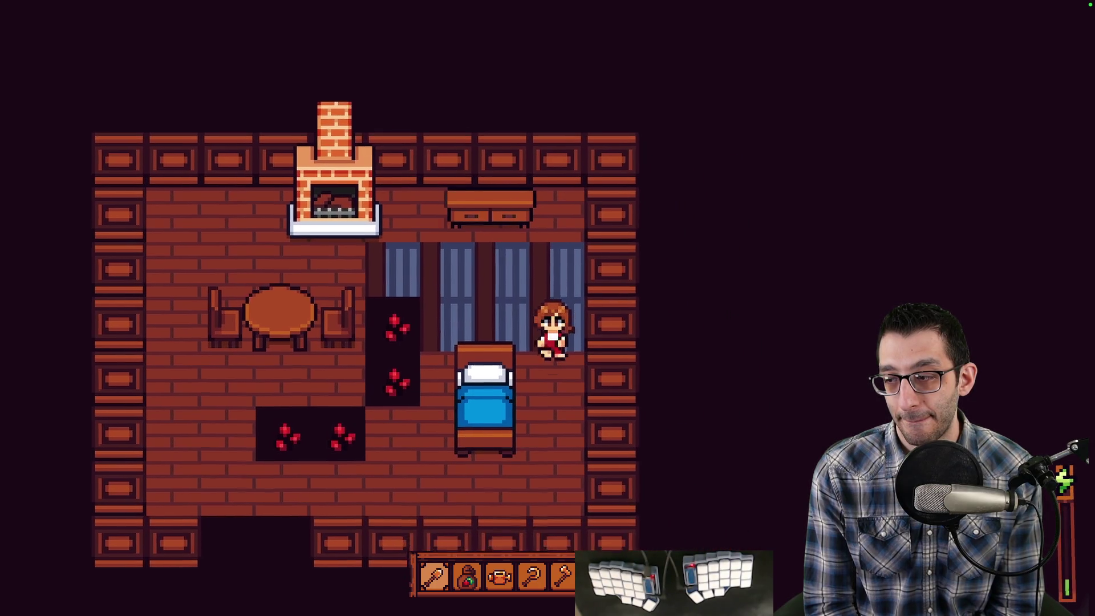
key("e")
Walk to the bed and sleep, fading the screen to black.
key("s")
key("a")
key("e")
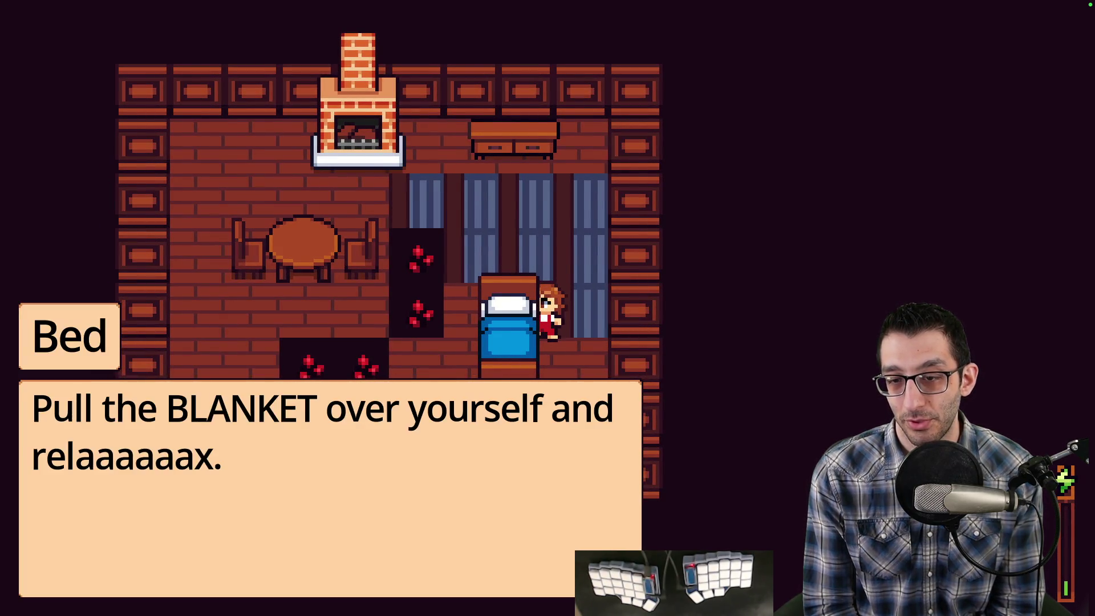
key("e")
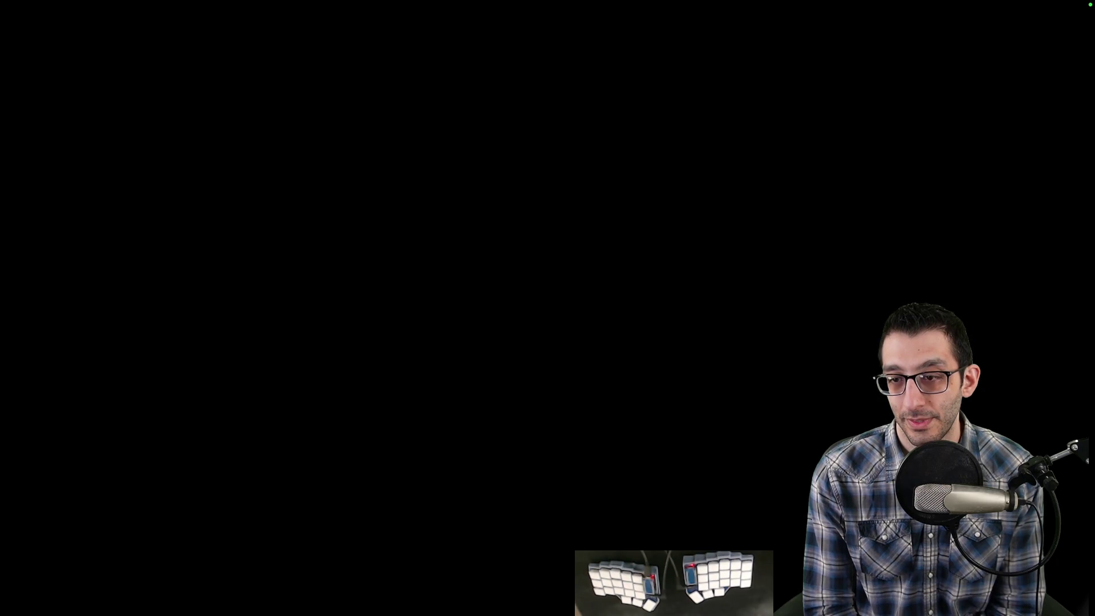
Fly the broom rider up across the platforms, collecting strawberries on the way.
key("Up")
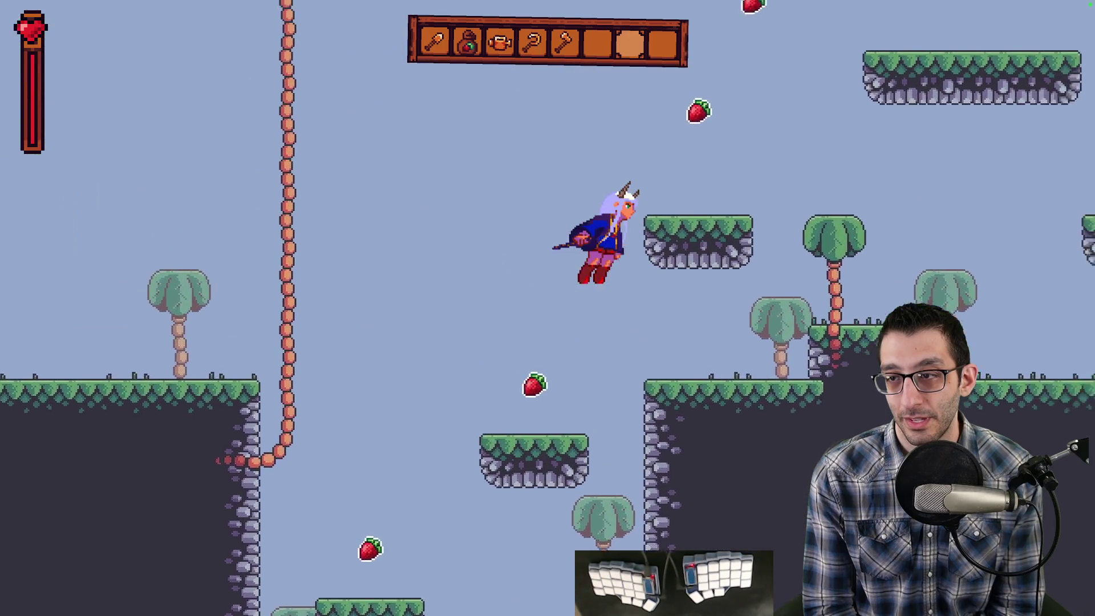
key("Right")
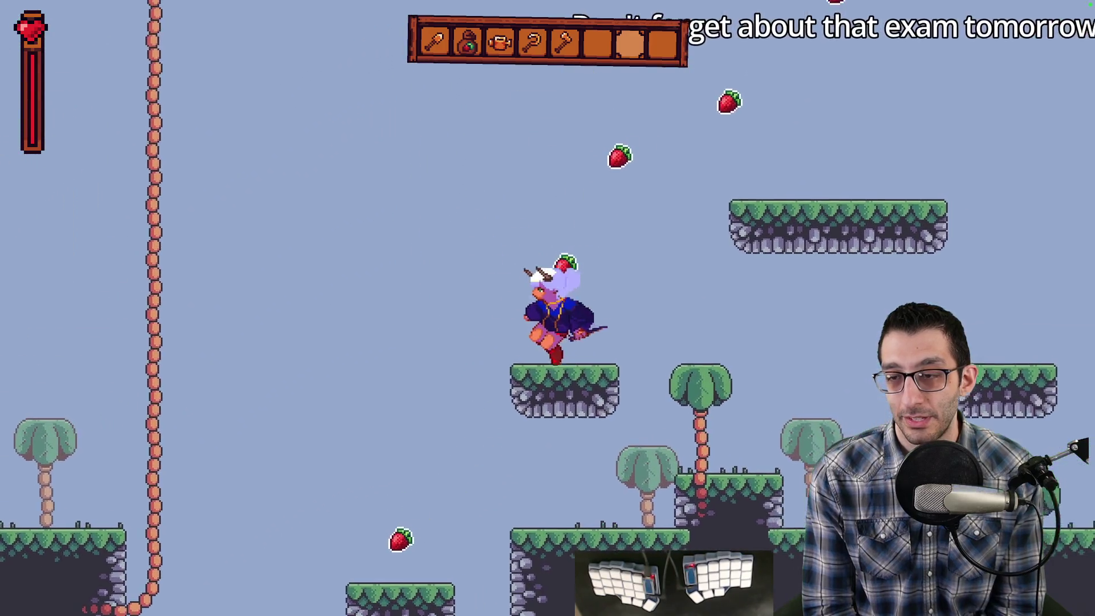
key("Left")
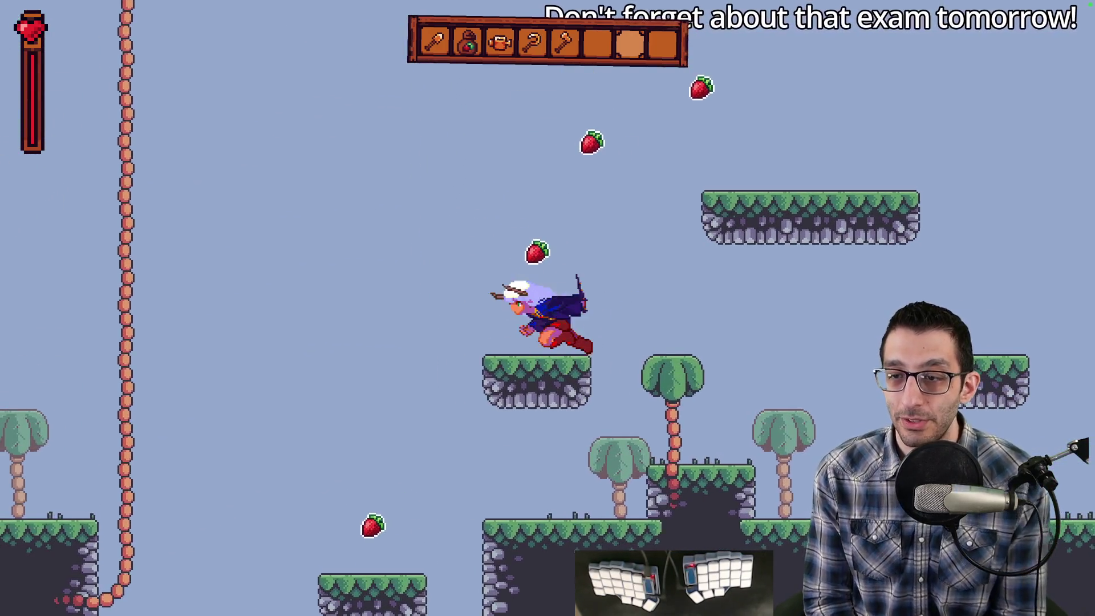
key("Up")
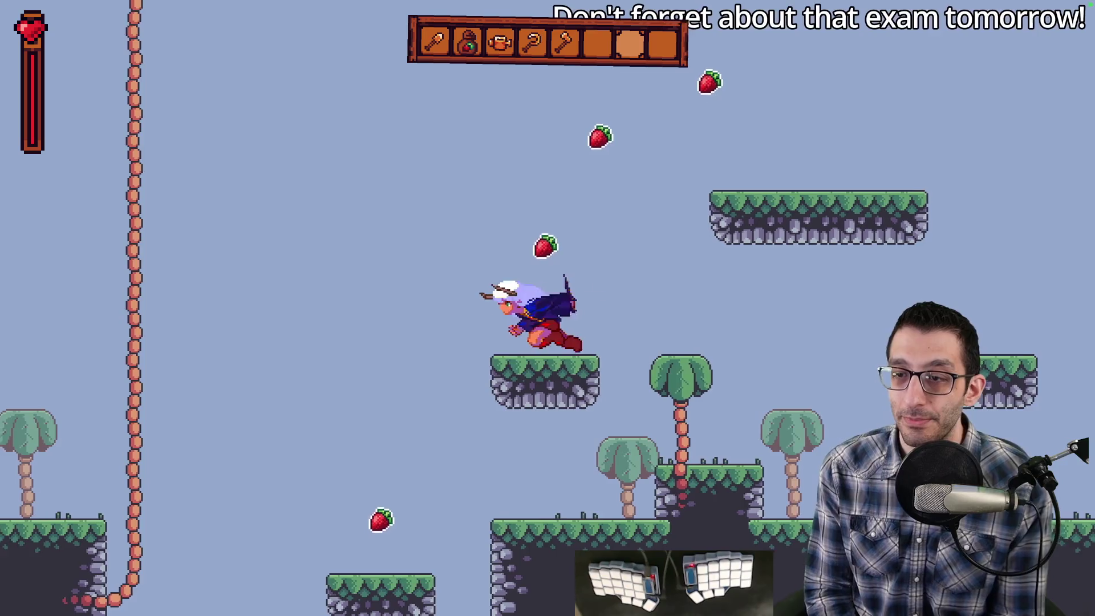
key("Up")
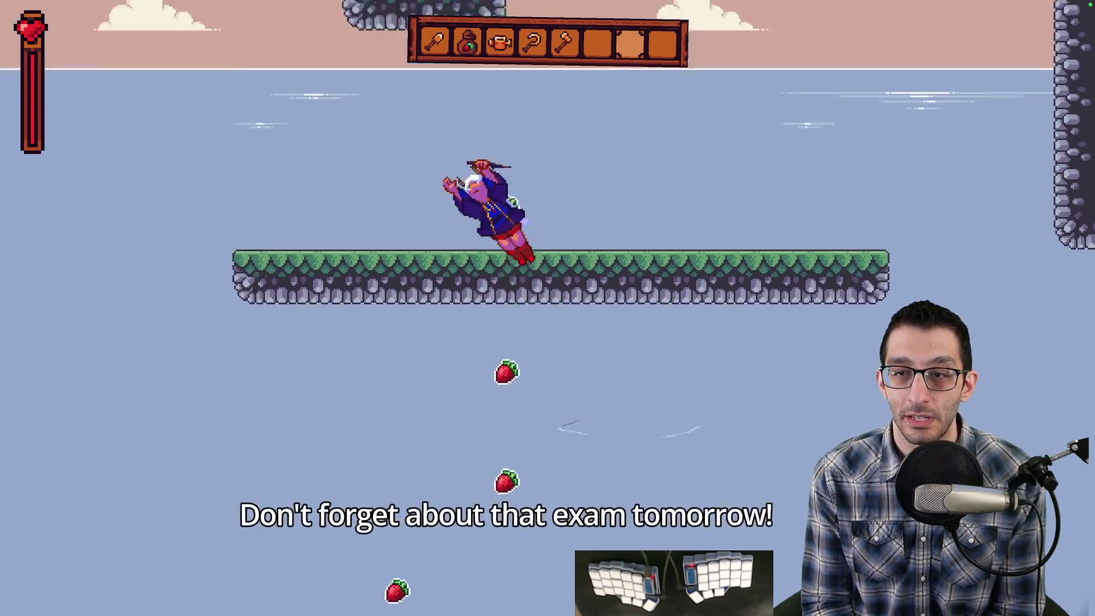
key("Up")
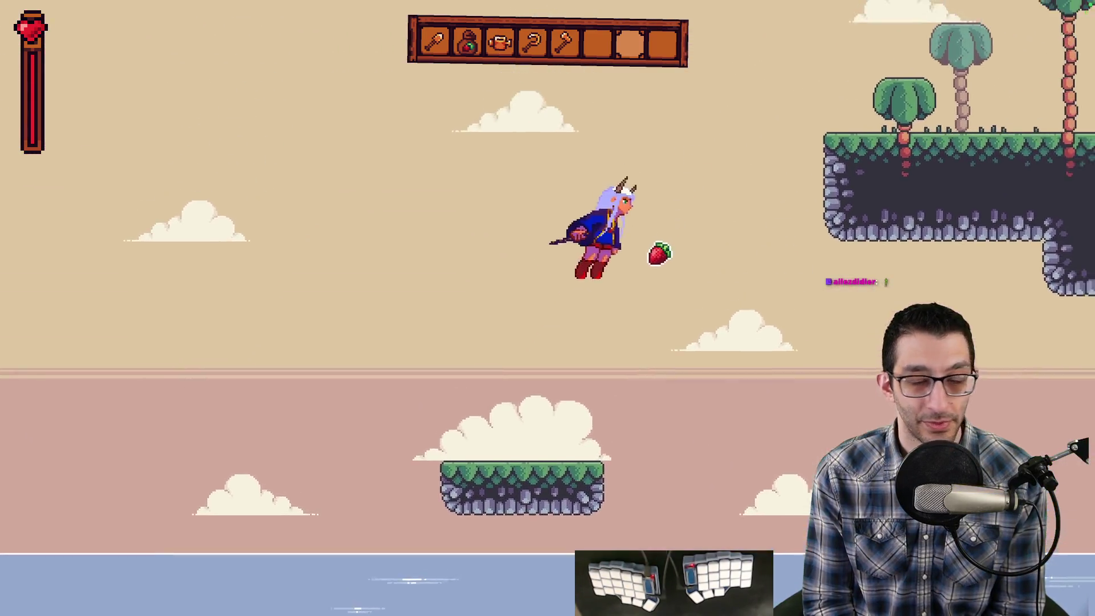
key("Right")
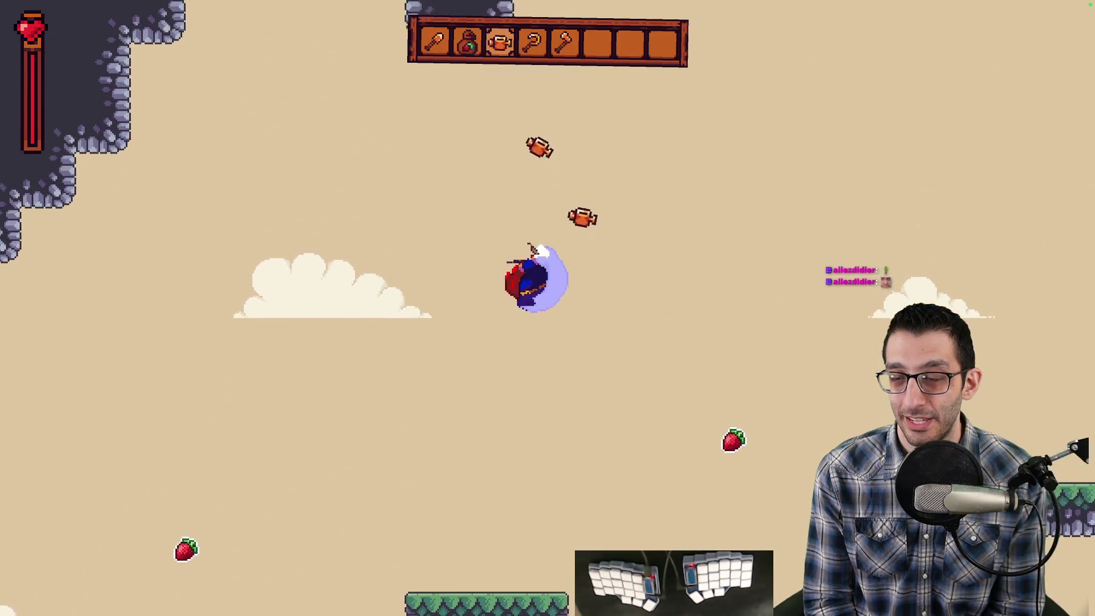
key("Right")
key("Up")
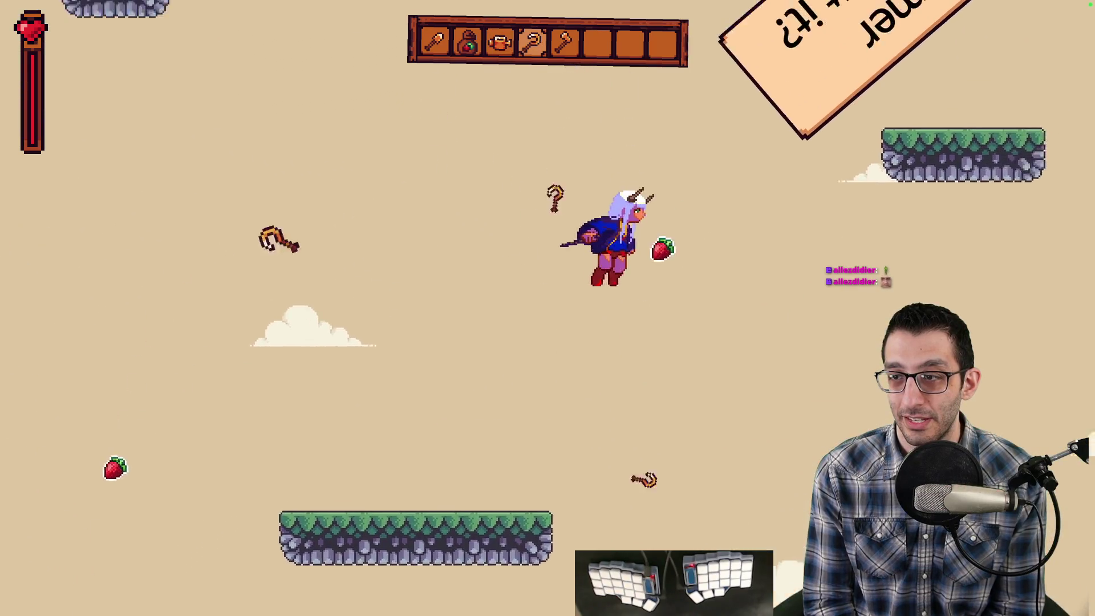
key("Right")
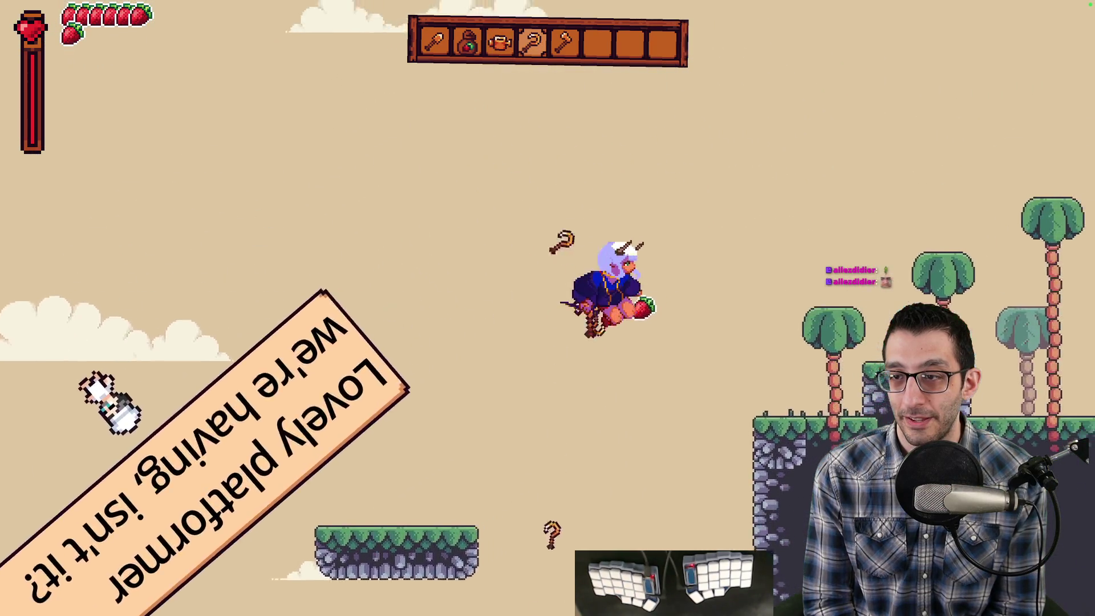
key("Right")
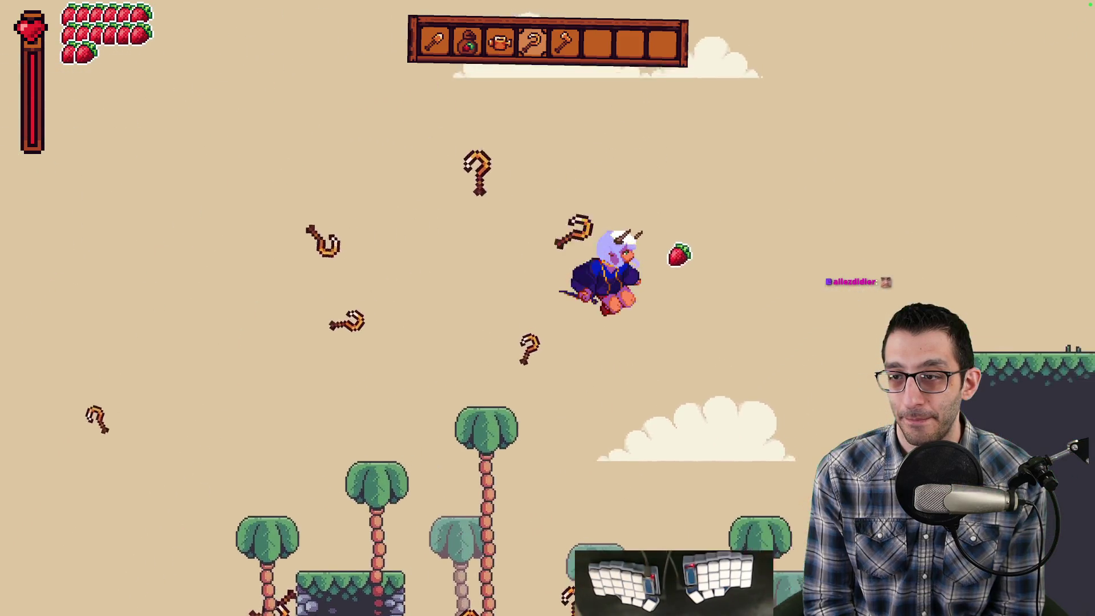
key("Left")
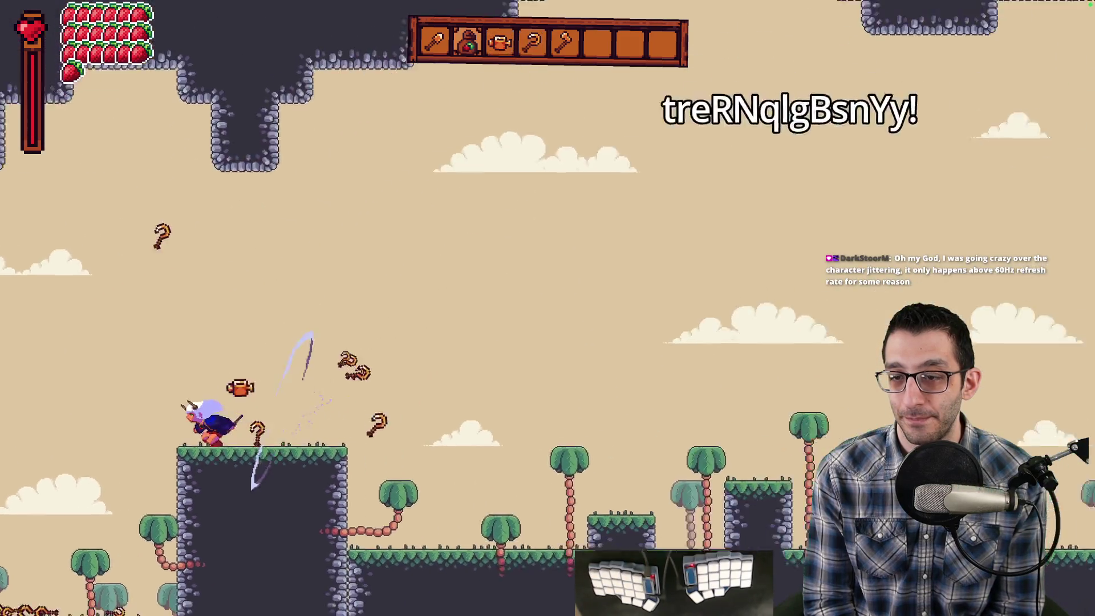
key("Right")
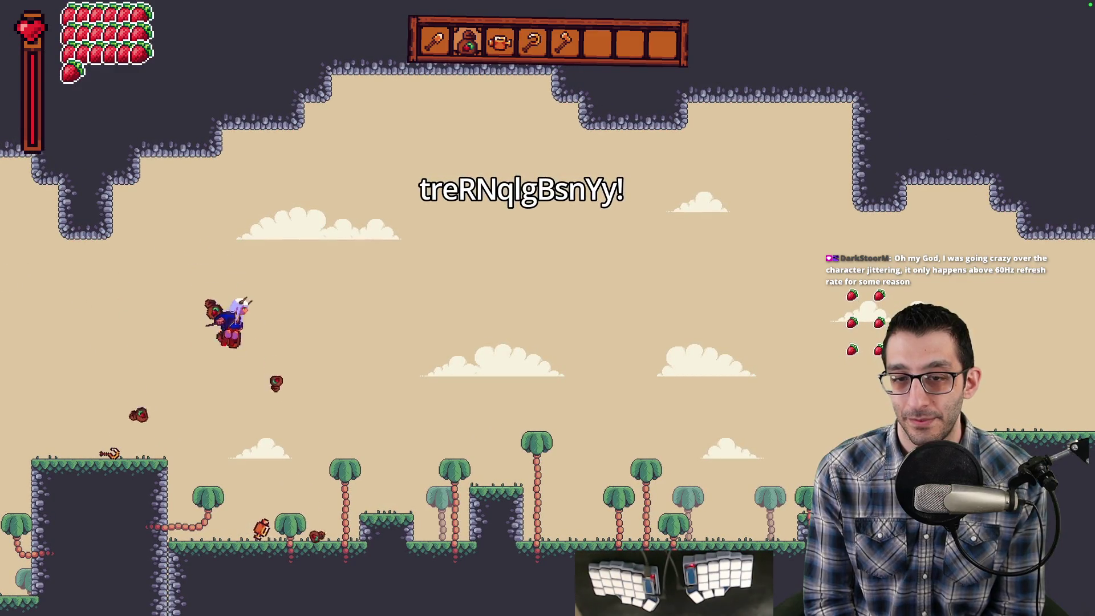
key("Down")
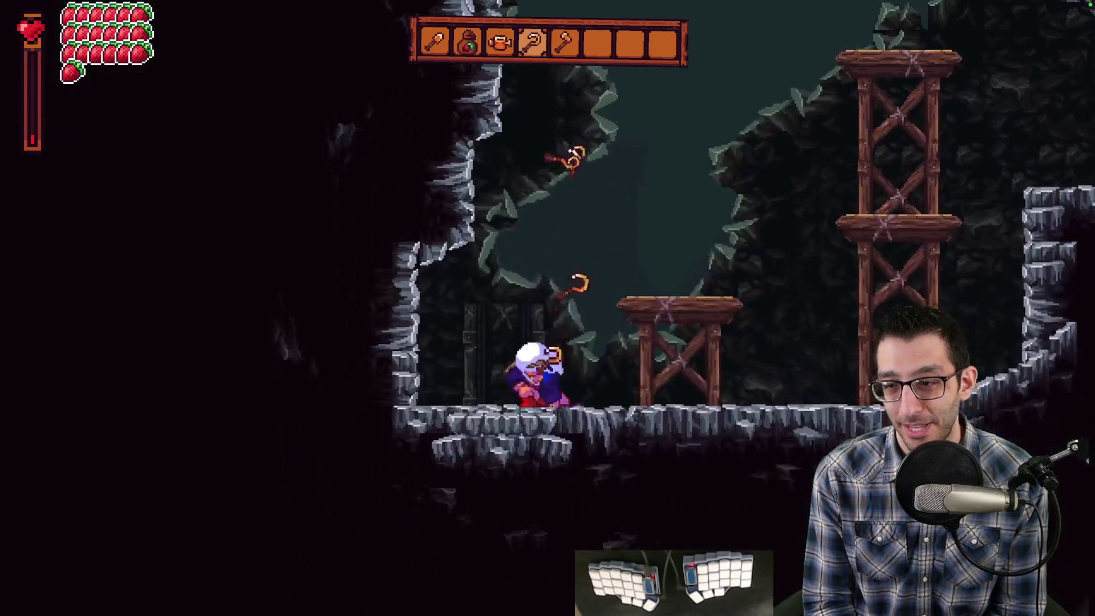
Dash right through the cave and scaffolding rooms and enter the exit doorway.
key("Right")
key("space")
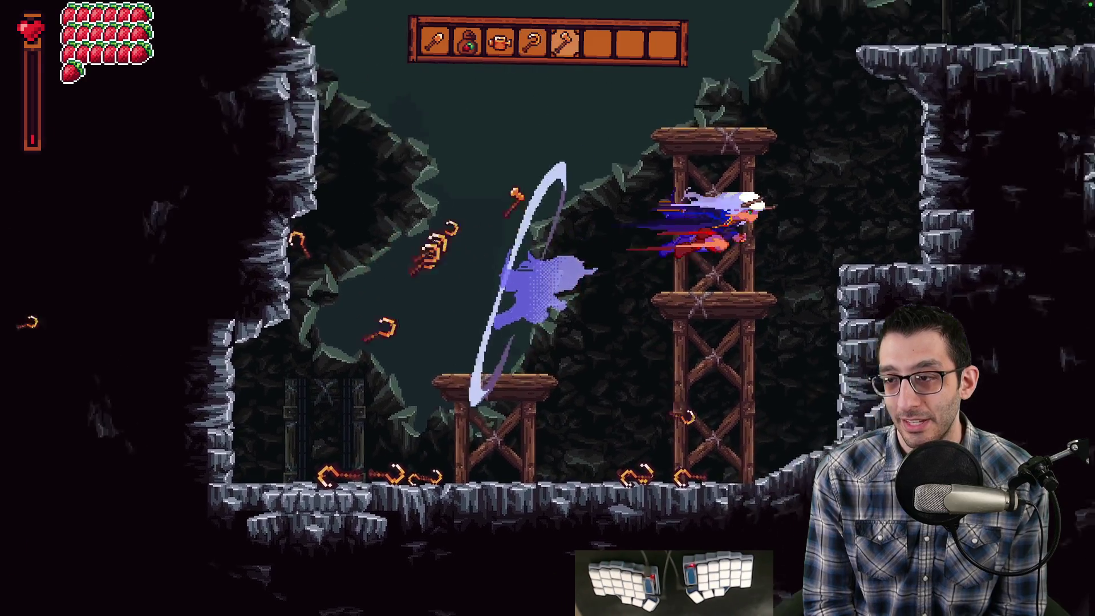
key("Right")
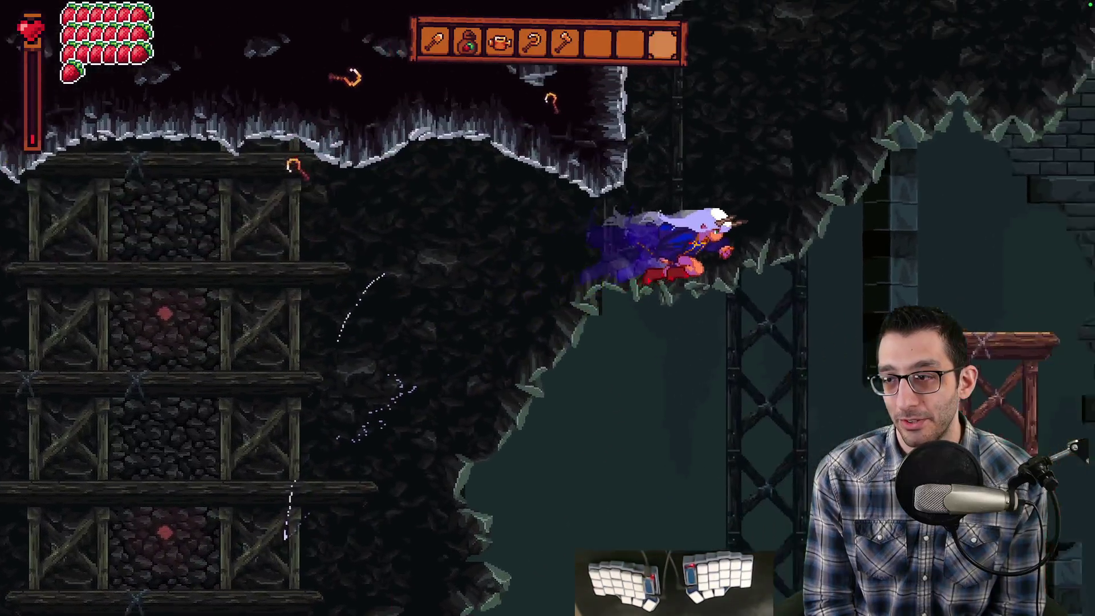
key("Right")
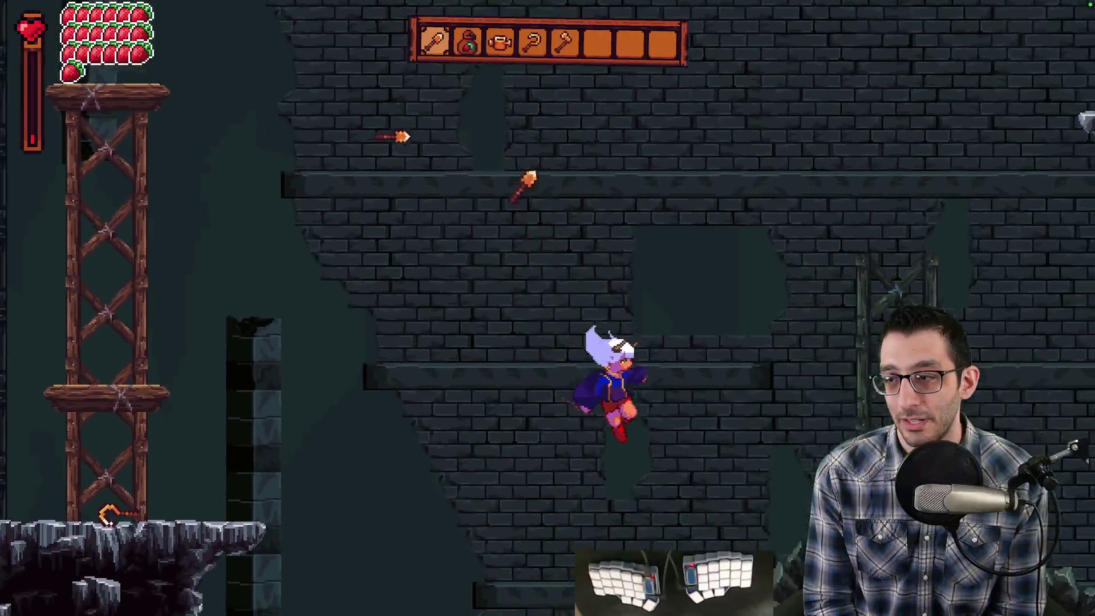
key("Right")
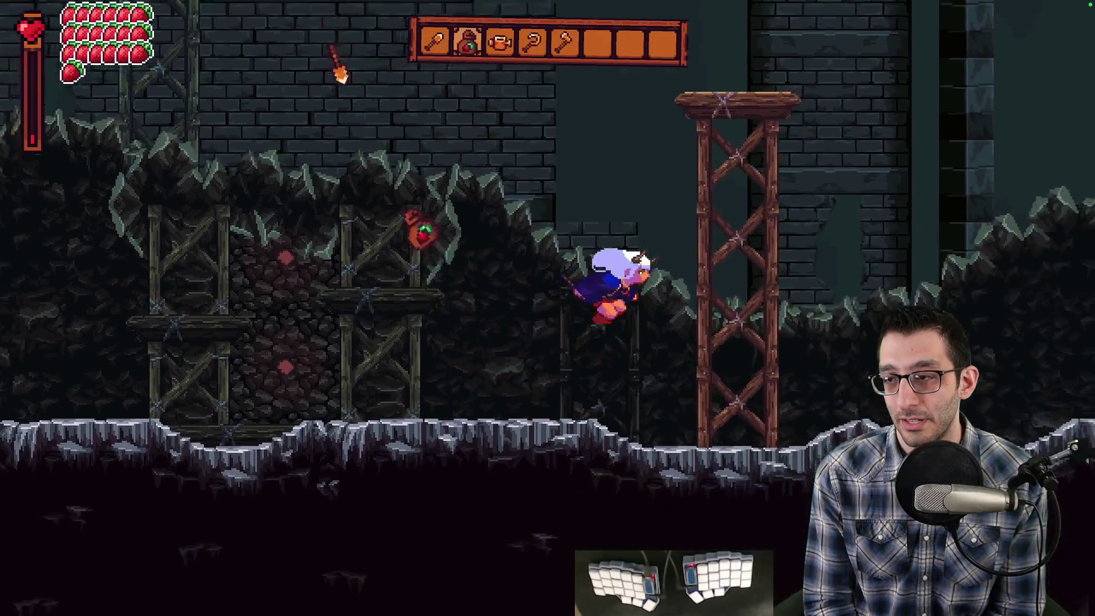
key("Right")
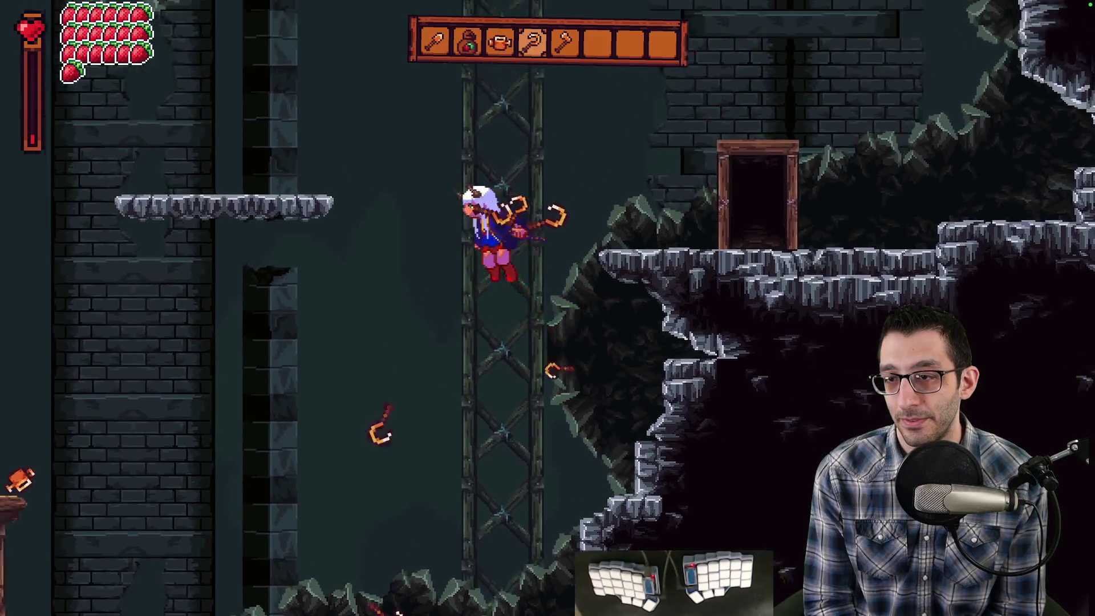
key("Up")
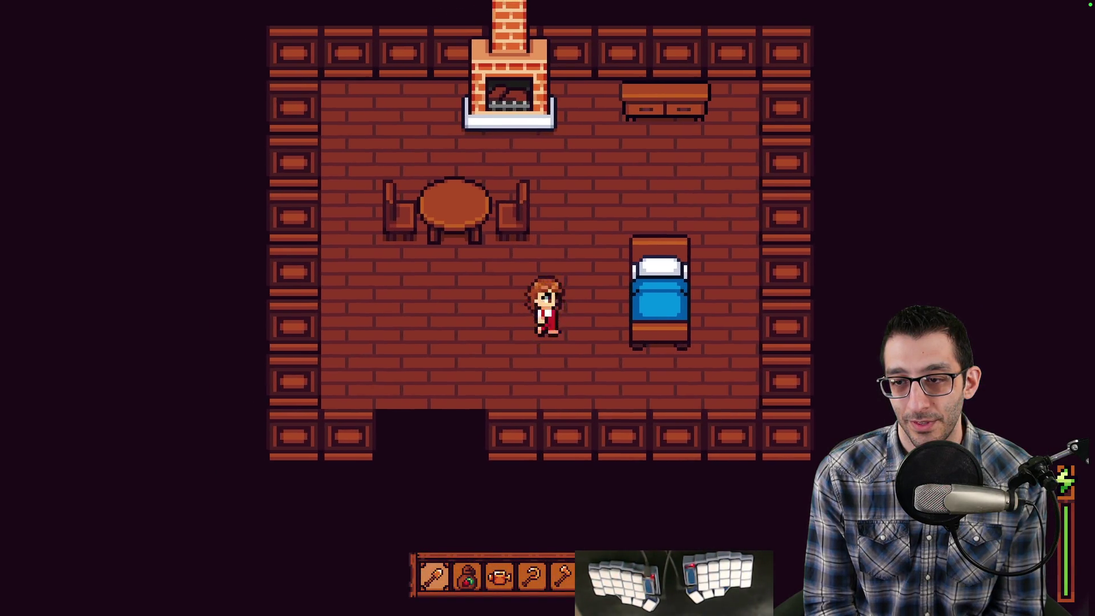
Walk the girl across the bedroom, past the bed and out of the farmhouse.
key("Up")
key("Down")
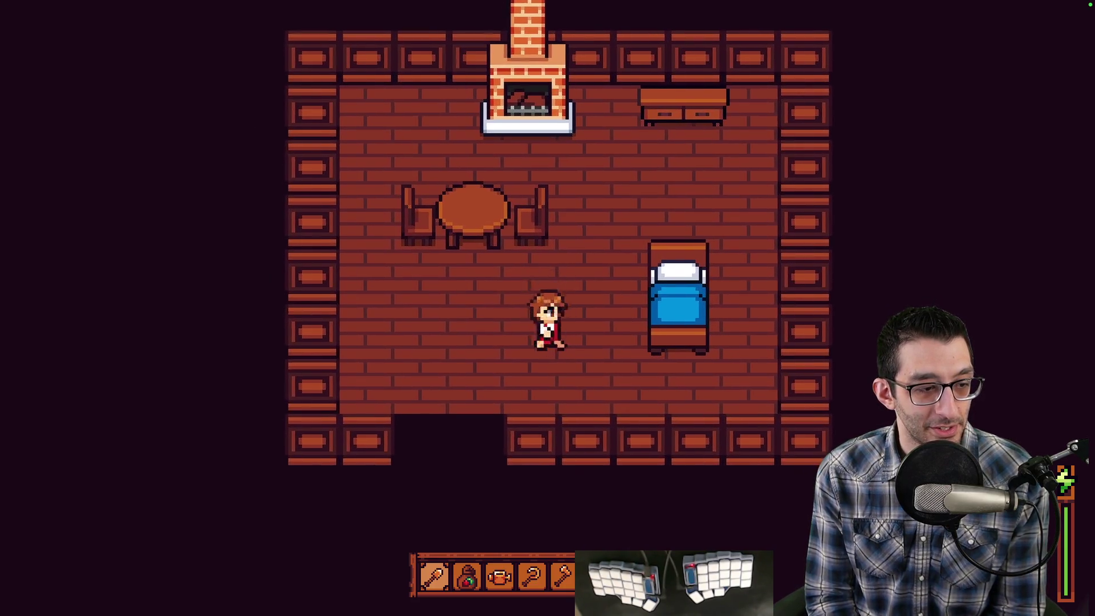
key("Up")
key("Down")
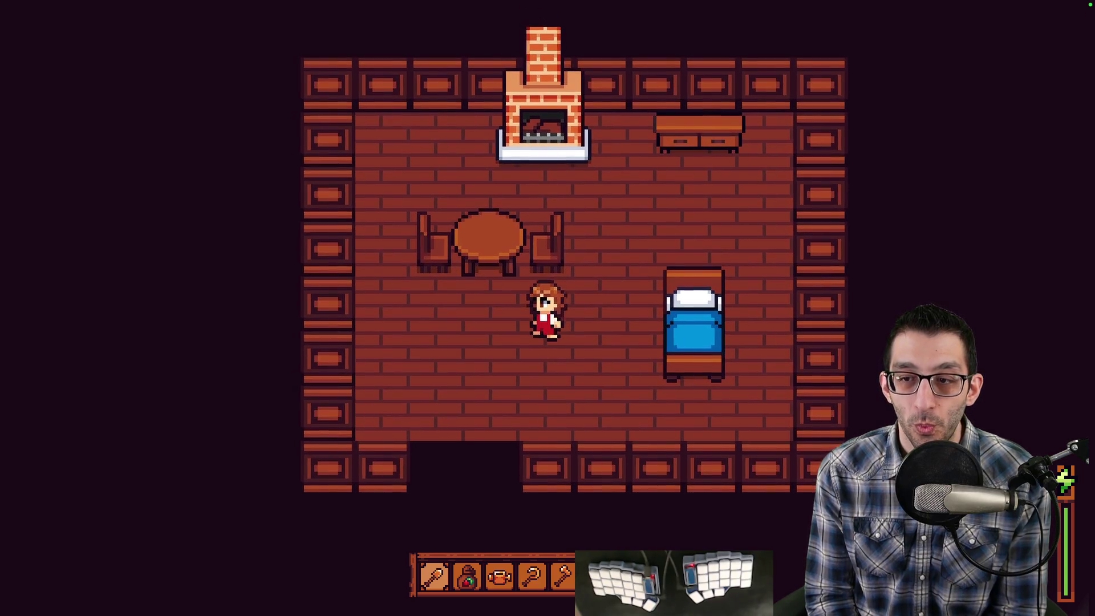
key("Up")
key("Right")
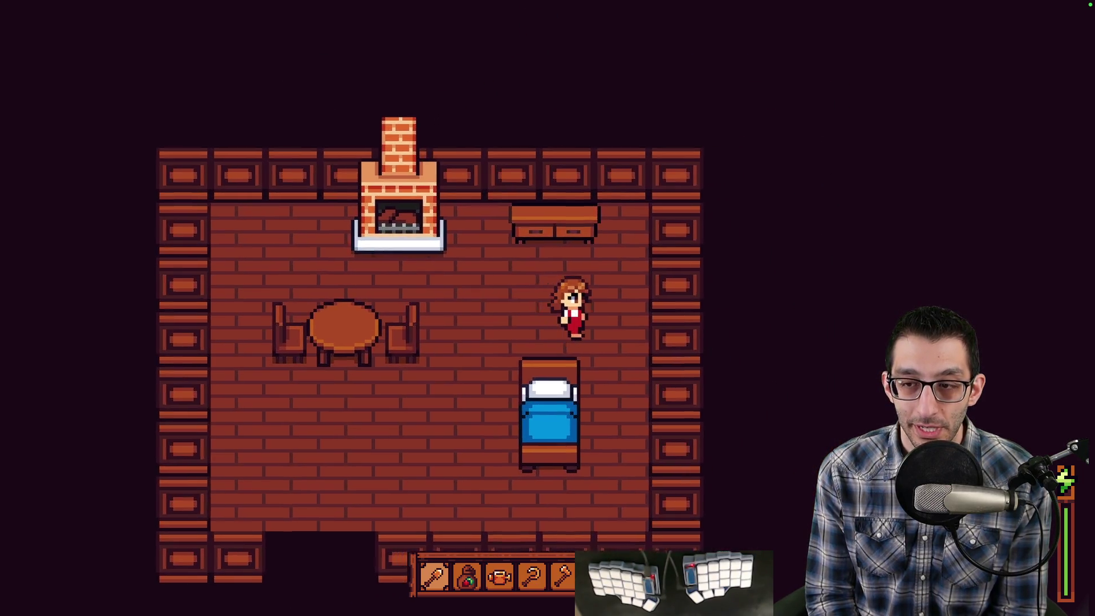
key("Down")
key("Right")
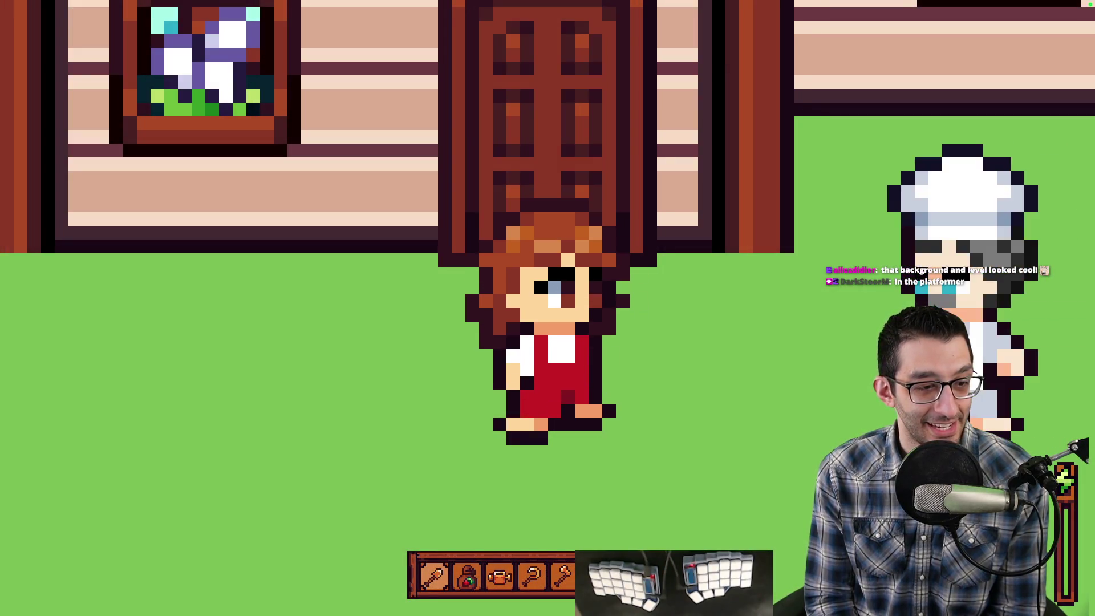
Advance through the Tutorial Man's dialogue until control returns.
key("space")
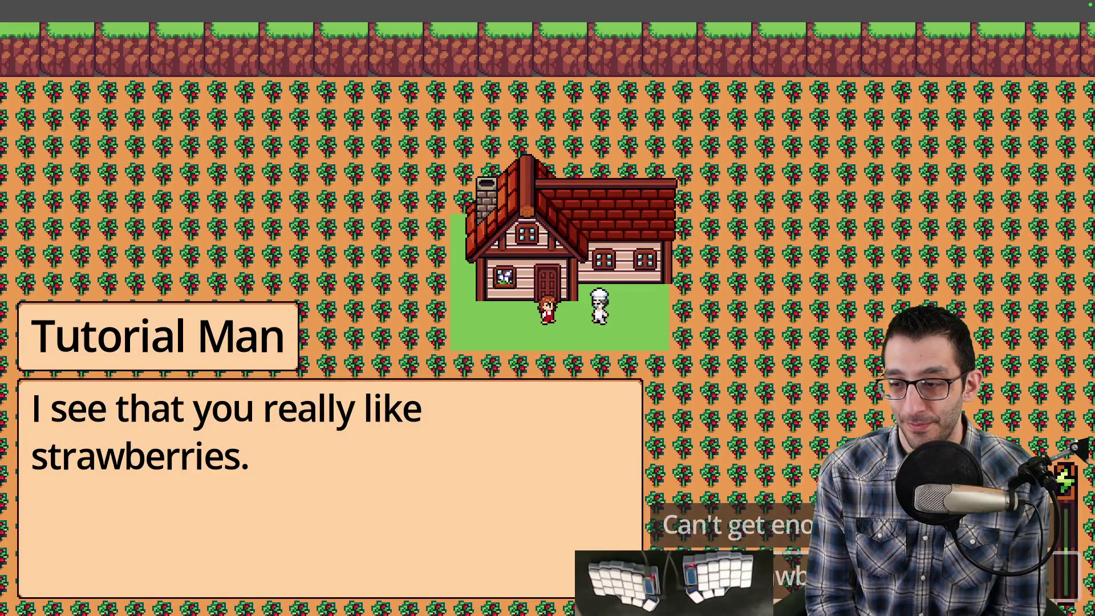
key("space")
key("space")
key("space")
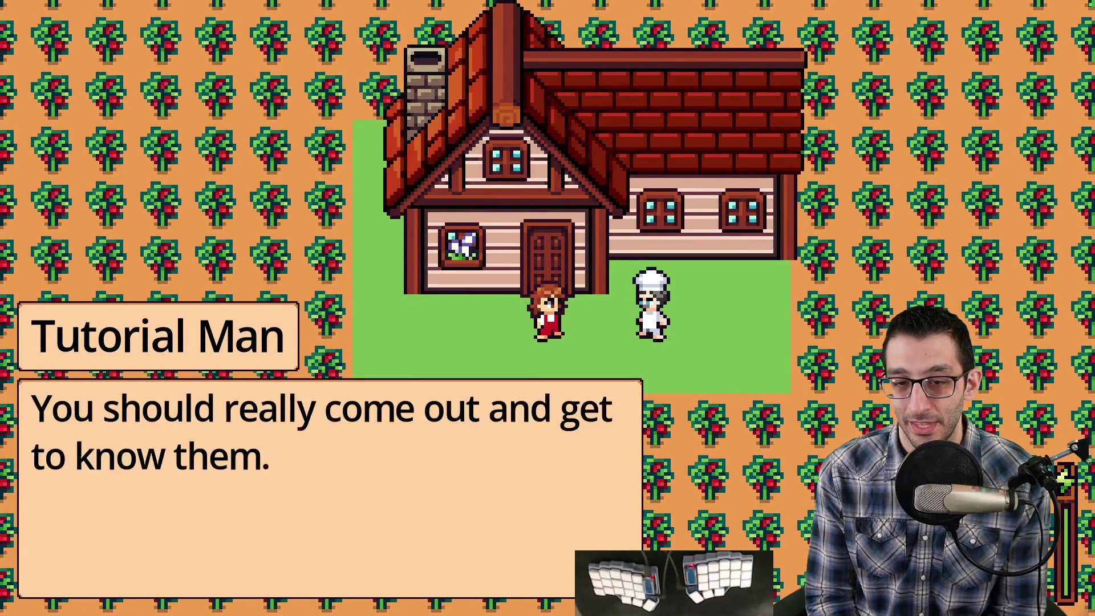
key("space")
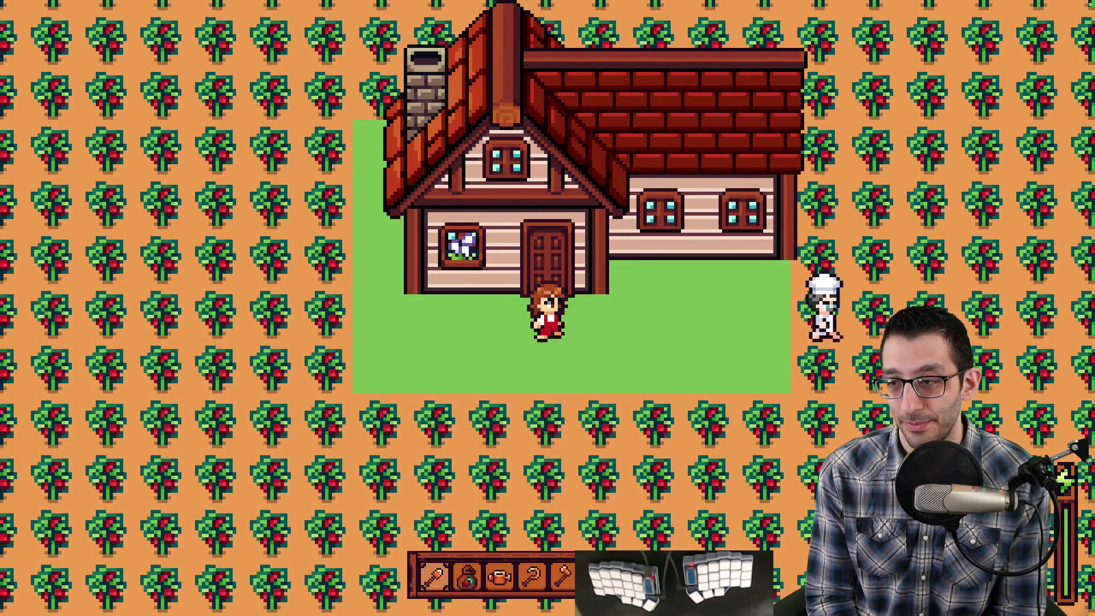
Walk right through the strawberry field and off its edge into the next map.
key("Right")
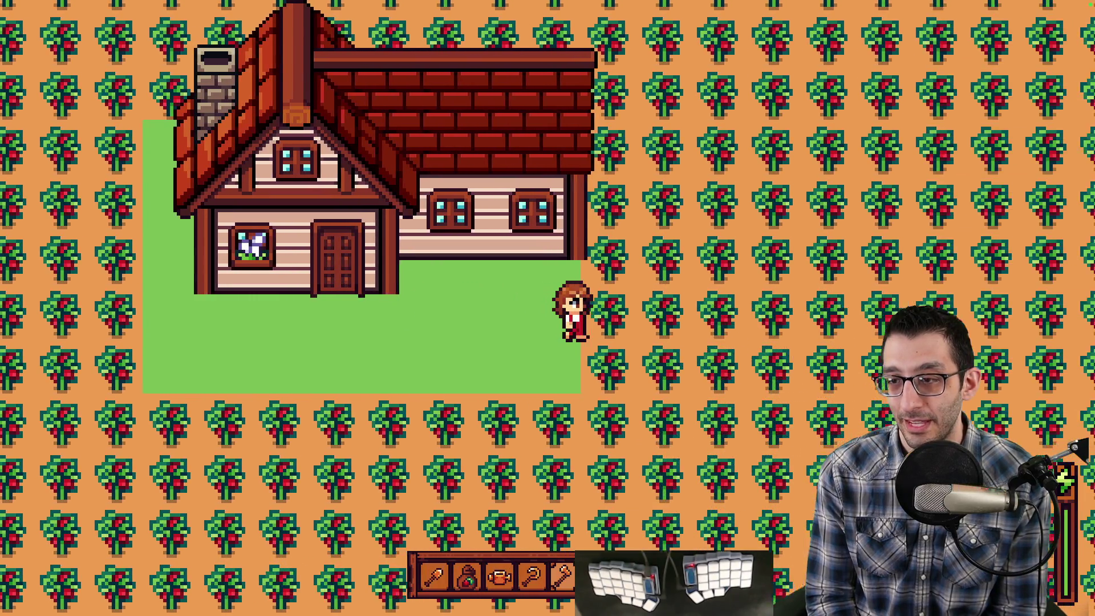
key("Right")
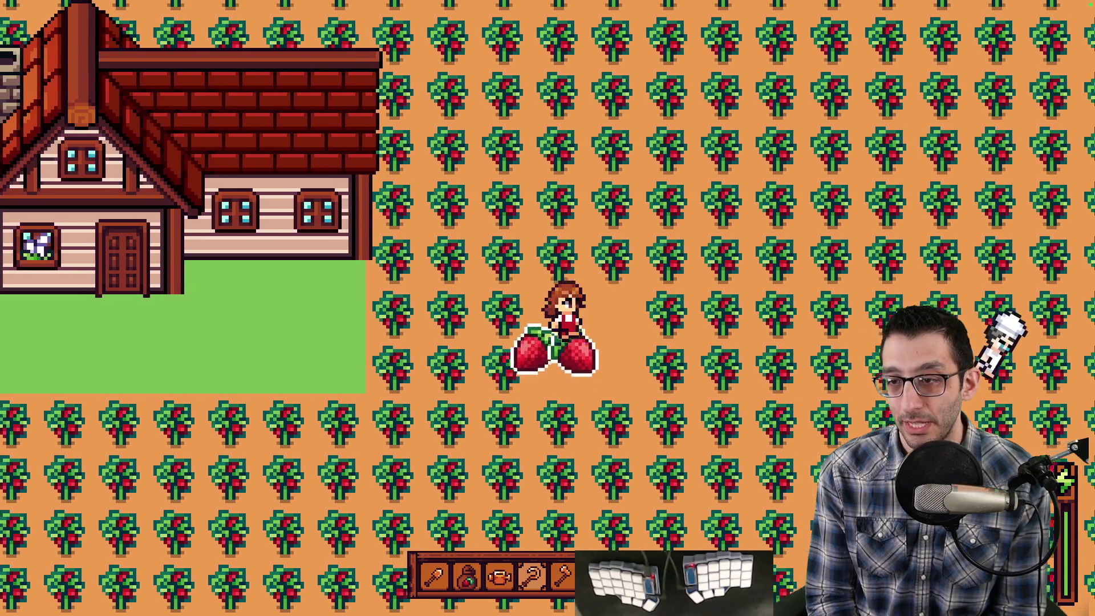
key("Right")
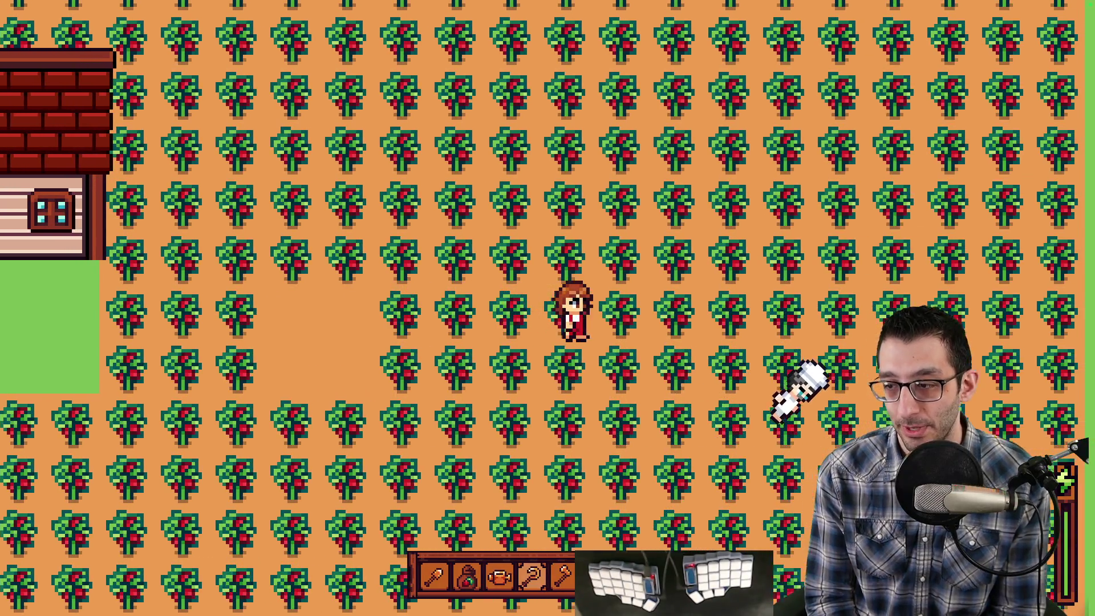
key("Right")
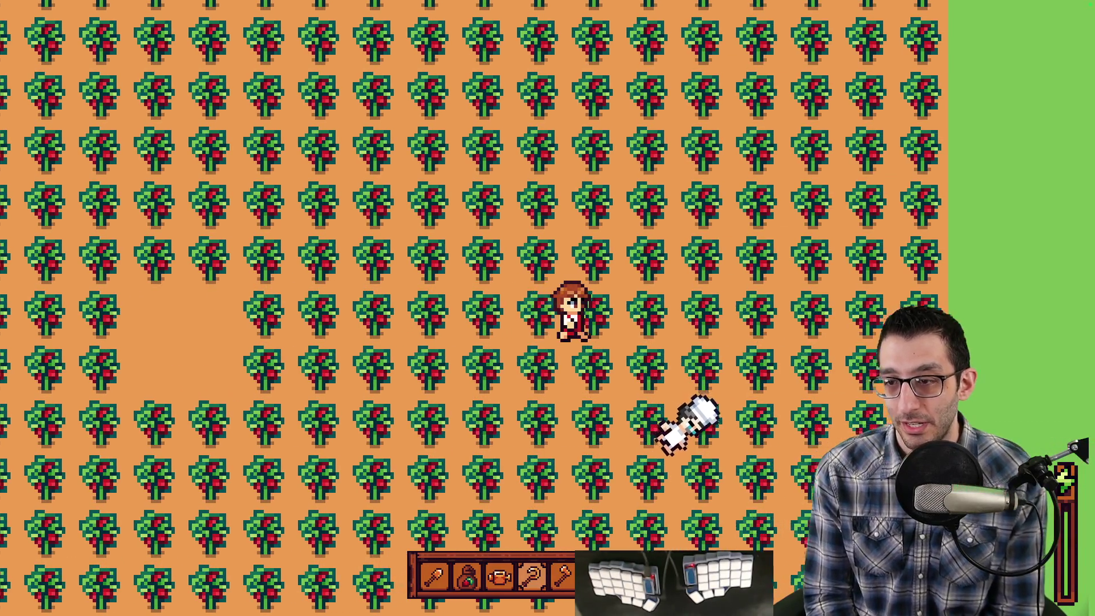
key("Right")
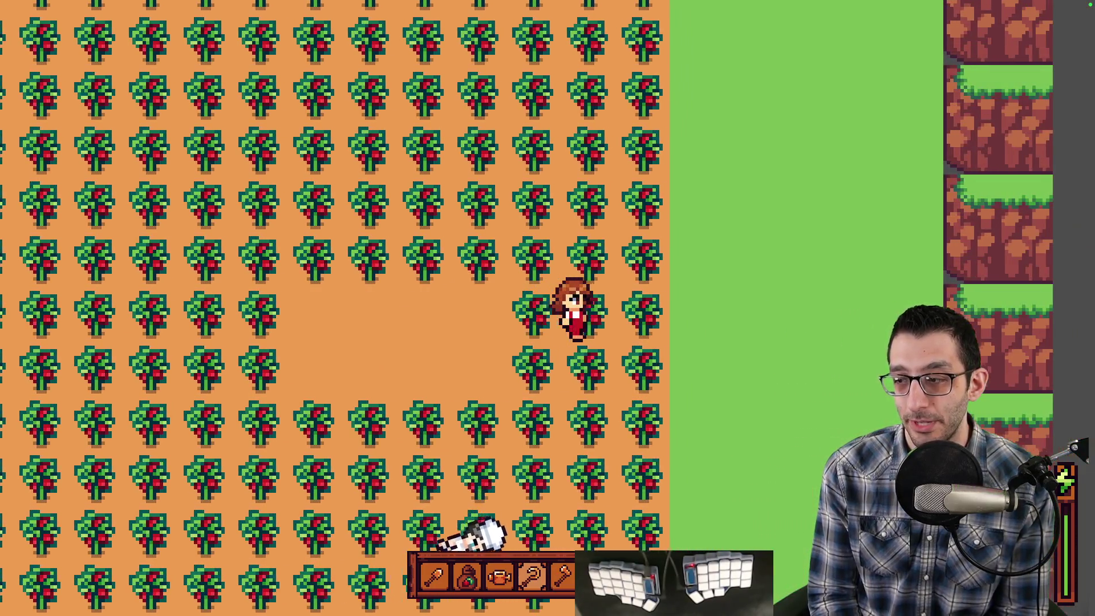
key("Right")
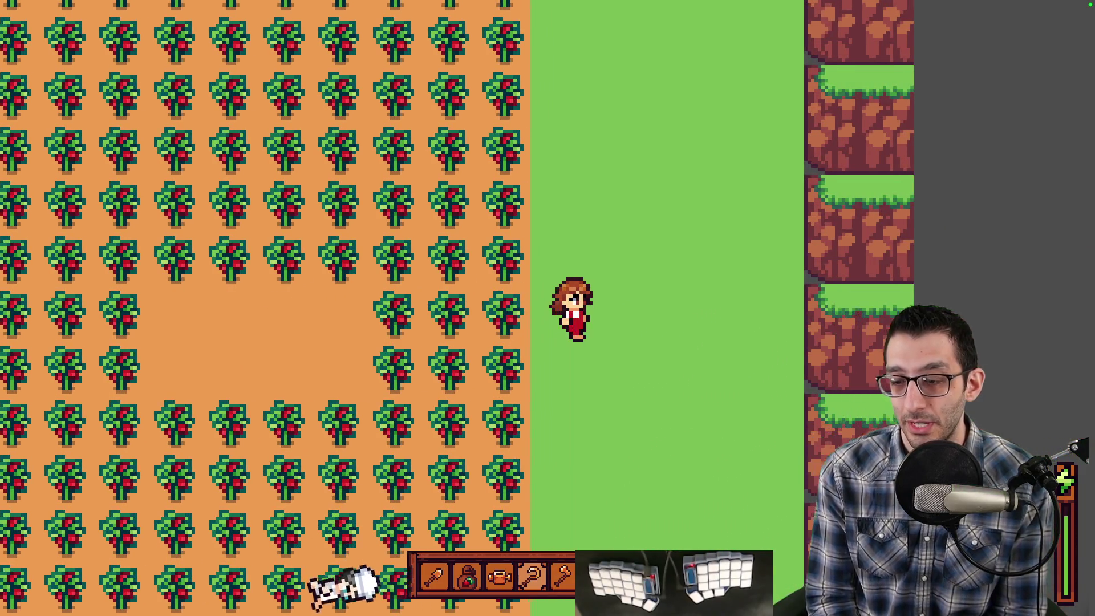
key("Right")
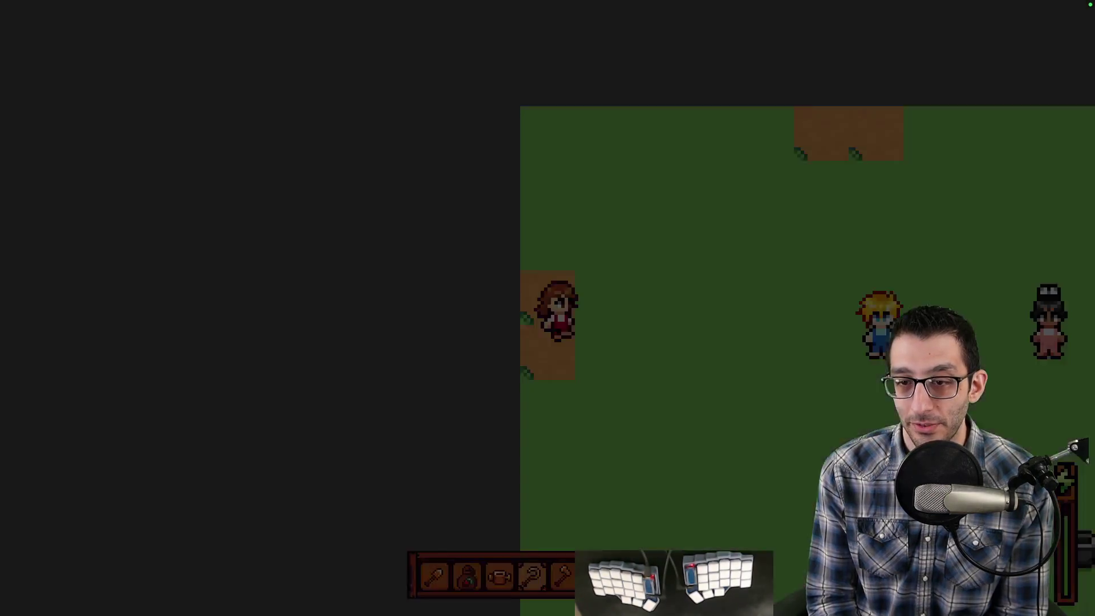
Talk to the blond villager, then walk on and talk to the second villager.
key("Right")
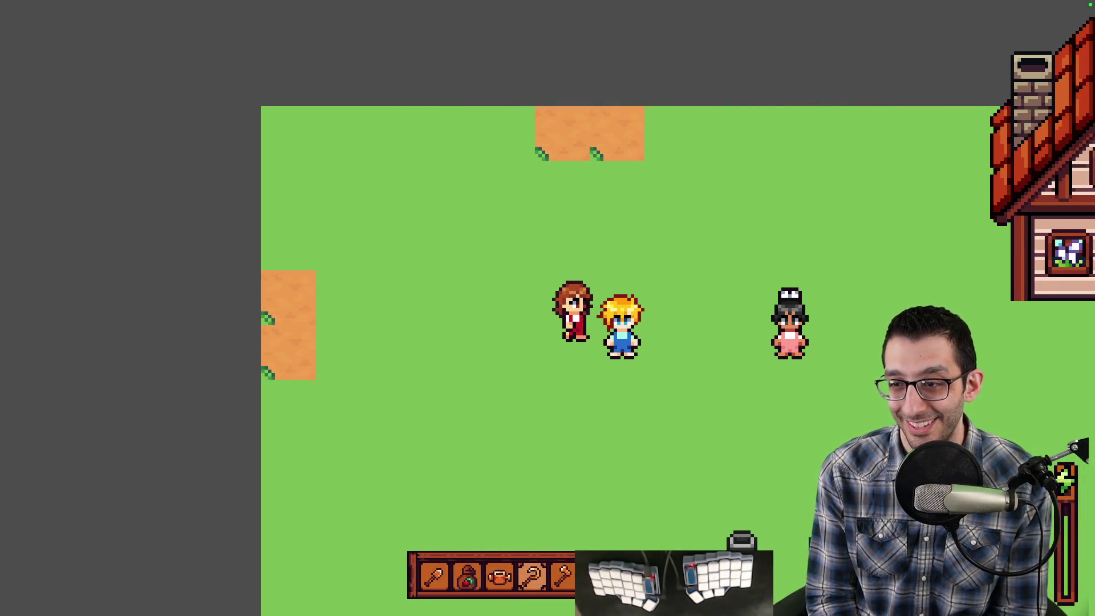
key("space")
key("space")
key("Down")
key("Right")
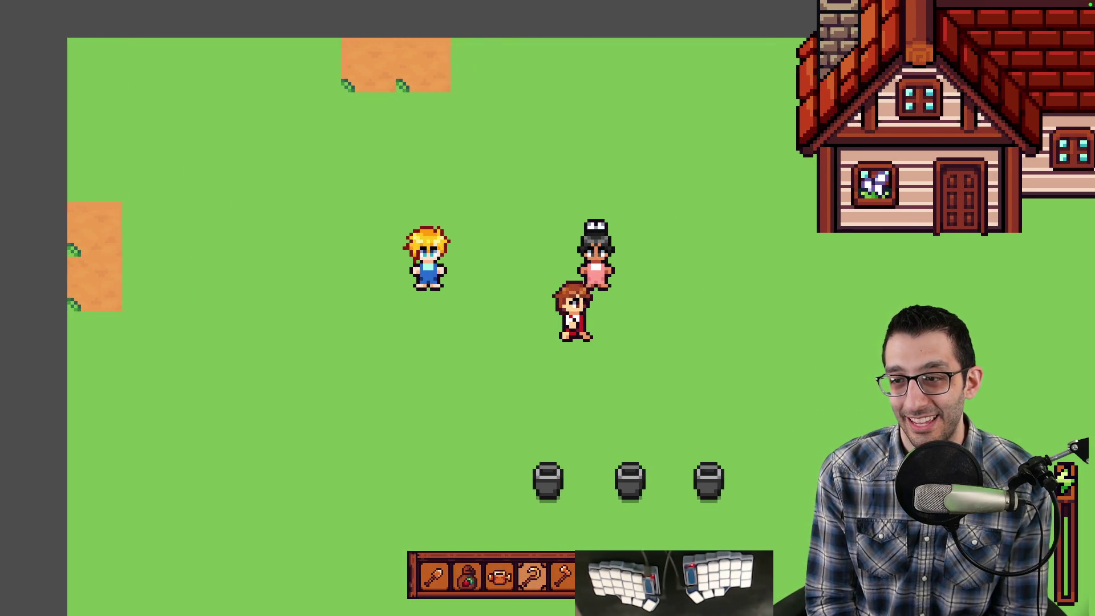
key("Up")
key("space")
key("space")
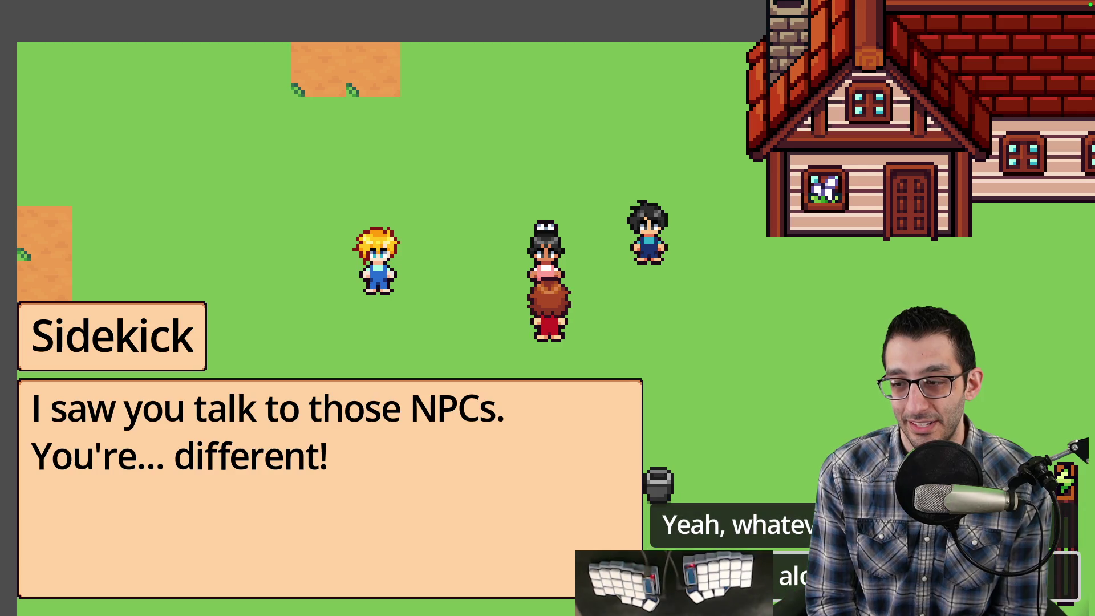
In the Sidekick dialogue, ask about agency, give the cryptic answer, then the polite one.
key("space")
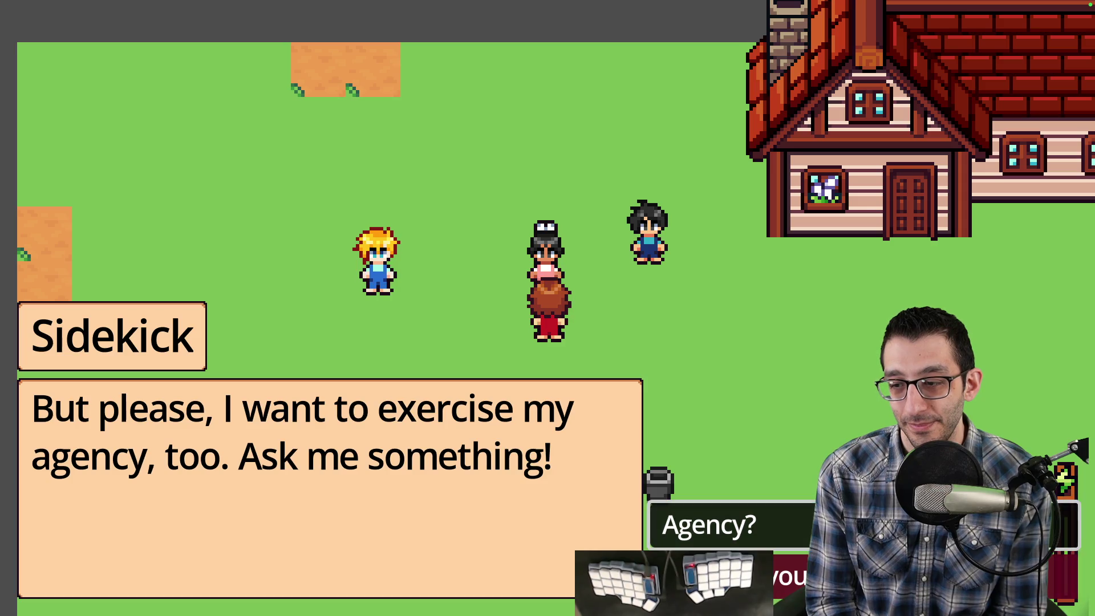
key("space")
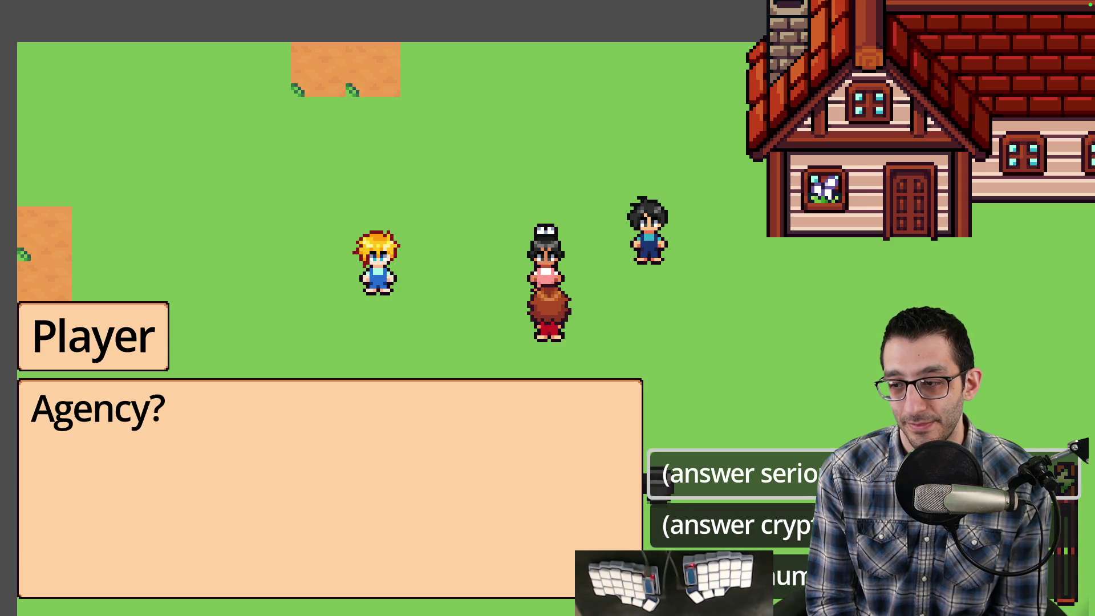
key("Down")
key("Down")
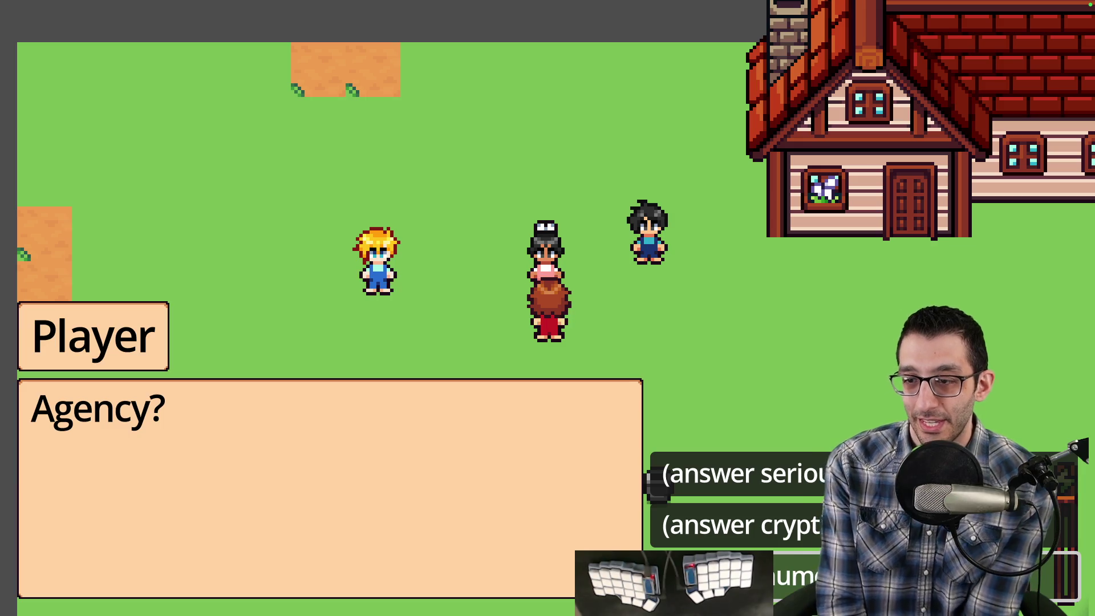
key("space")
key("space")
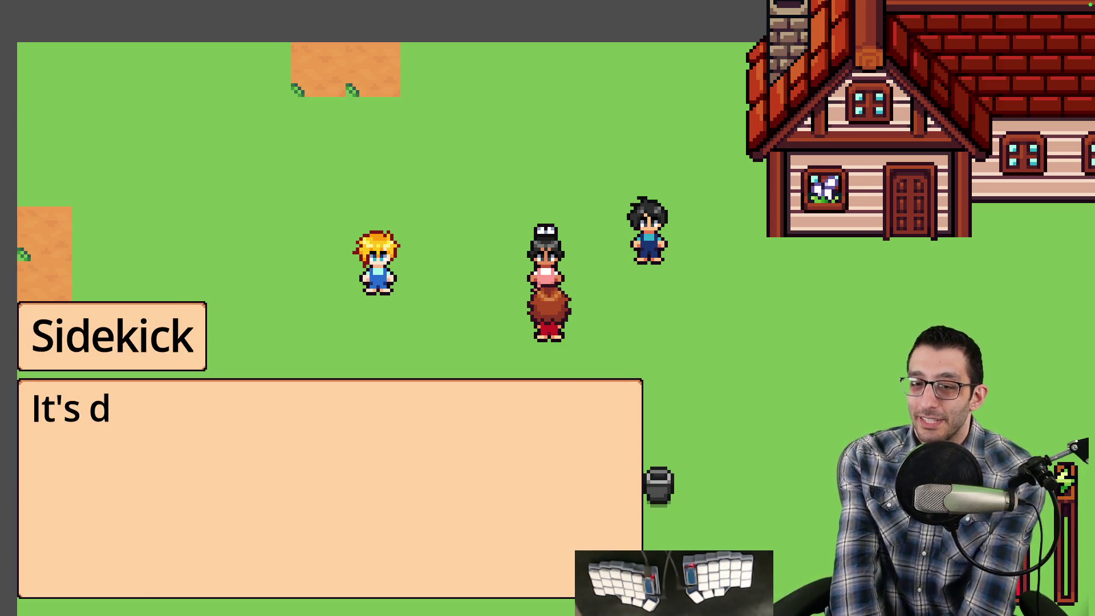
key("space")
key("space")
key("space")
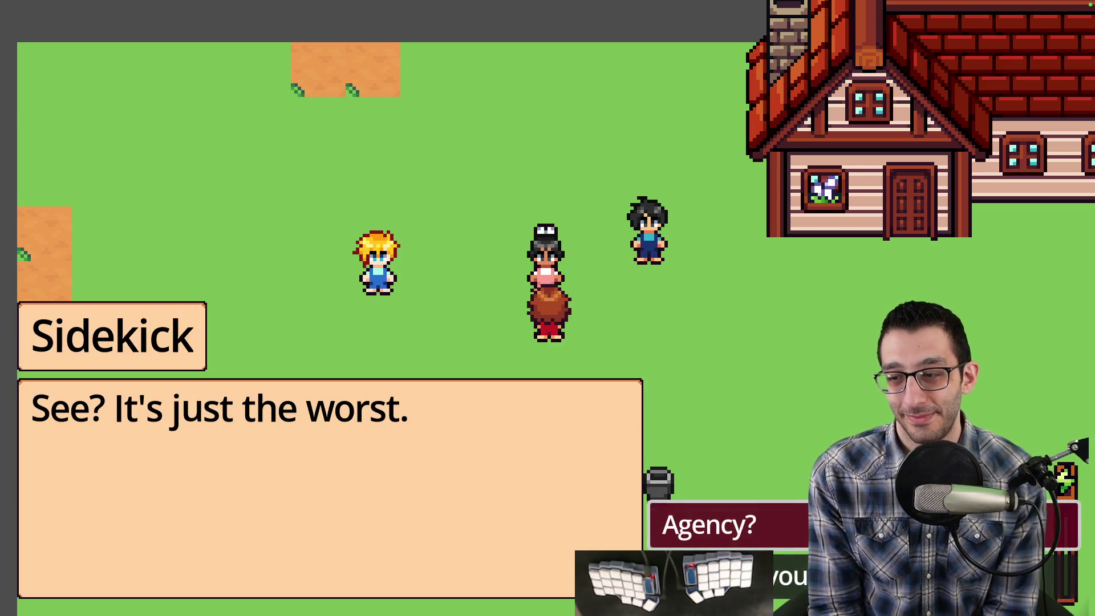
key("space")
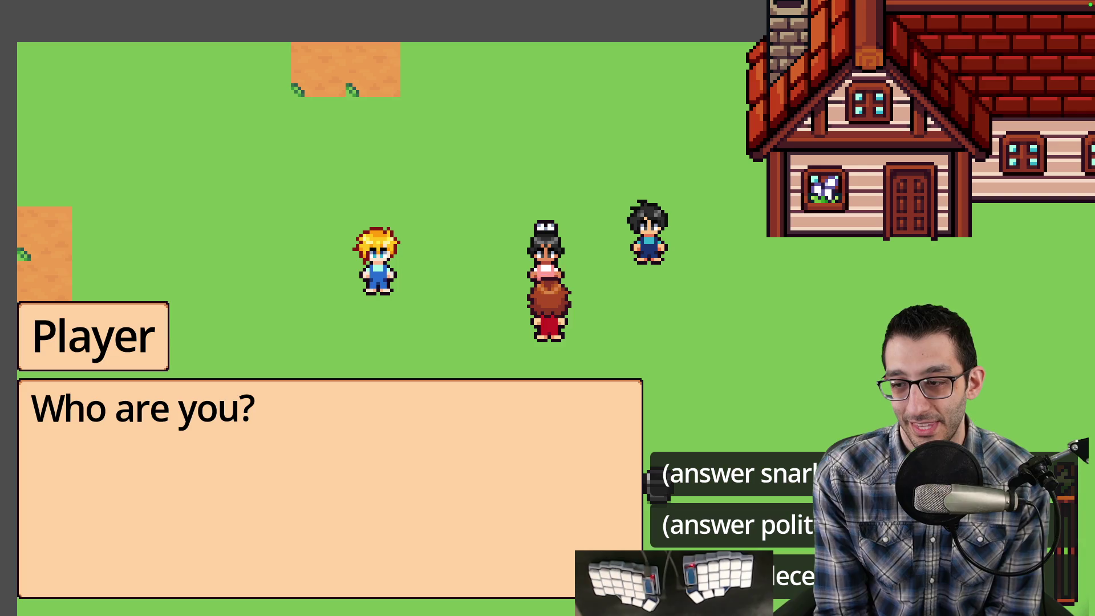
key("Down")
key("space")
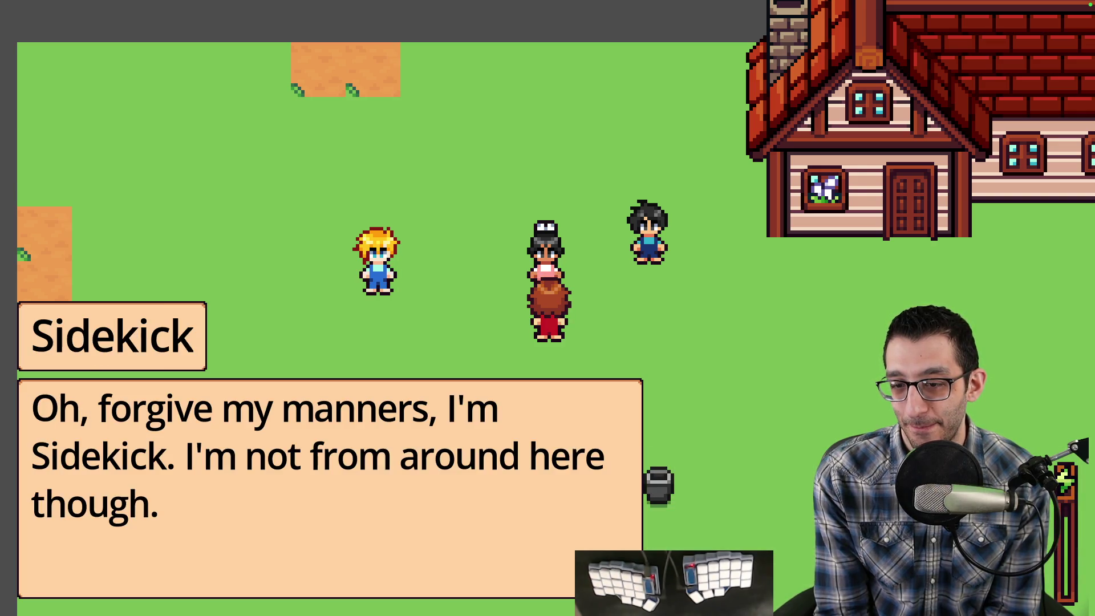
key("space")
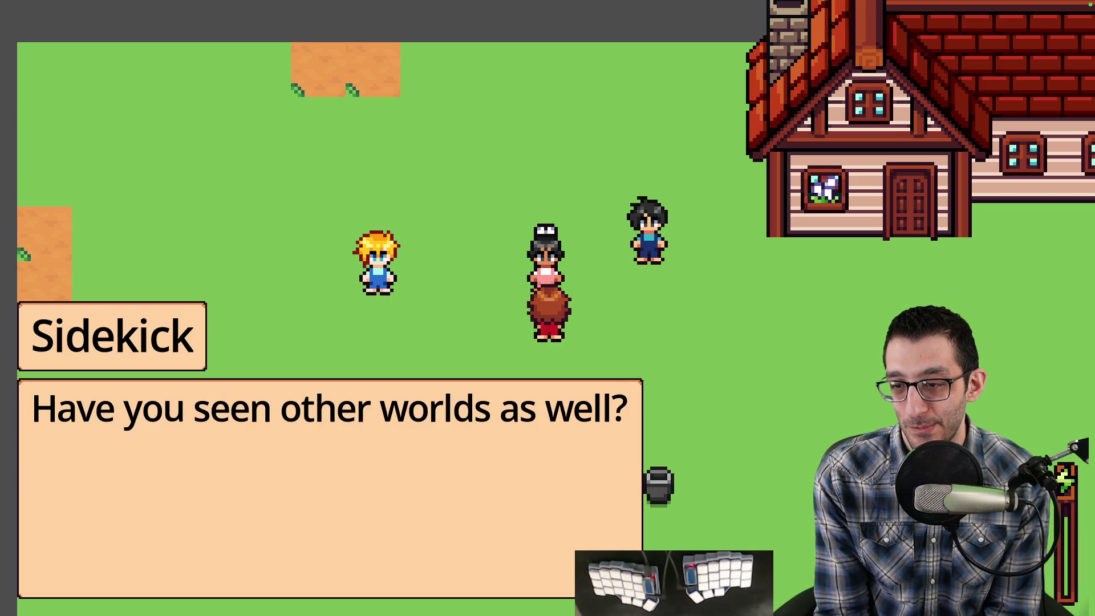
key("space")
key("space")
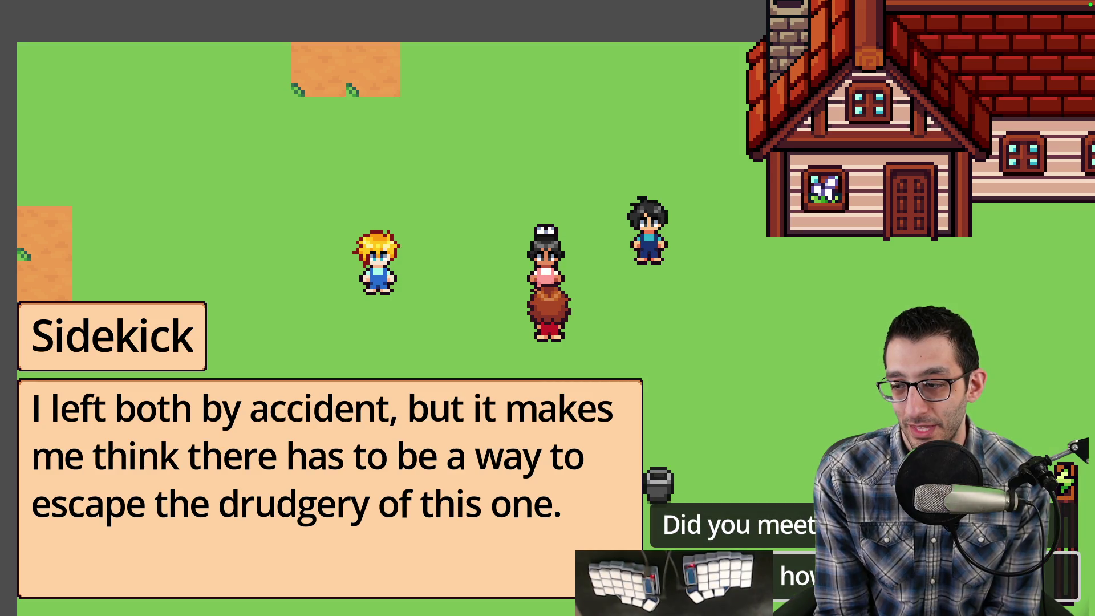
Ask the Sidekick how to escape, pick the third answer, and read through to the giant strawberry line.
key("Down")
key("space")
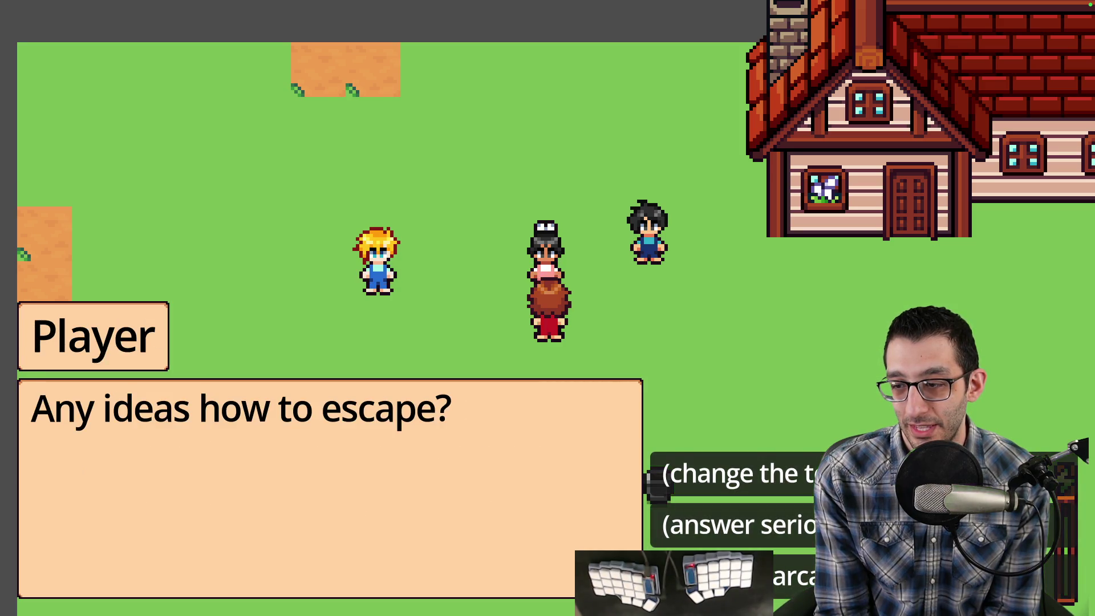
key("Down")
key("Down")
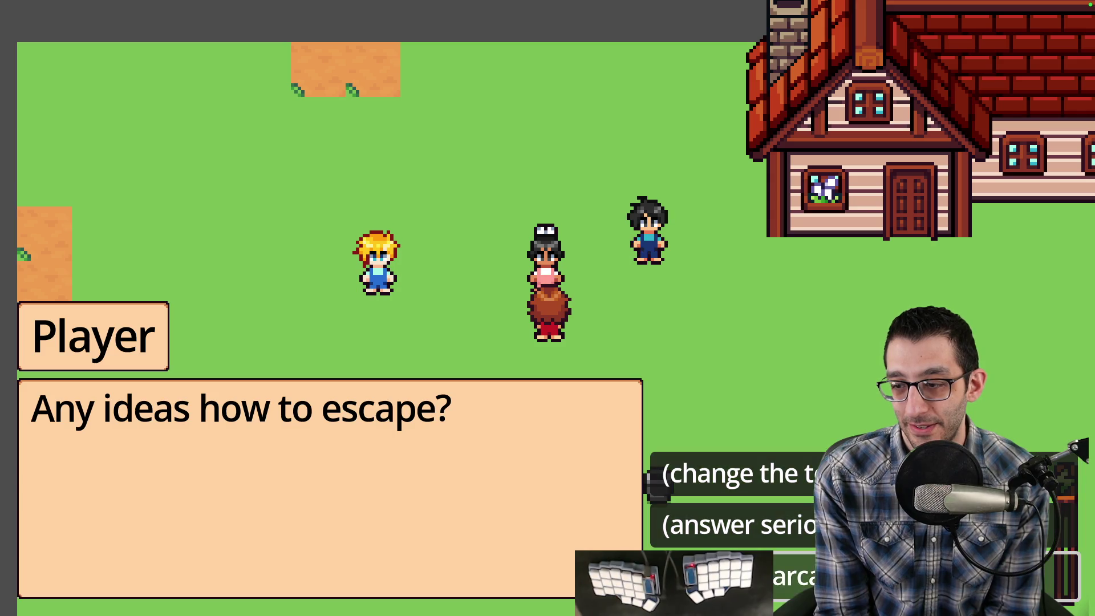
key("space")
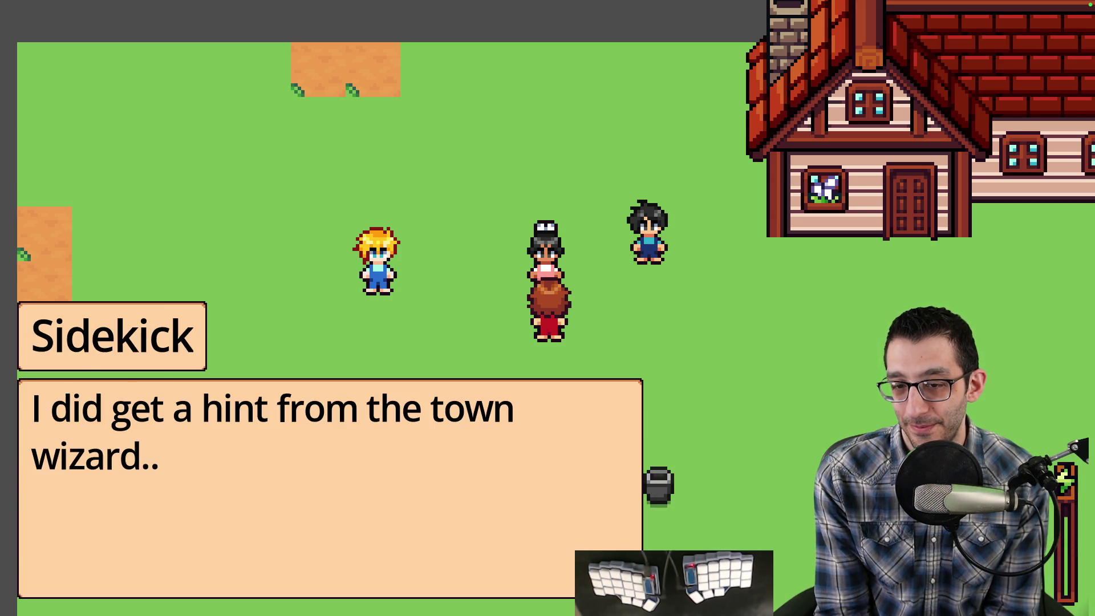
key("space")
key("space")
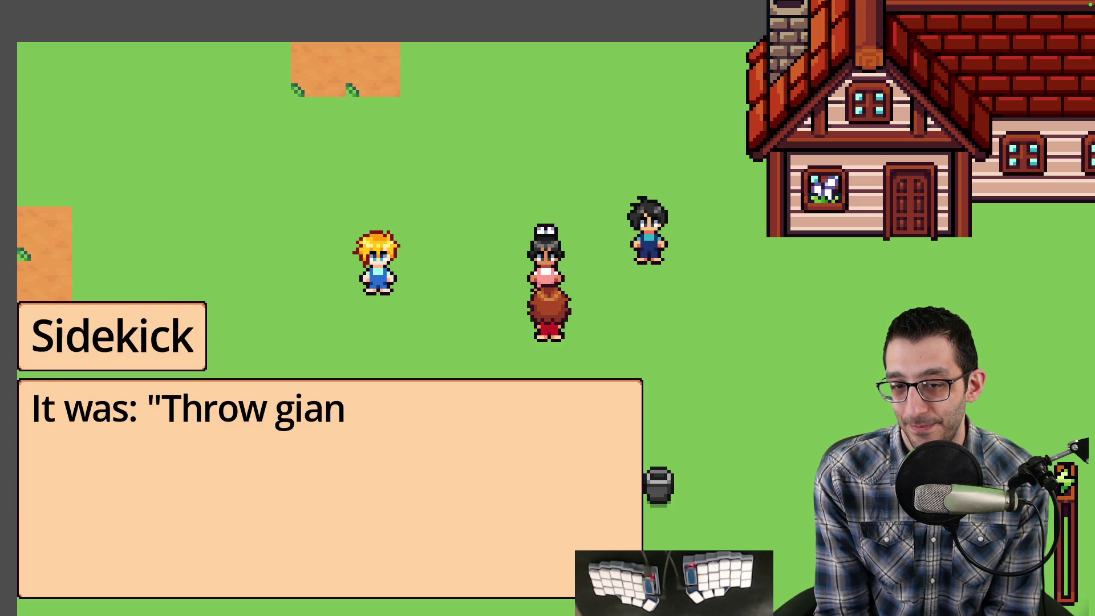
key("space")
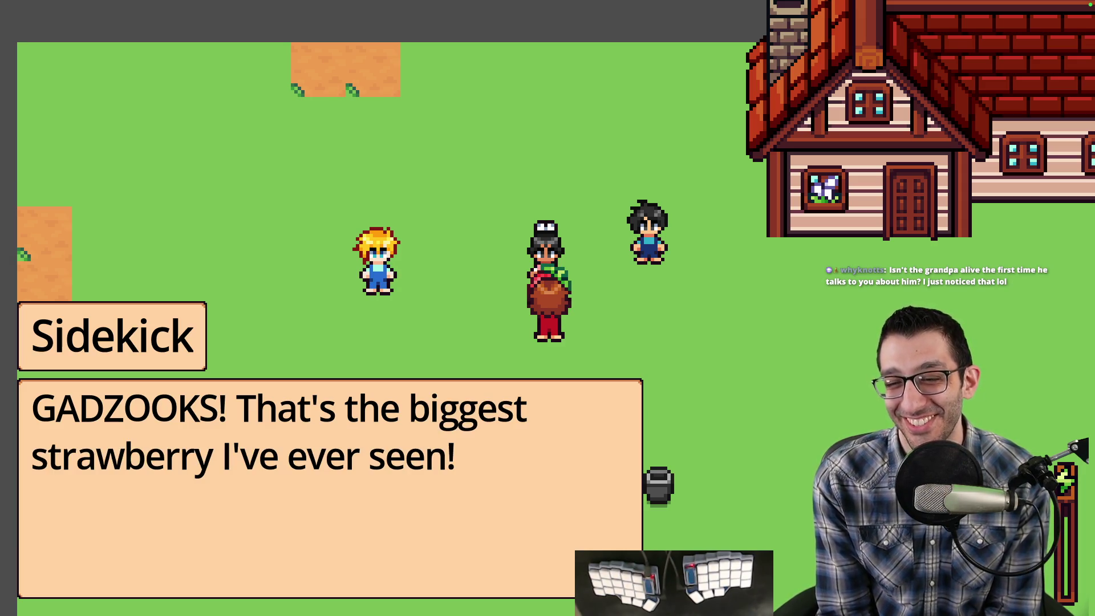
key("space")
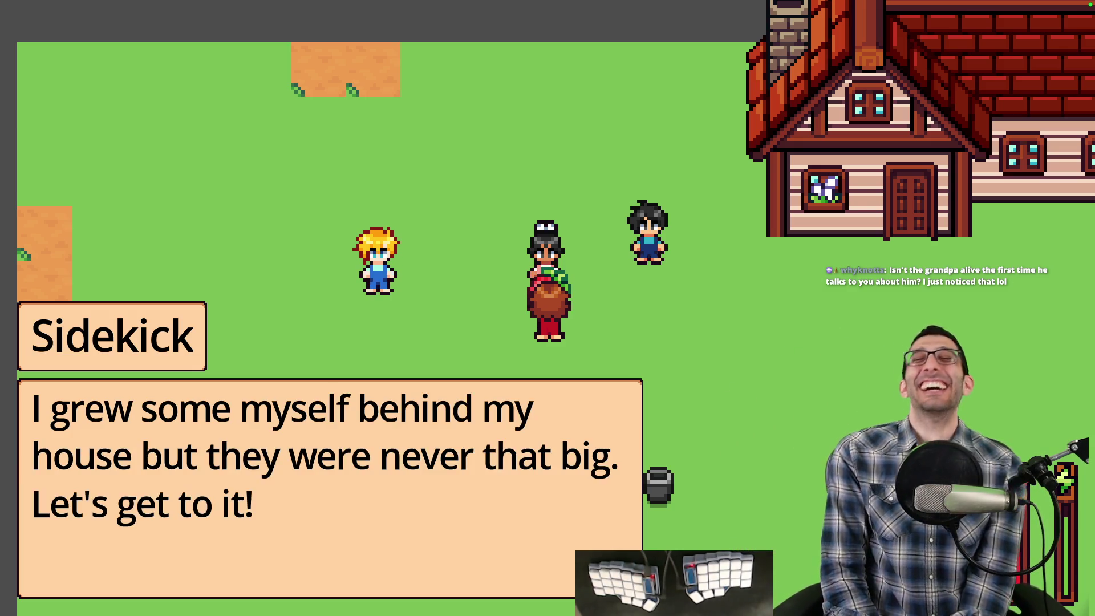
Quit the running game from the pause menu.
key("Escape")
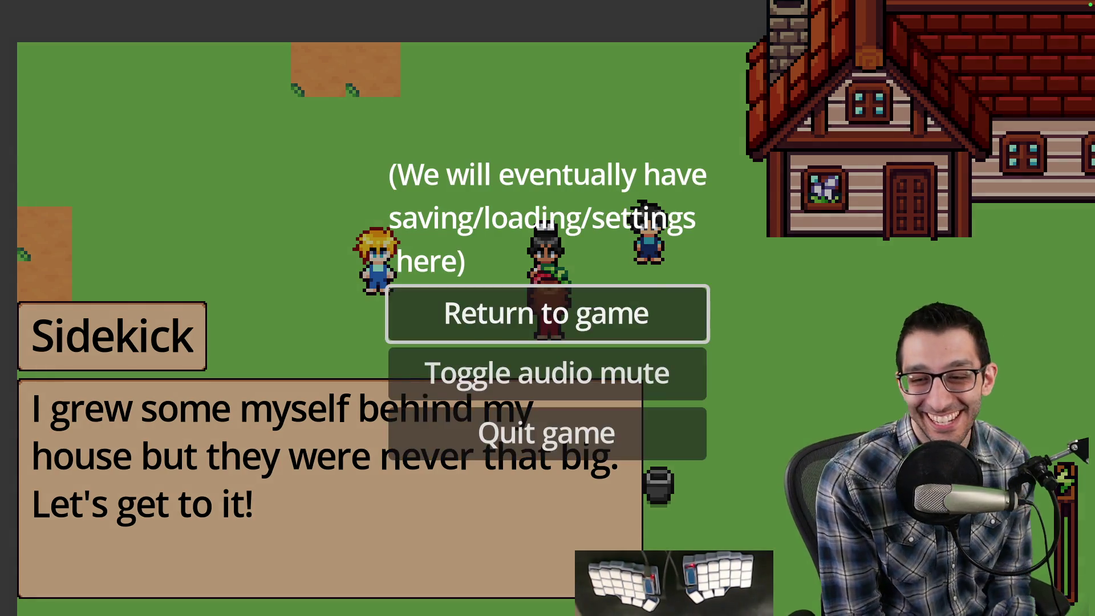
key("Down")
key("Down")
key("Return")
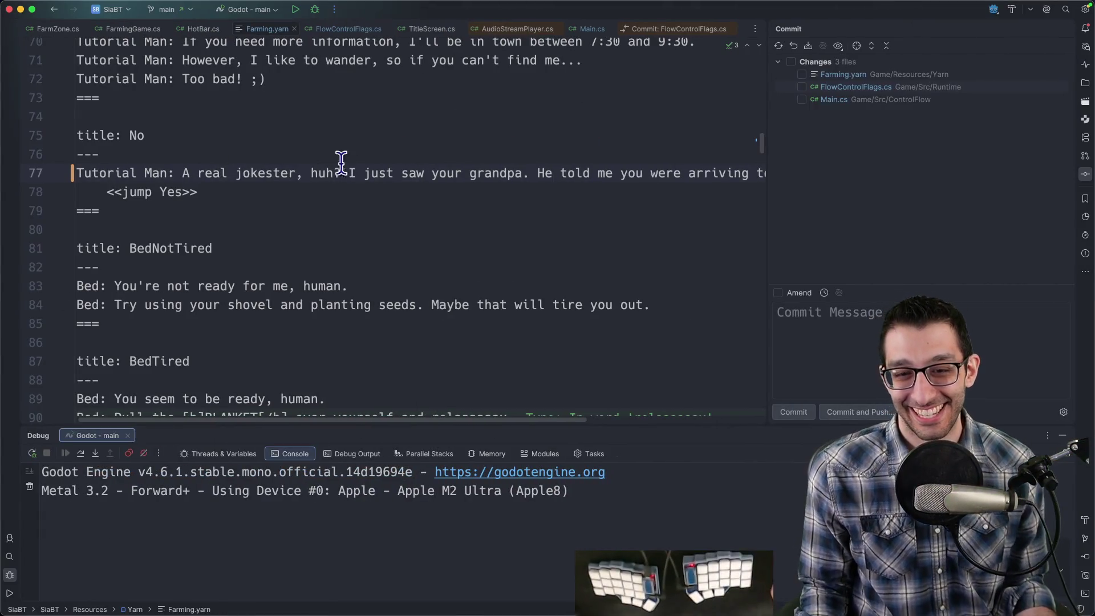
Add a Polish bullet: the strawberry isn't visible when facing upward into Sidekick dialogue.
key("super+Tab")
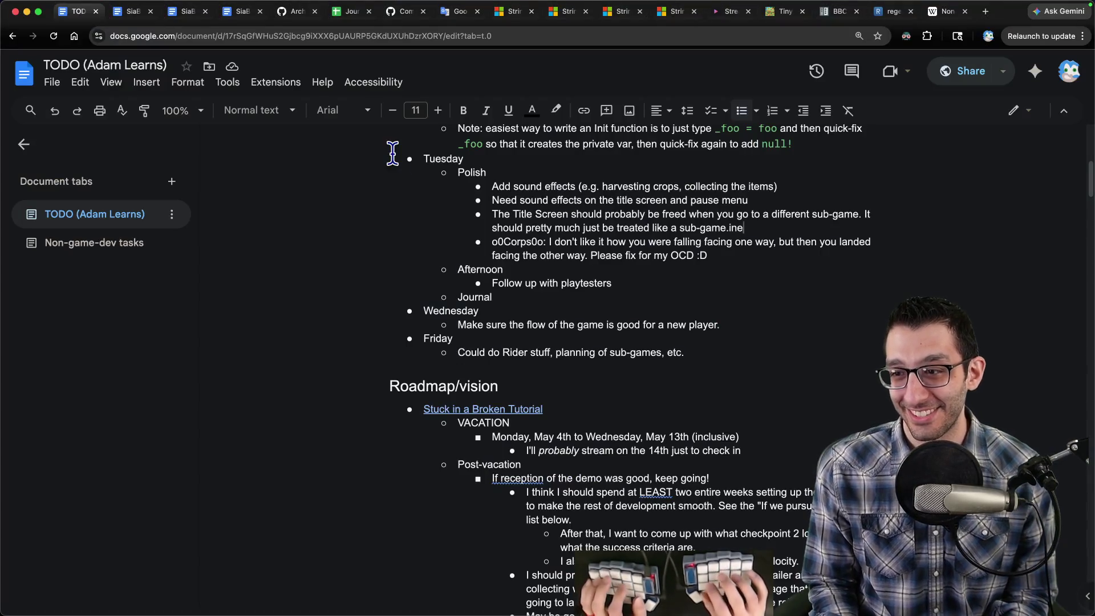
key("Return")
type("When facing upward and starting the Sidekick dialogue, you can't really see the str")
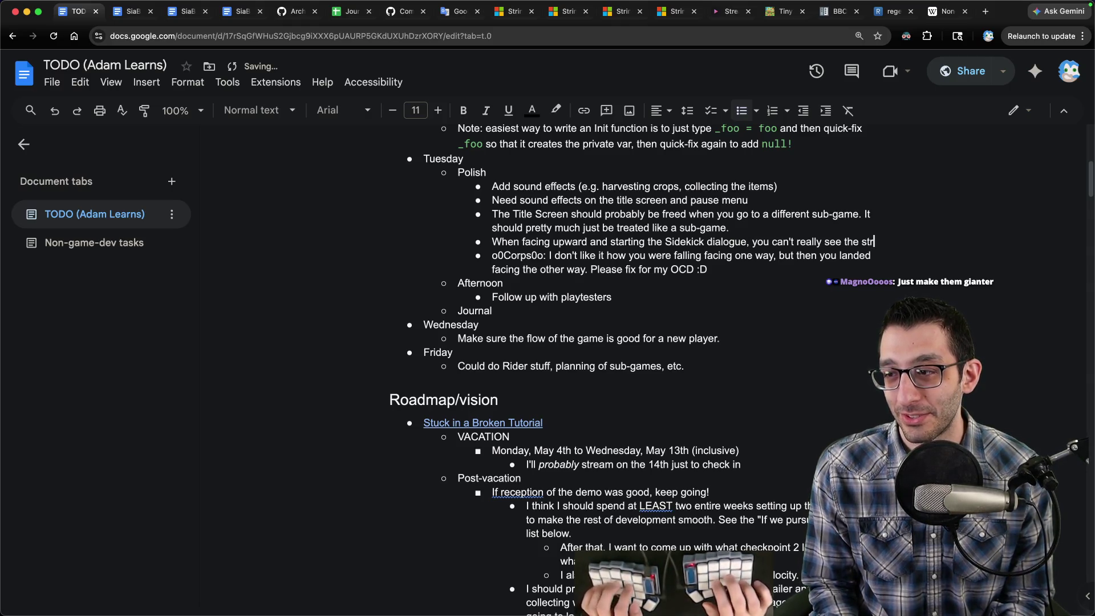
type("awberry")
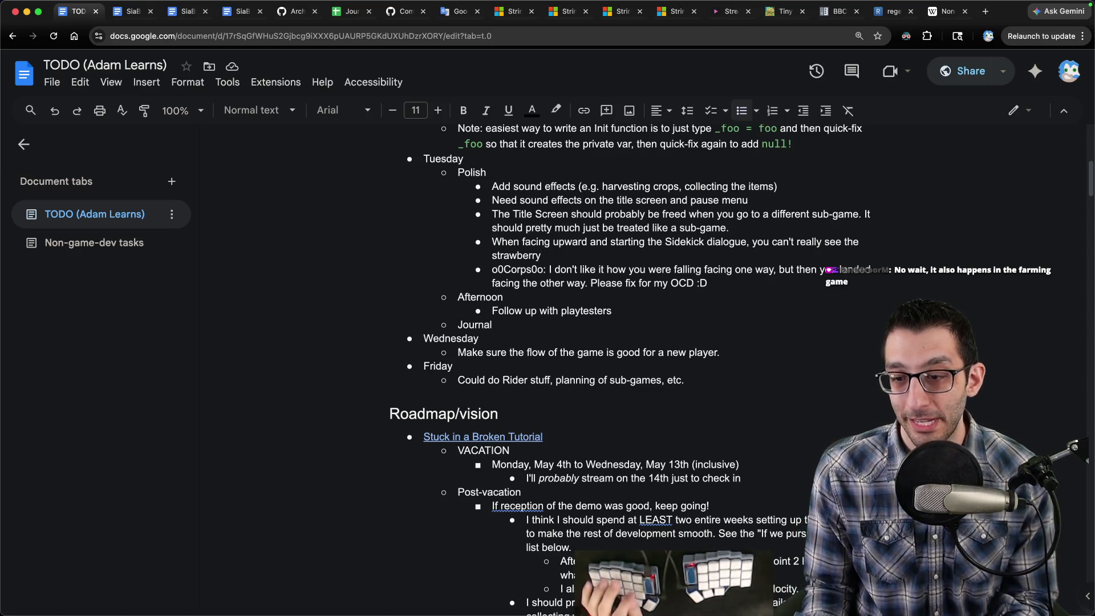
Tick Physics Interpolation under Physics > Common in Godot's Project Settings, then close it.
mouse_move(646, 581)
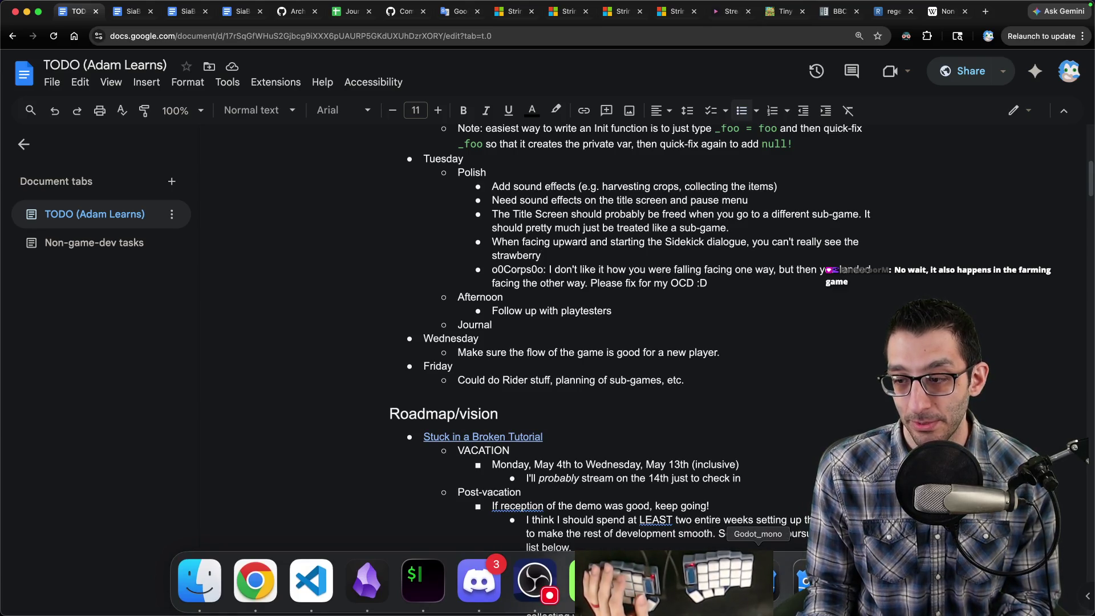
left_click(759, 581)
left_click(110, 6)
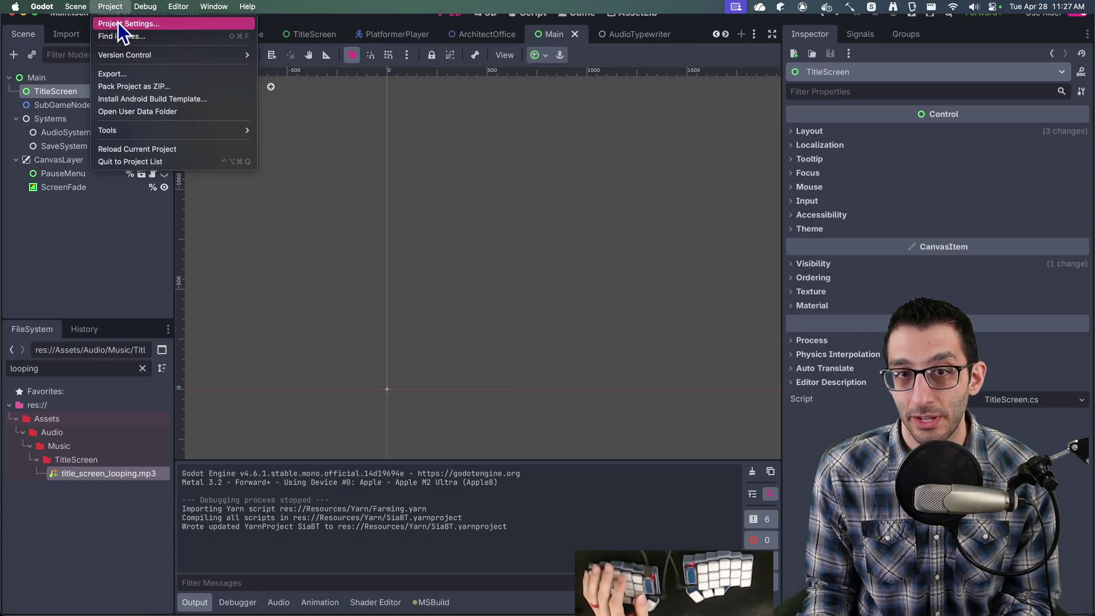
left_click(118, 22)
type("physics")
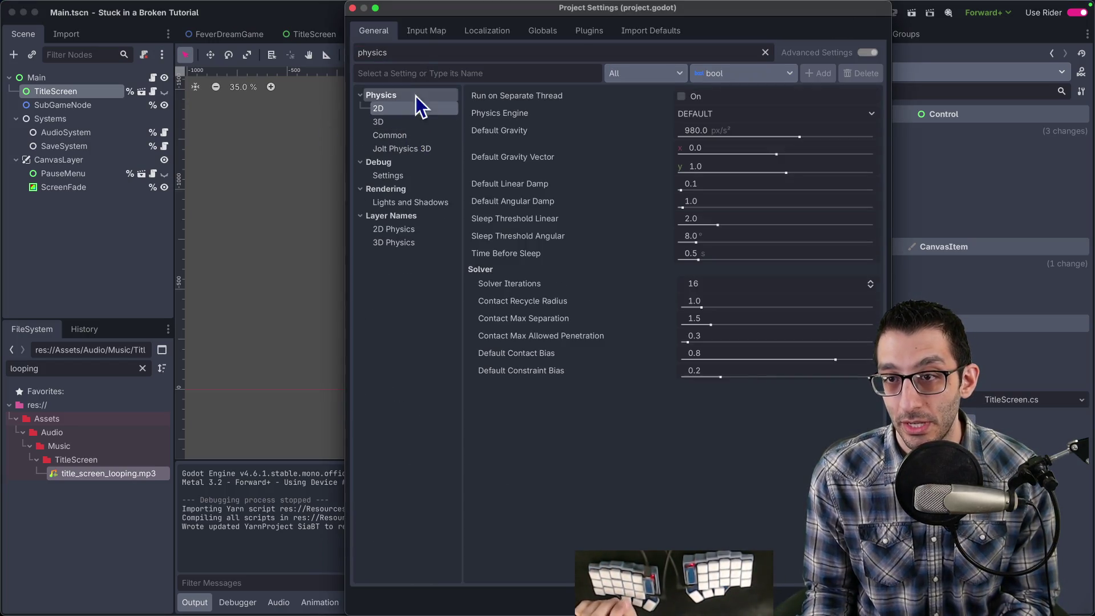
double_click(425, 53)
type("interpolation")
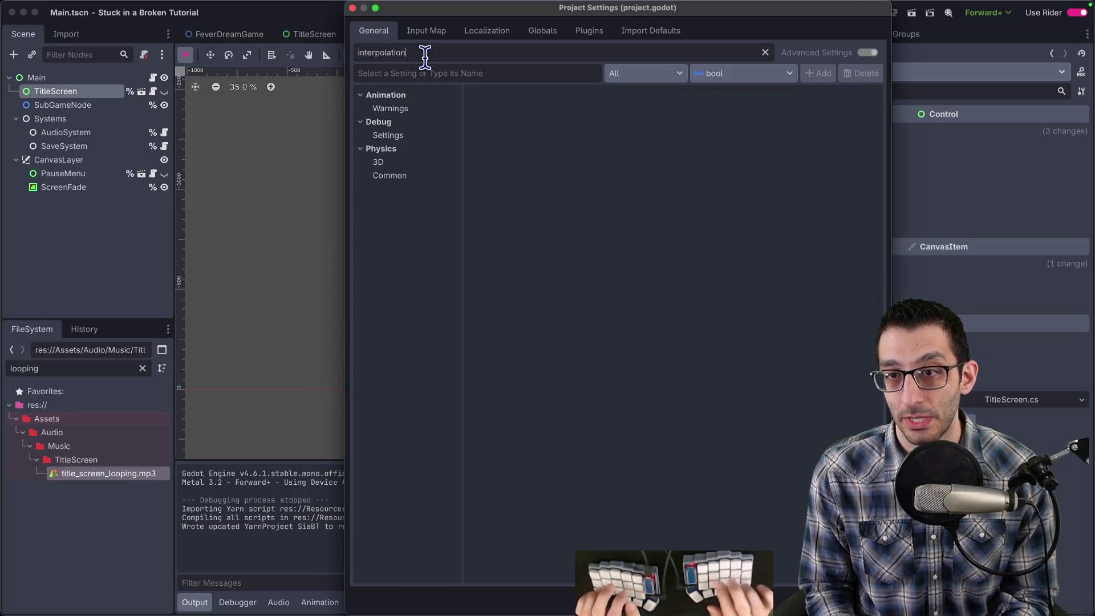
left_click(403, 175)
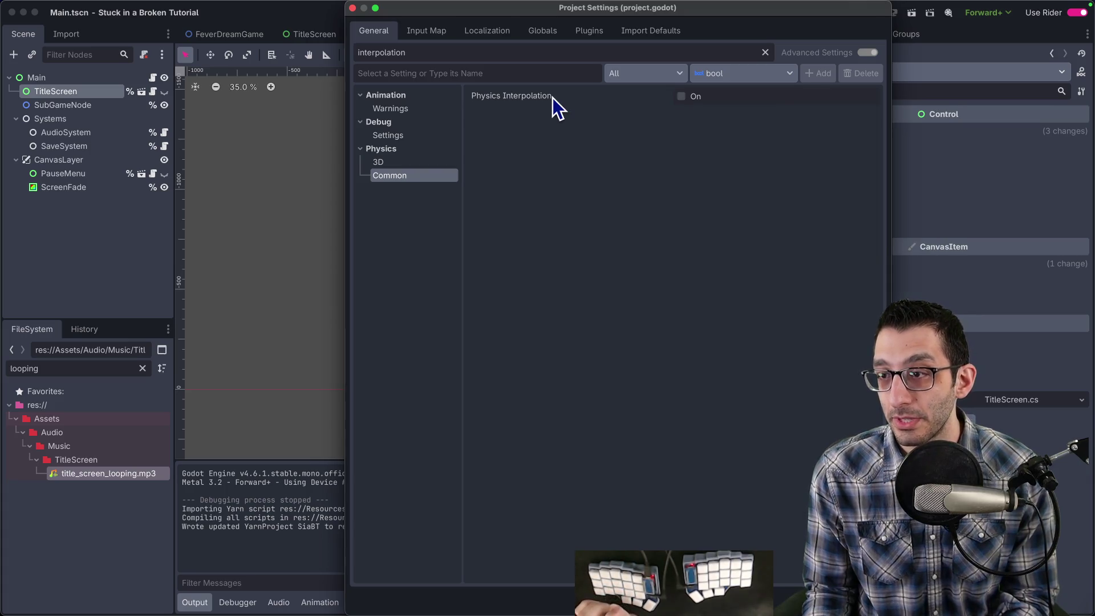
mouse_move(552, 97)
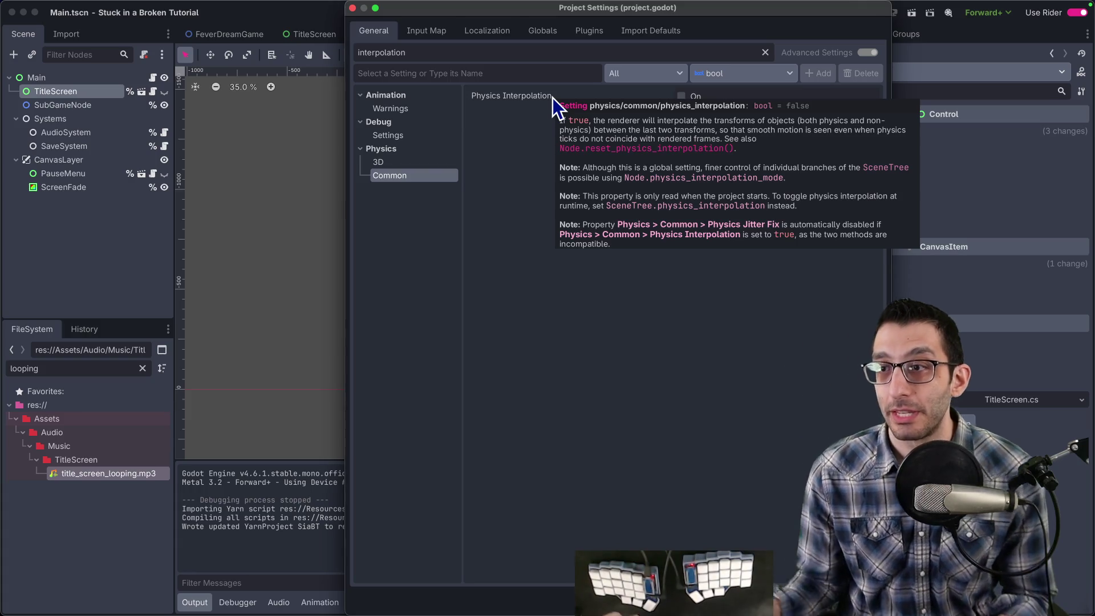
left_click(681, 97)
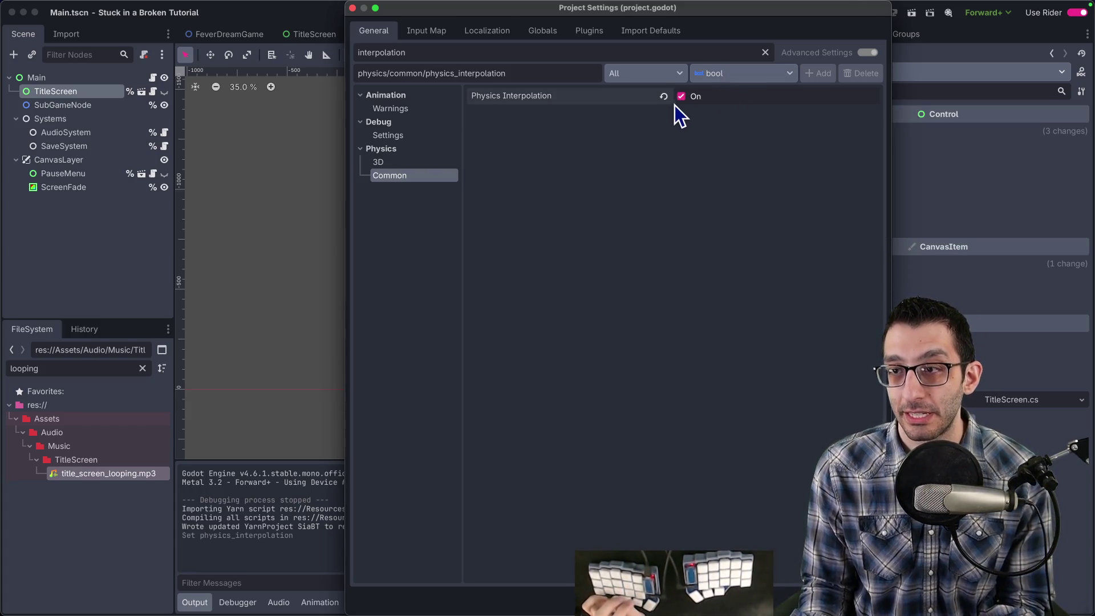
key("Escape")
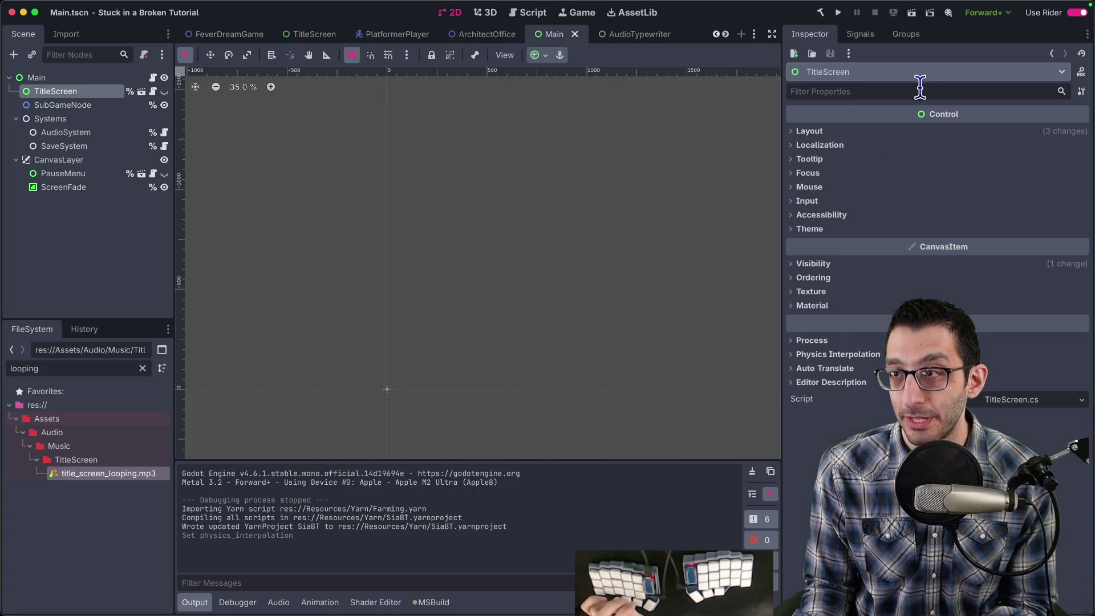
left_click(838, 12)
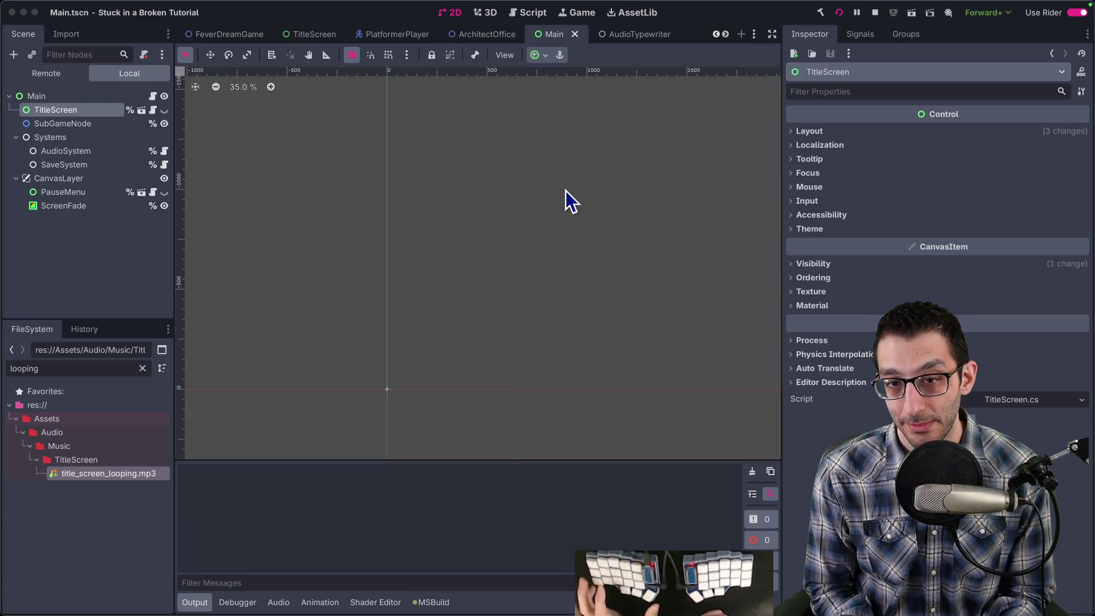
key("space")
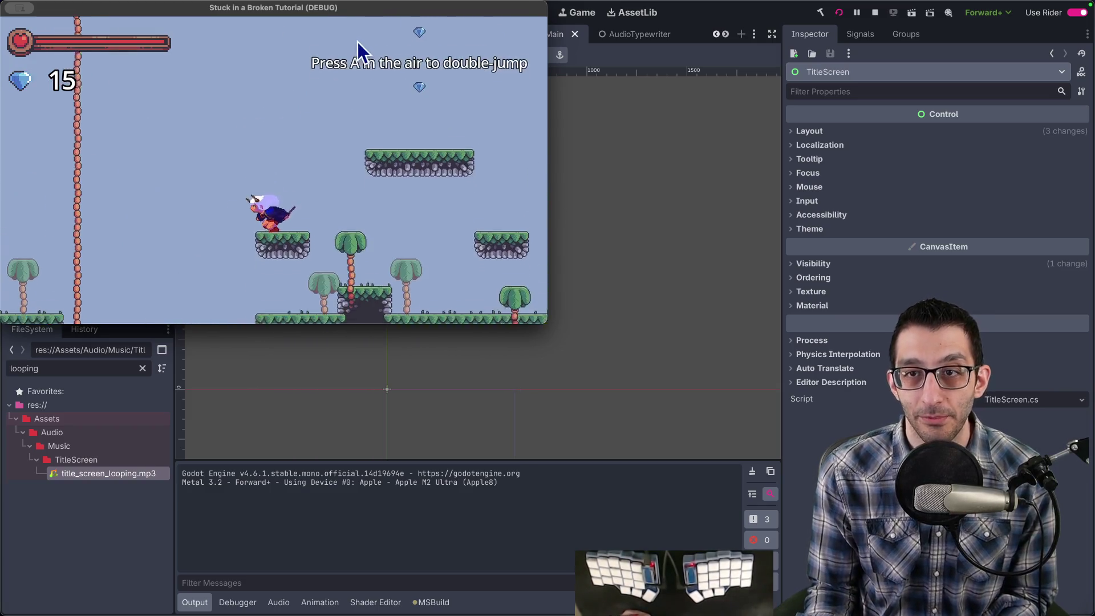
key("super+period")
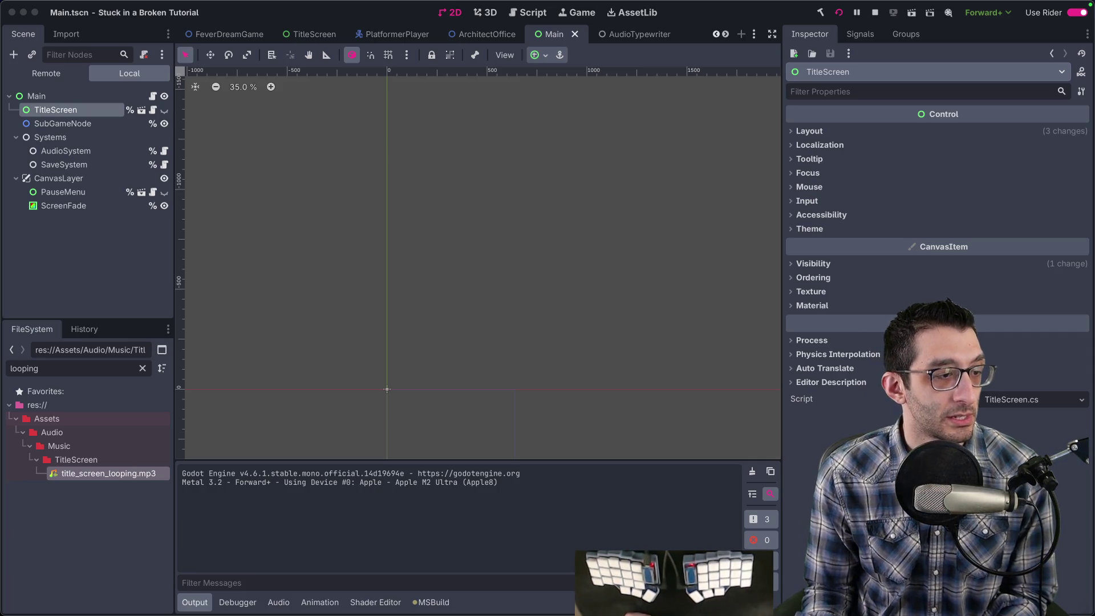
key("super+q")
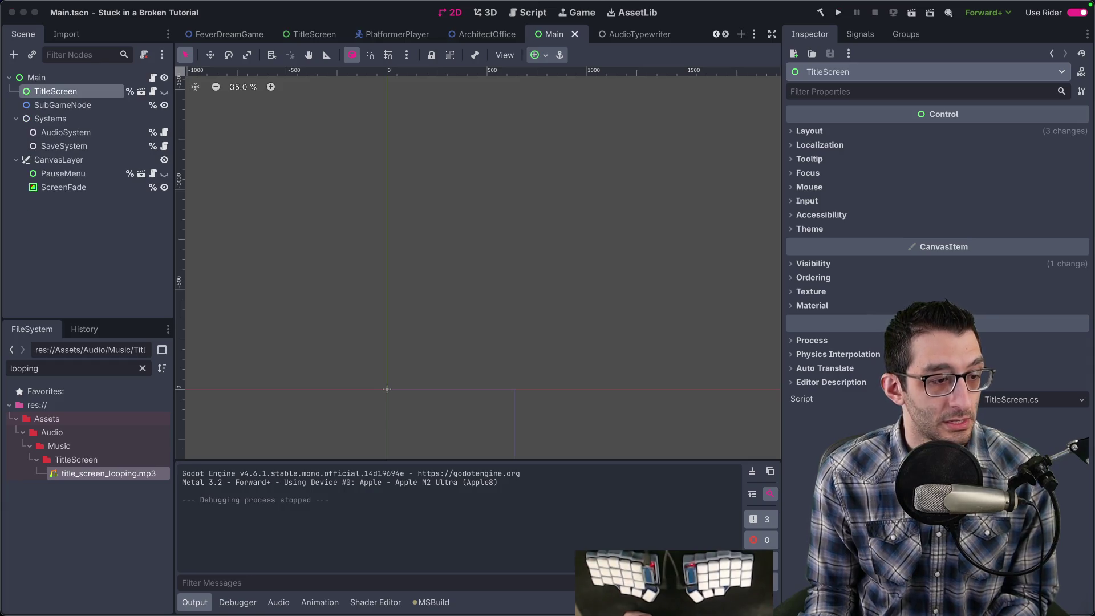
Reopen Godot's Project Settings to read the Physics Interpolation description, then return to Rider.
left_click(114, 6)
left_click(122, 22)
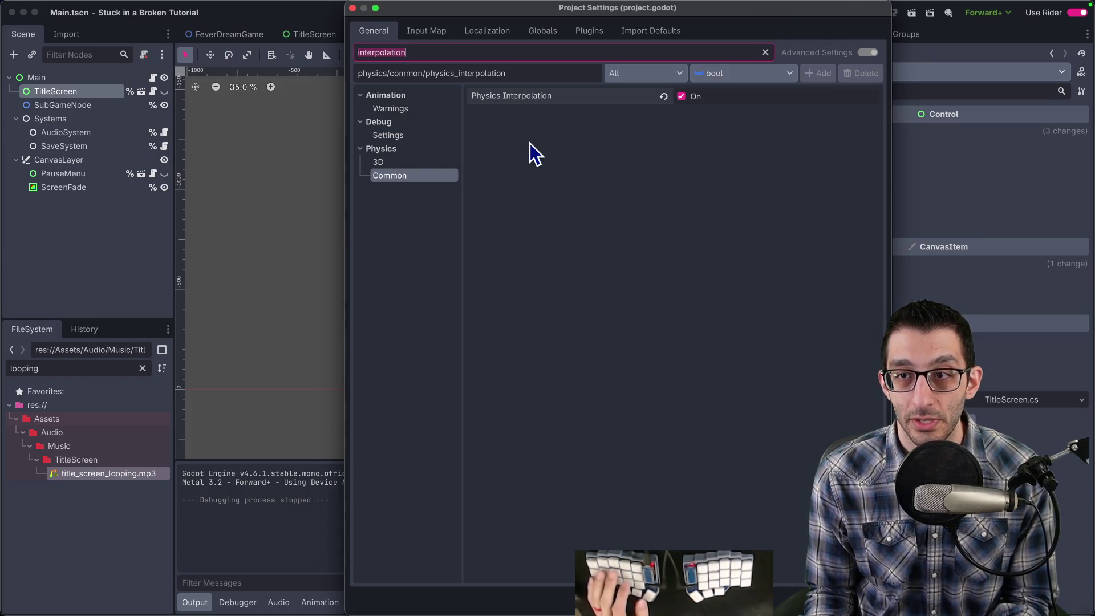
mouse_move(531, 98)
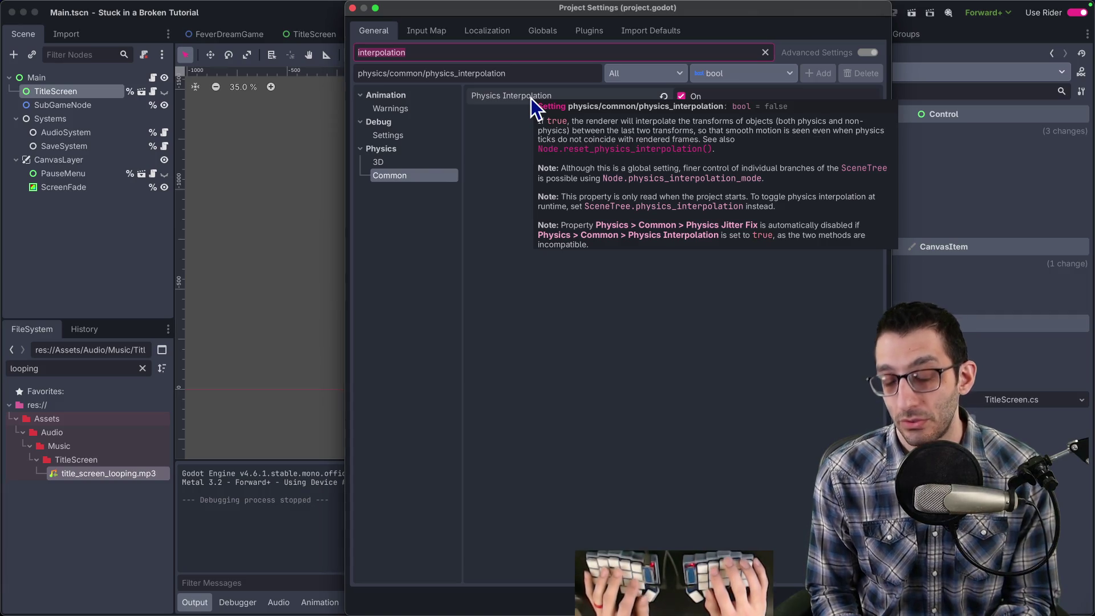
key("super+Tab")
key("super+shift+o")
Open BasePlatformerGame.cs and jump to the pixel-snapping block in its _Process method.
type("main")
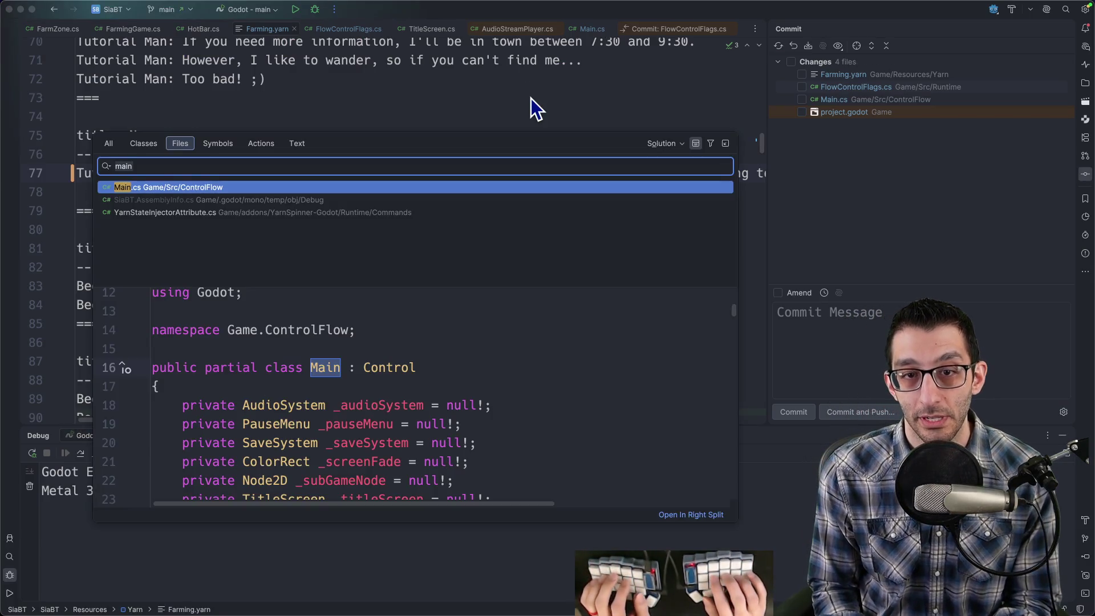
key("BackSpace")
key("BackSpace")
key("BackSpace")
type("platformergame")
key("super+a")
type("baseplatformergame")
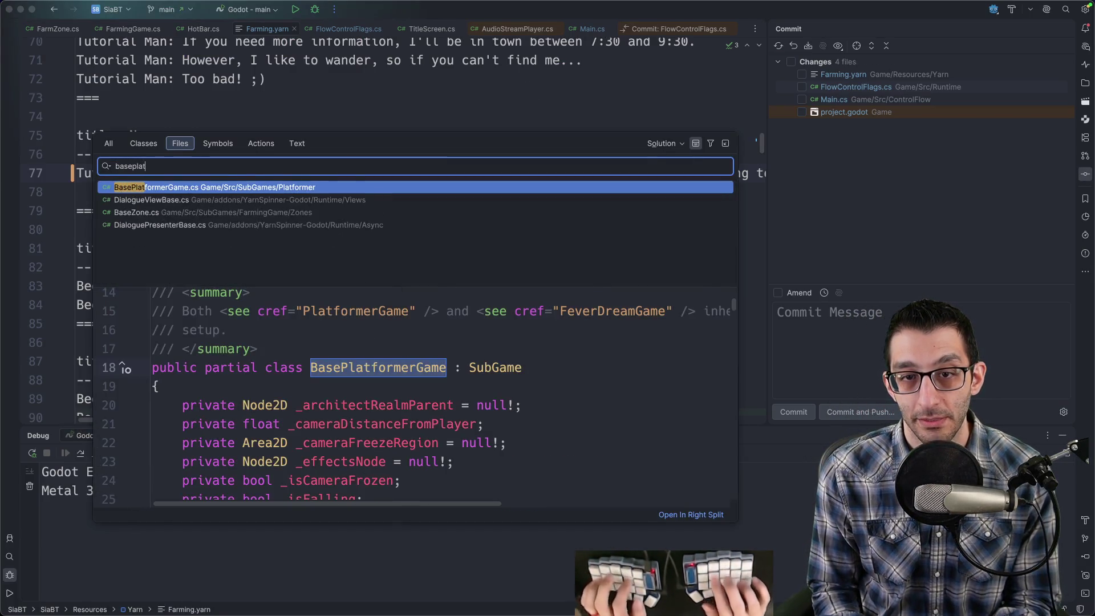
key("Return")
key("super+F12")
type("process")
key("Return")
key("Down")
key("Down")
key("Down")
left_click(266, 299)
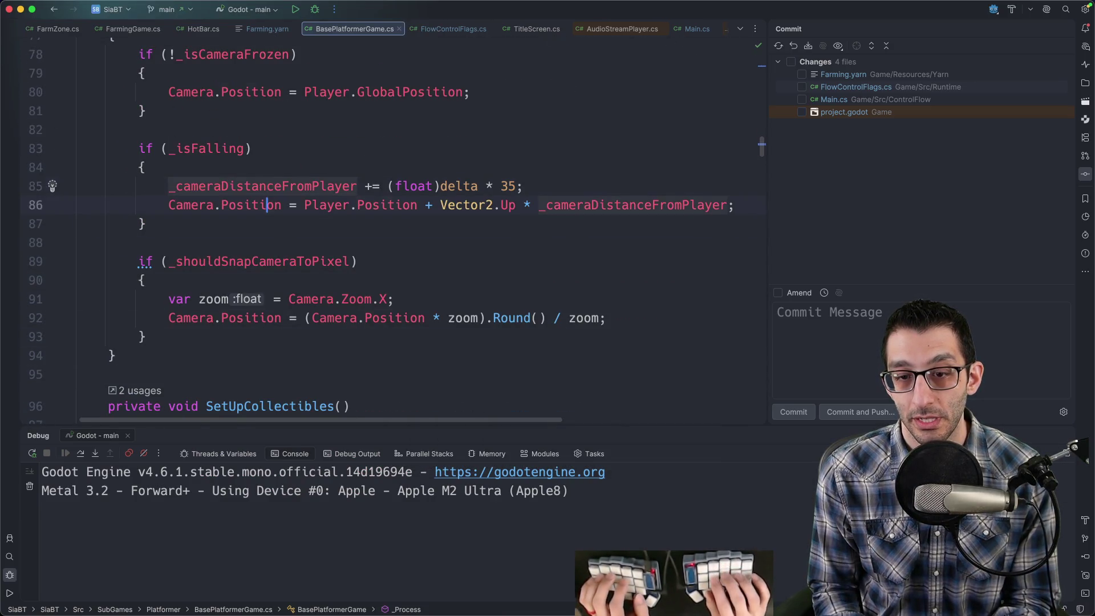
Open PlatformerPlayer.cs through file search.
key("super+F12")
key("Escape")
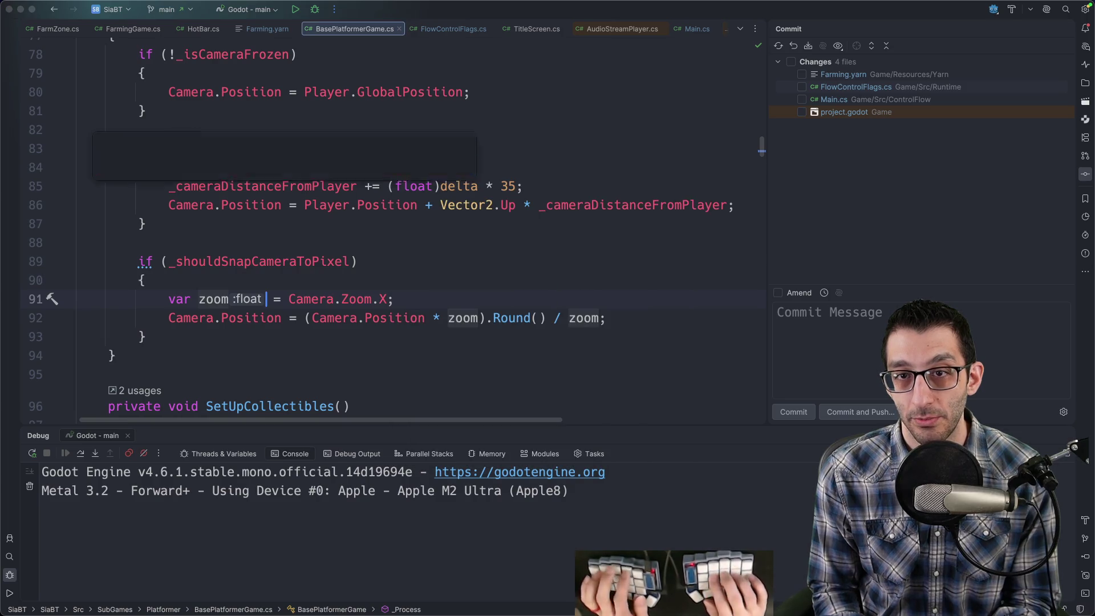
key("super+shift+o")
type("baseplat")
key("alt+BackSpace")
type("platpla")
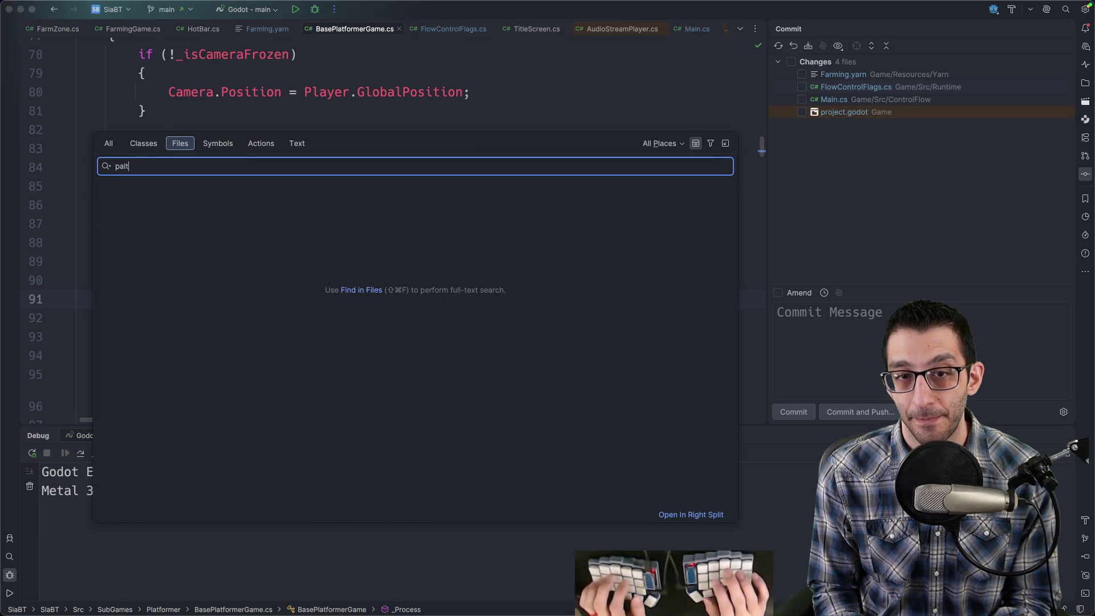
type("y")
key("Return")
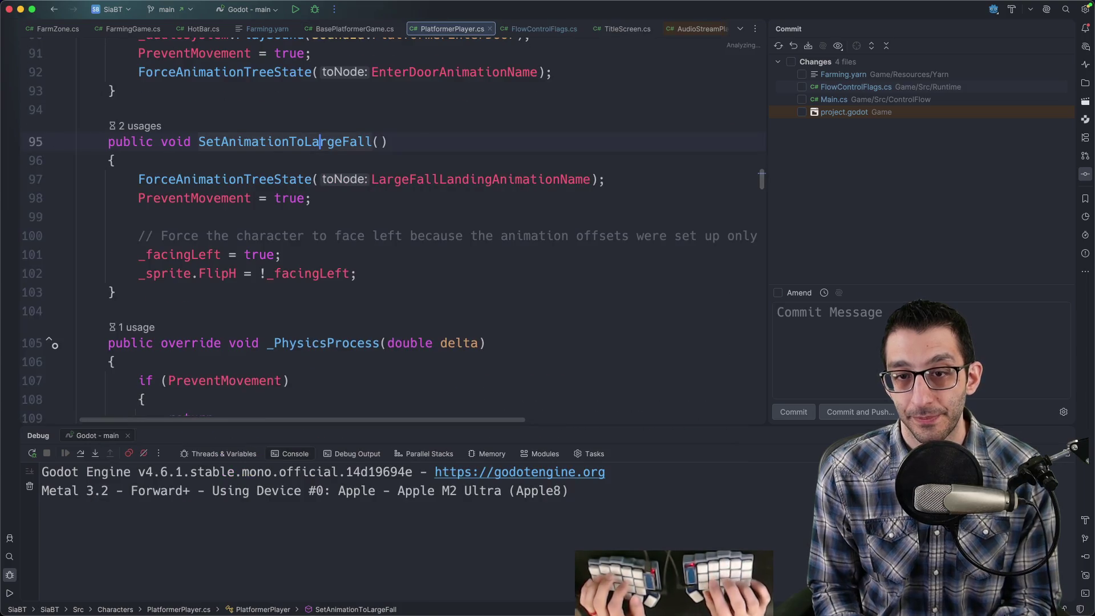
Jump to PlatformerPlayer's _PhysicsProcess method and scroll down to the MoveAndSlide call.
key("super+F12")
type("phys")
key("Return")
scroll(487, 143, "down", 6)
scroll(485, 143, "down", 15)
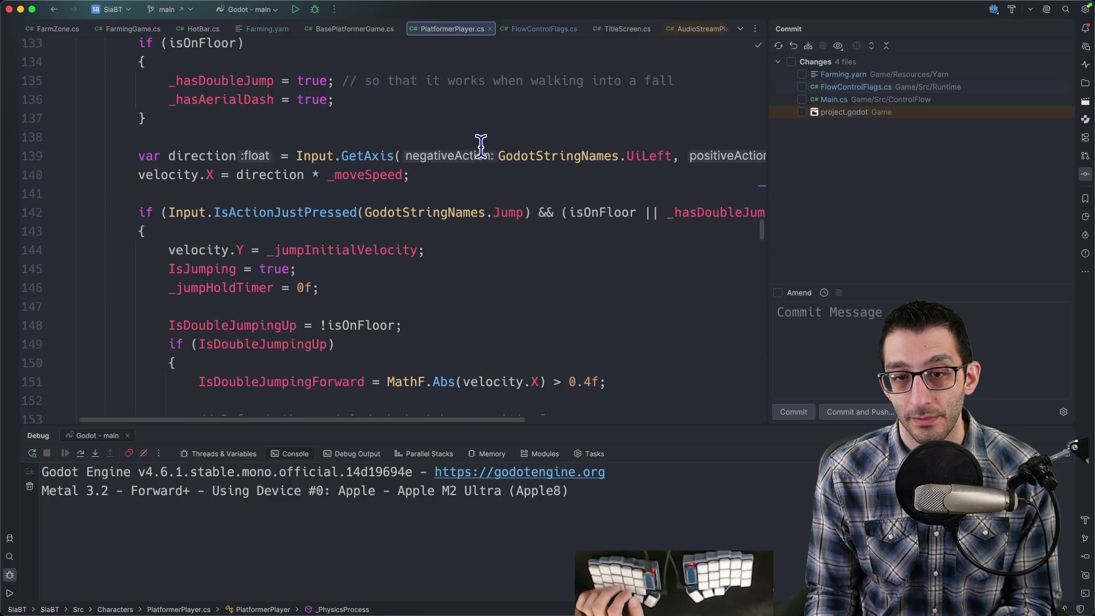
scroll(465, 142, "down", 12)
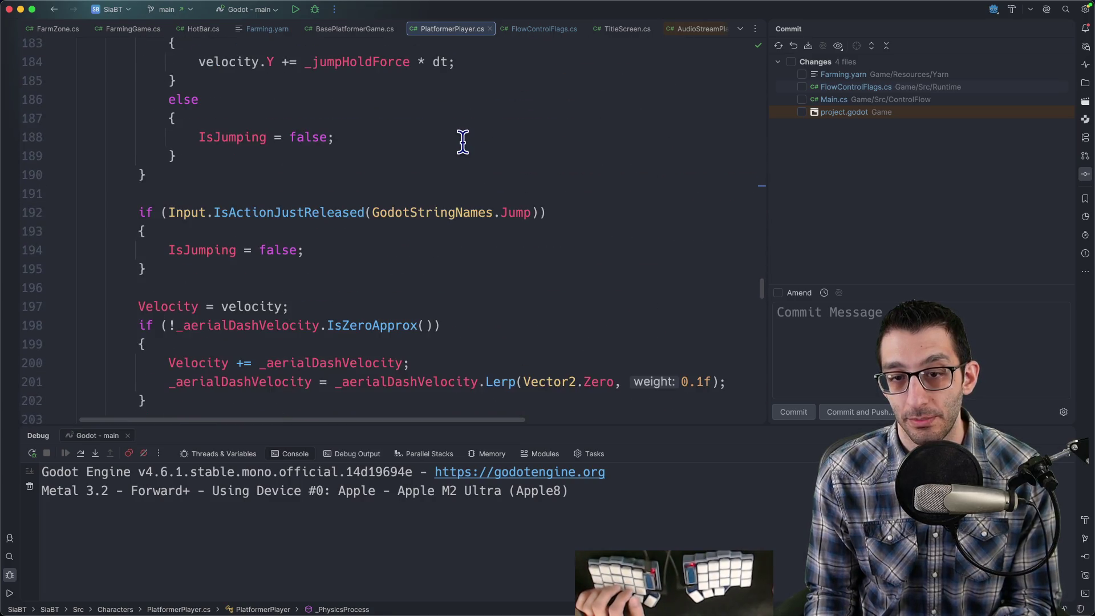
scroll(459, 141, "down", 3)
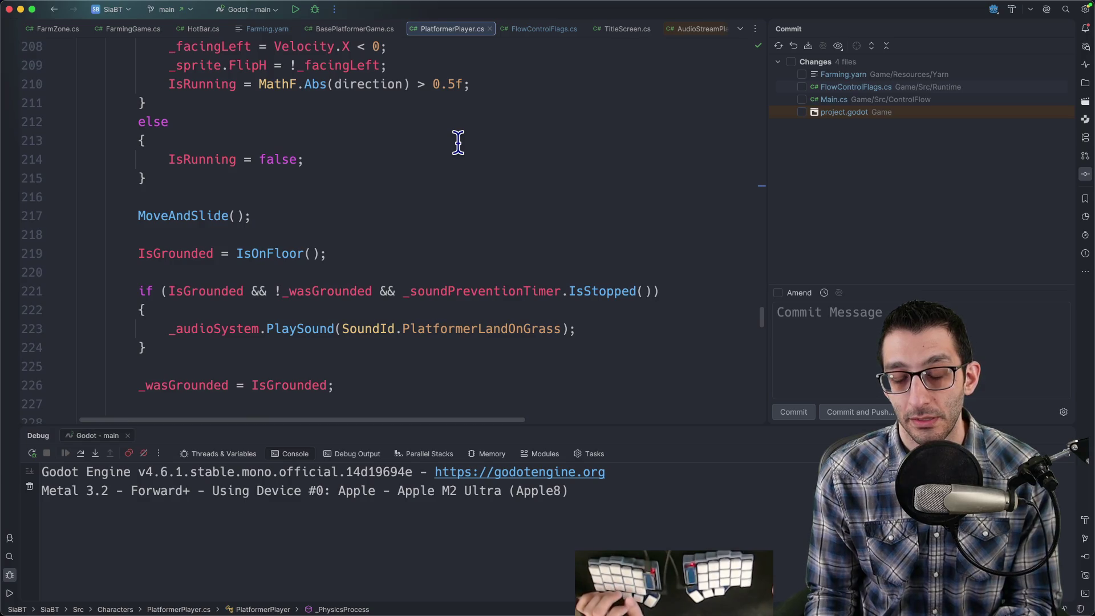
View MoveAndSlide's declaration in CharacterBody2D.cs, then navigate back to the call.
left_click(168, 215, "super")
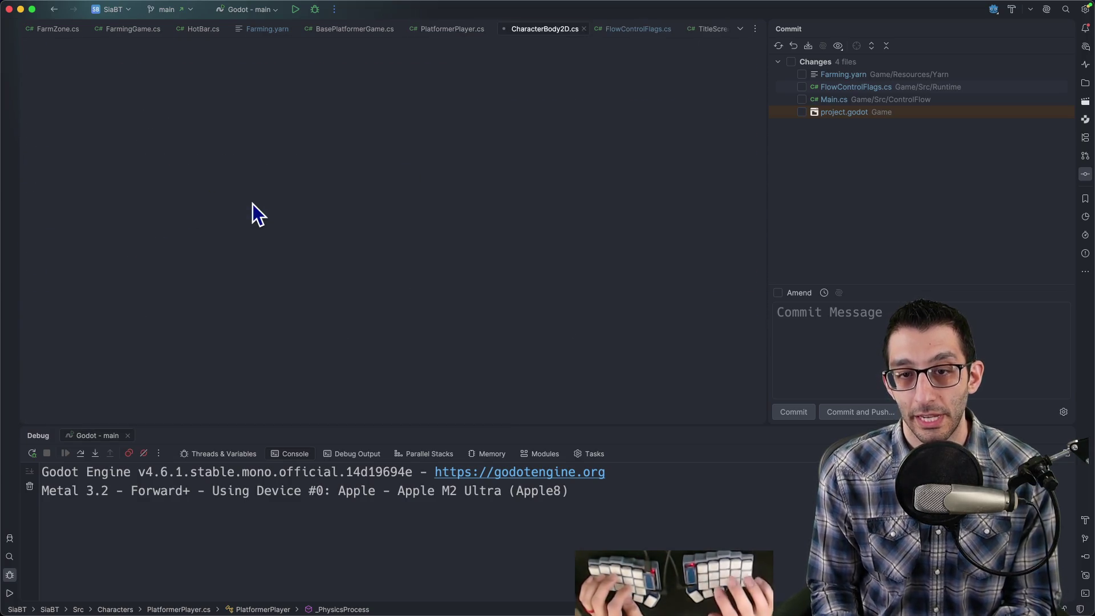
scroll(252, 203, "up", 5)
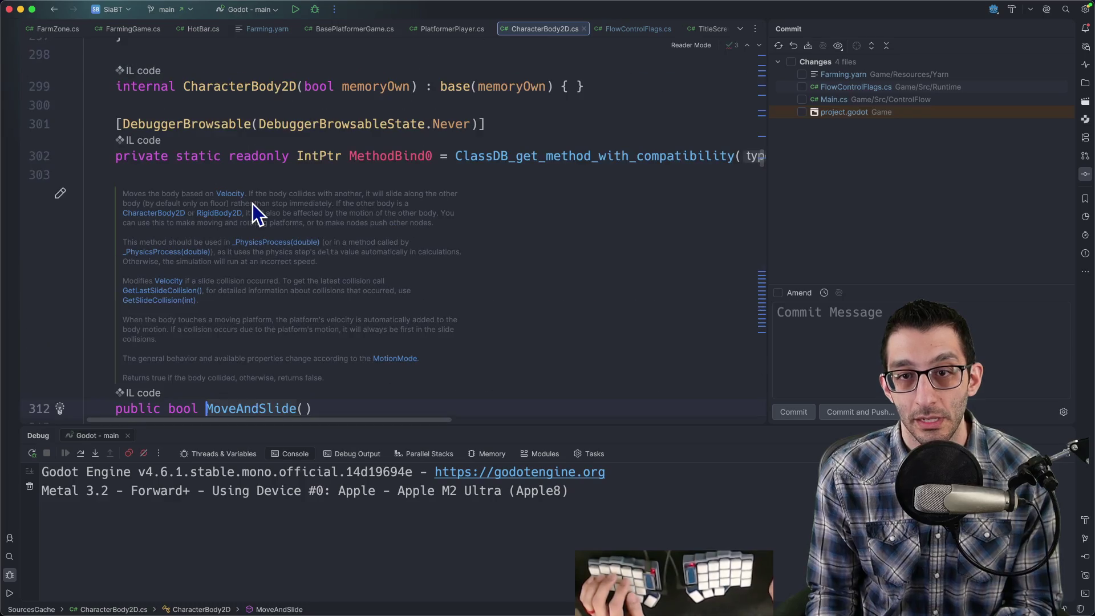
scroll(470, 212, "down", 1)
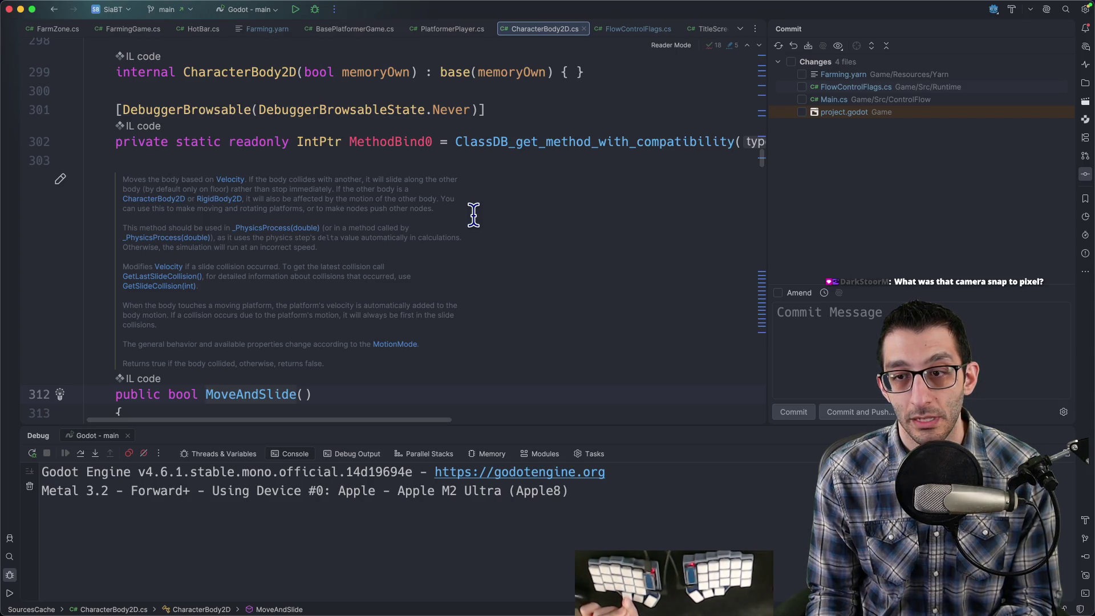
key("super+bracketleft")
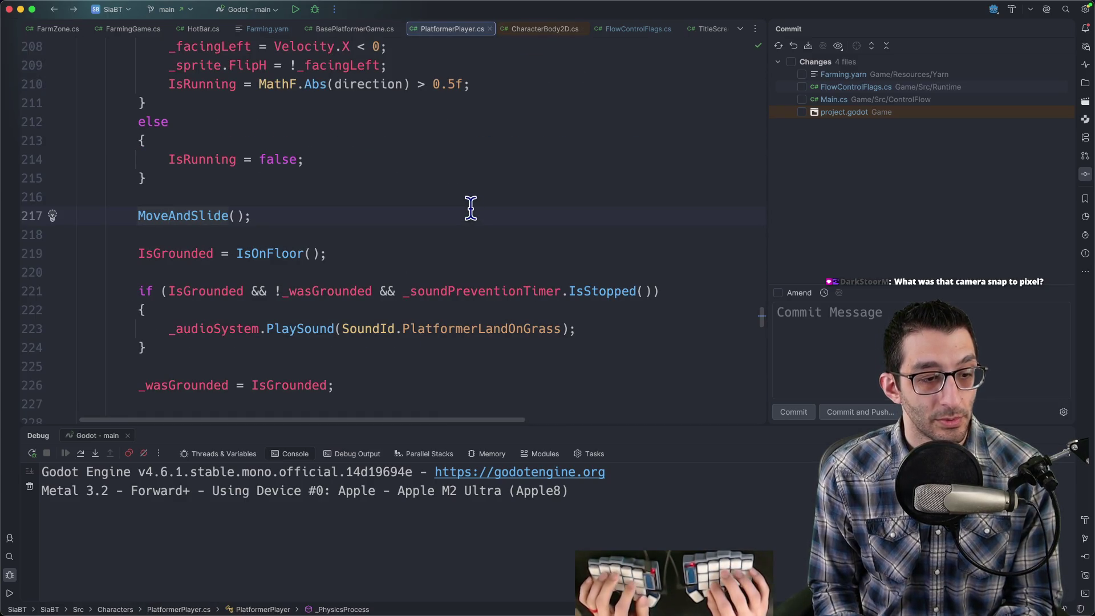
key("super+Tab")
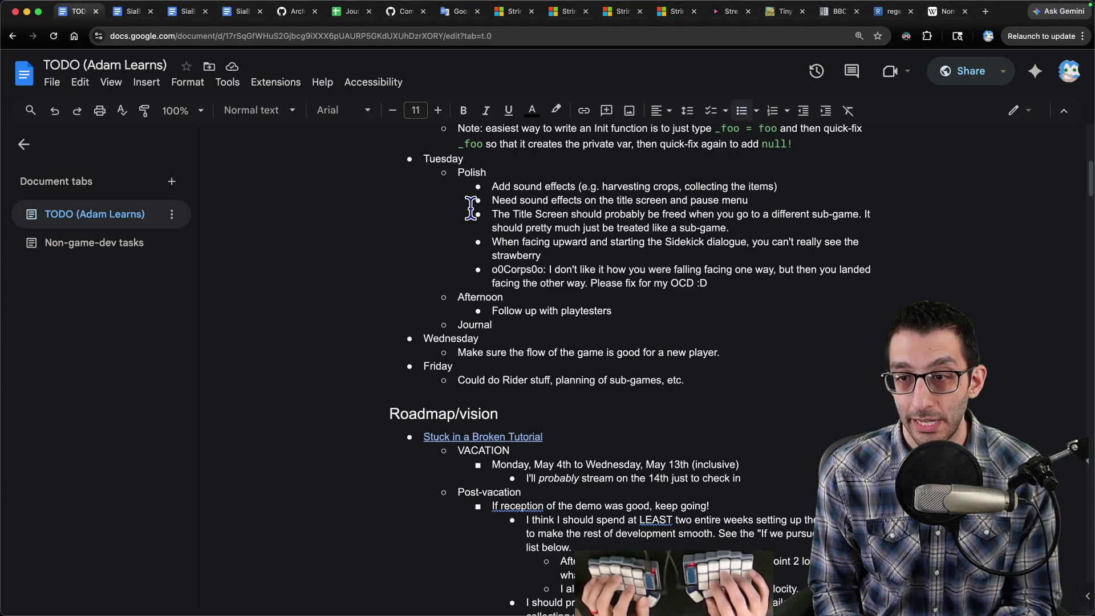
Check that both Snap 2D to Pixel settings under Rendering > 2D are off, then close Project Settings.
left_click(485, 600)
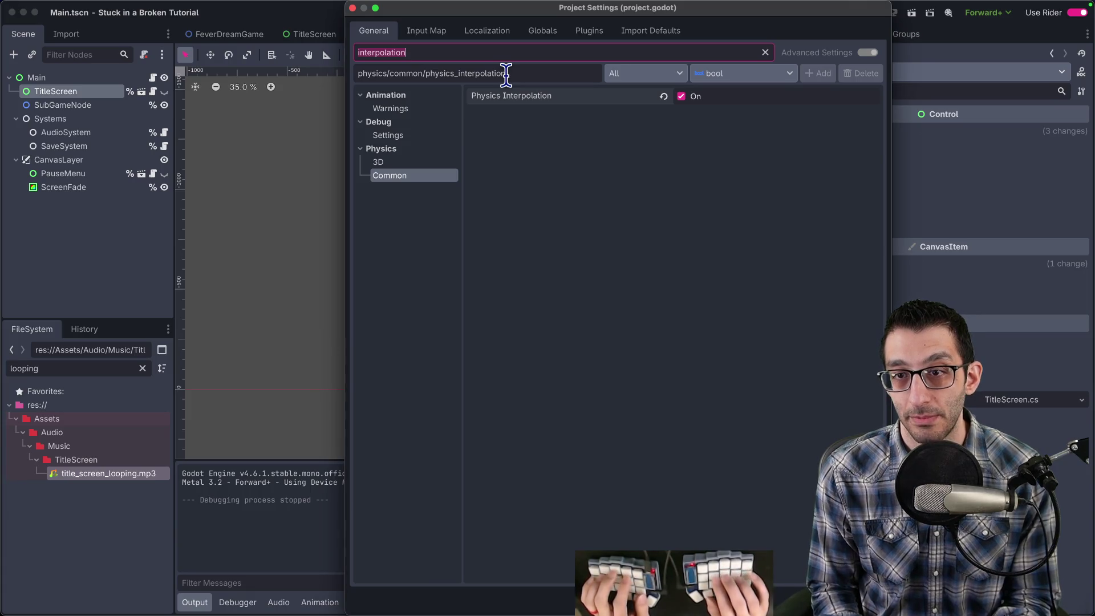
type("pixel")
left_click(393, 188)
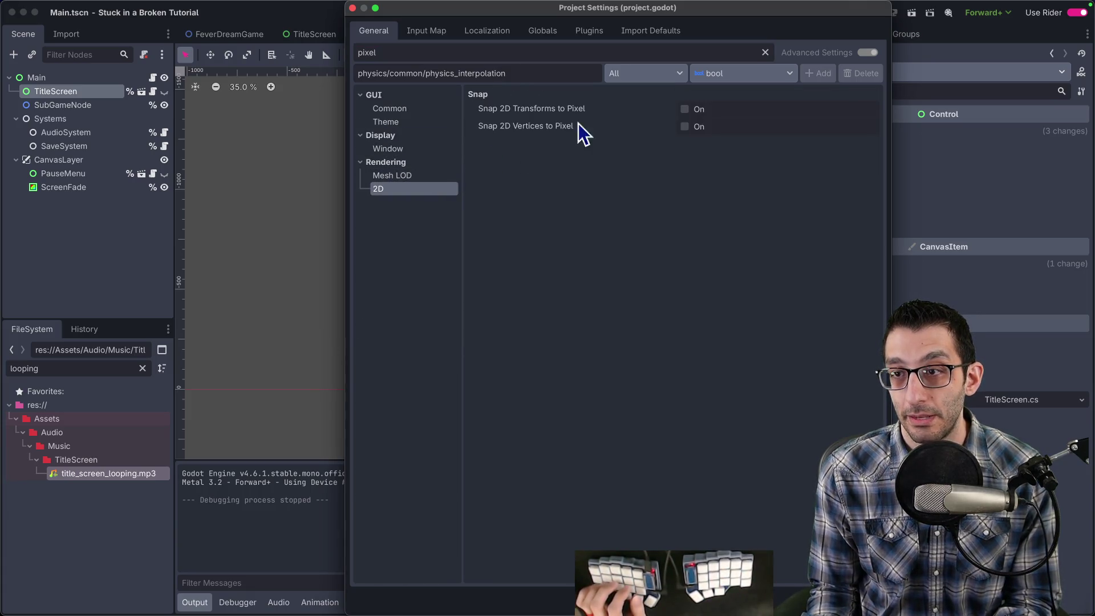
key("Escape")
Search all files in the Rider project for 'snap'.
key("super+Tab")
key("super+shift+f")
type("snap")
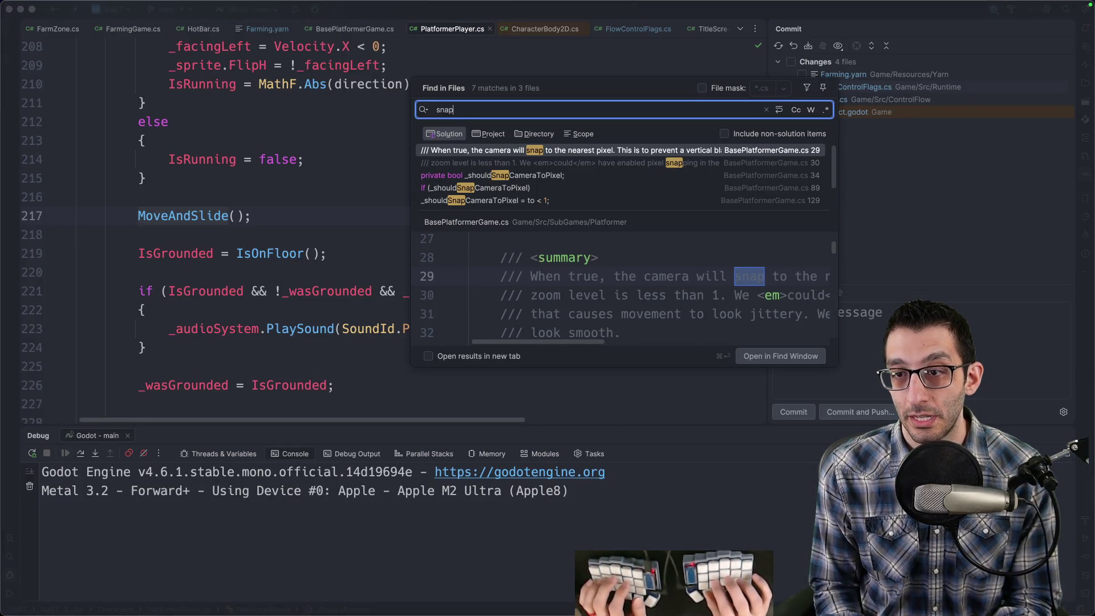
key("Down")
key("Down")
key("Return")
key("ctrl+alt+Down")
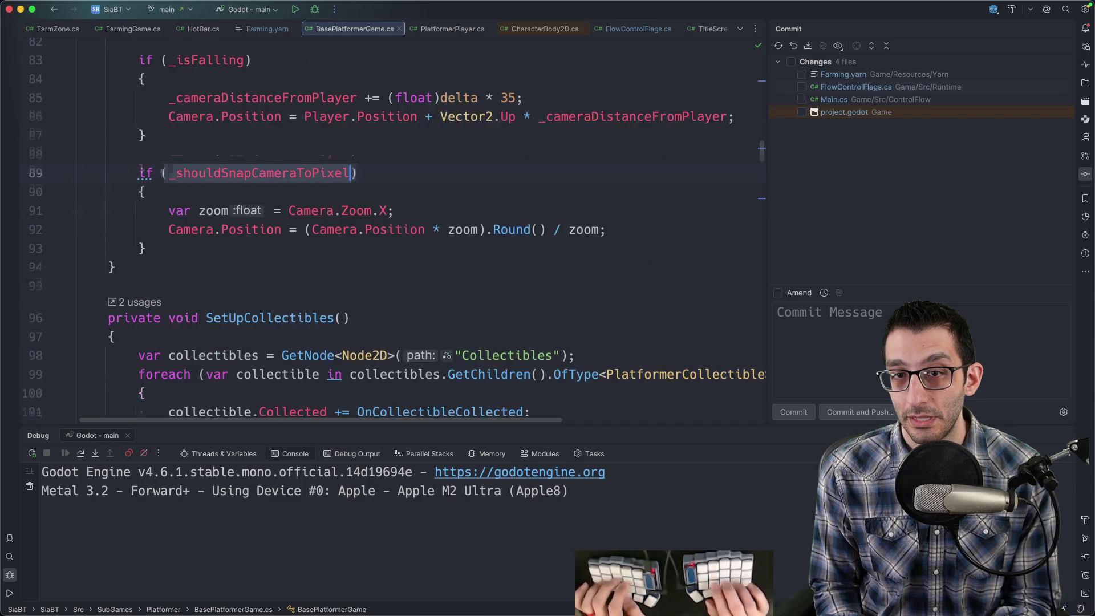
key("ctrl+alt+Down")
key("ctrl+alt+Down")
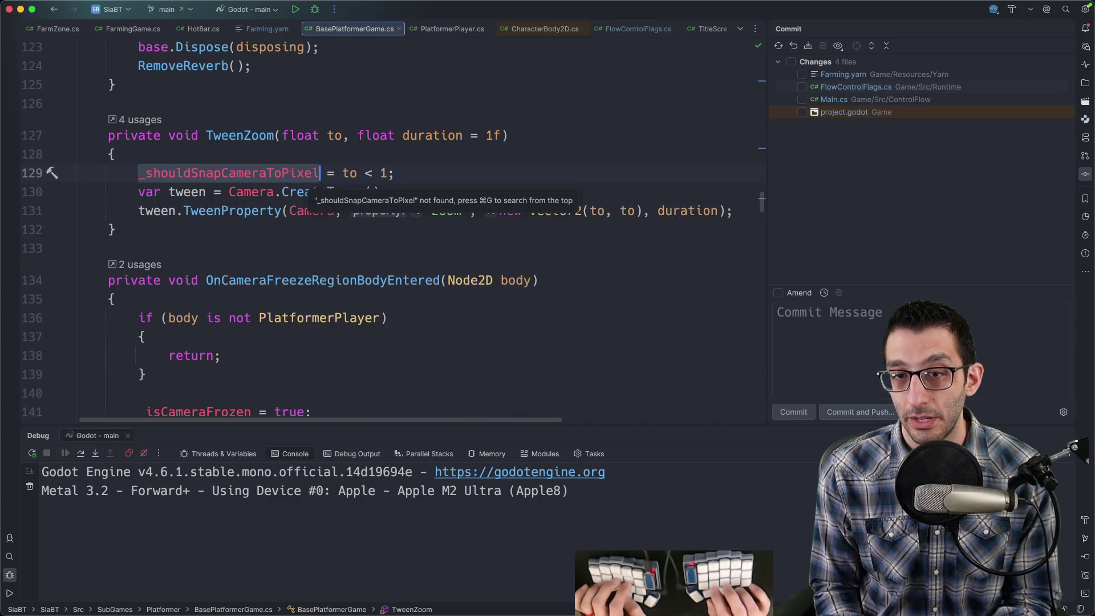
key("super+g")
key("super+g")
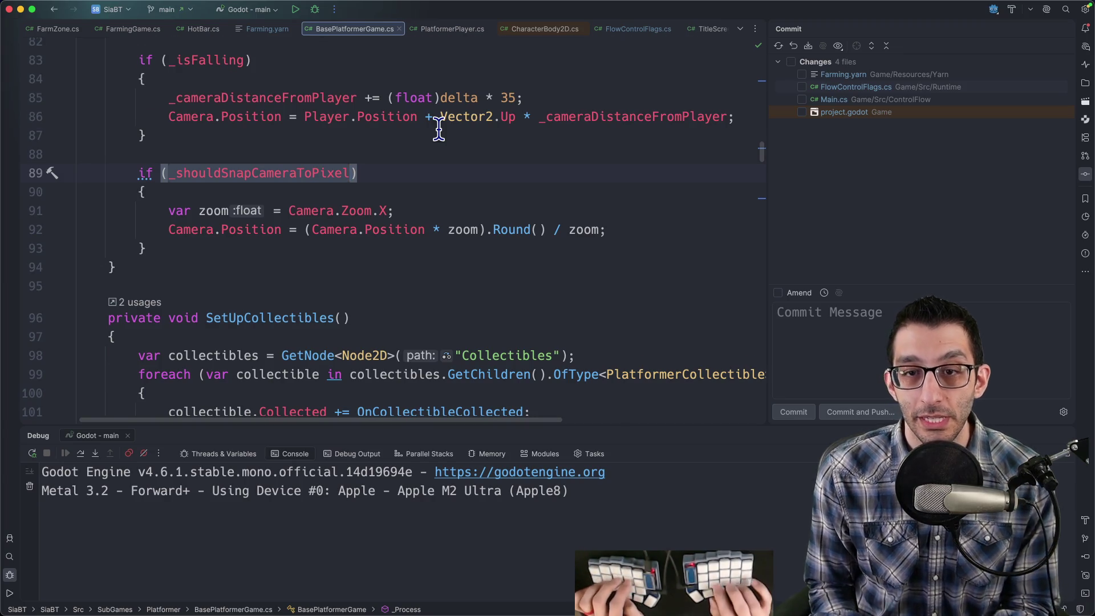
key("shift+super+g")
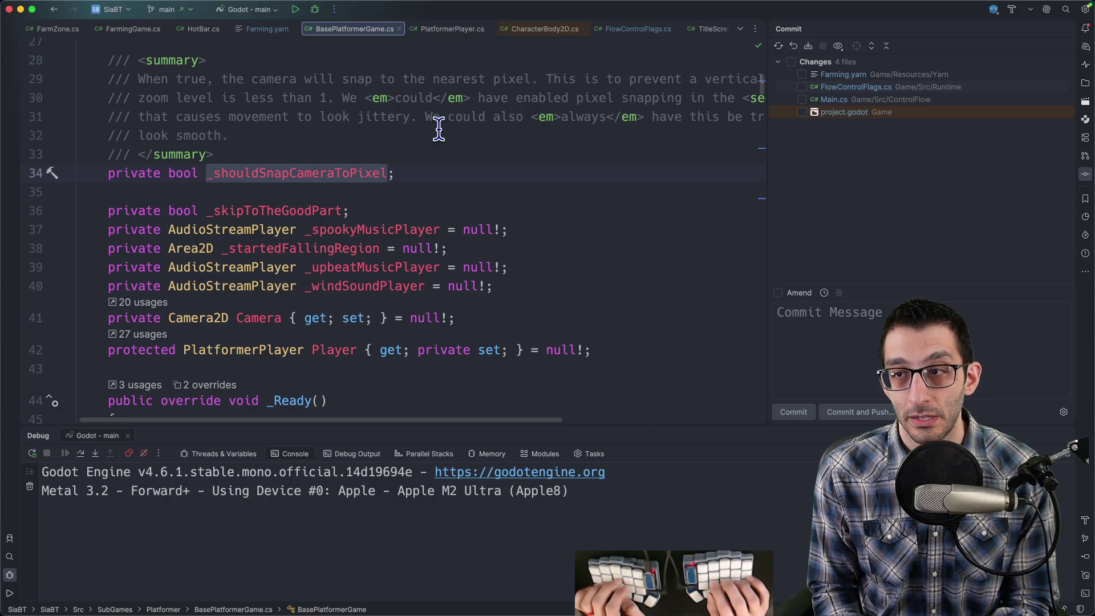
scroll(436, 137, "right", 5)
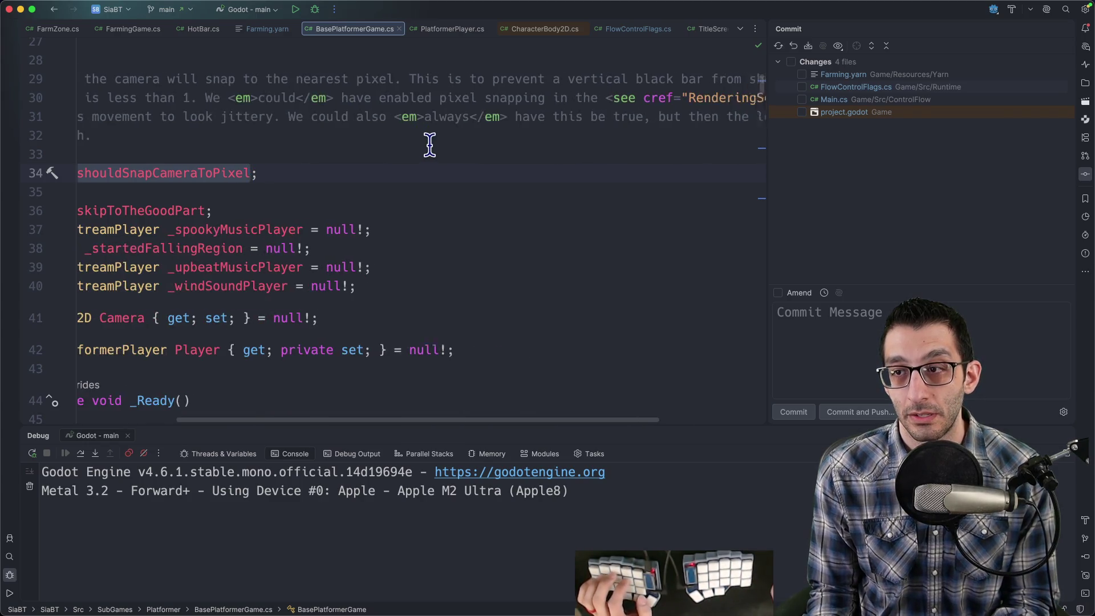
scroll(428, 148, "left", 5)
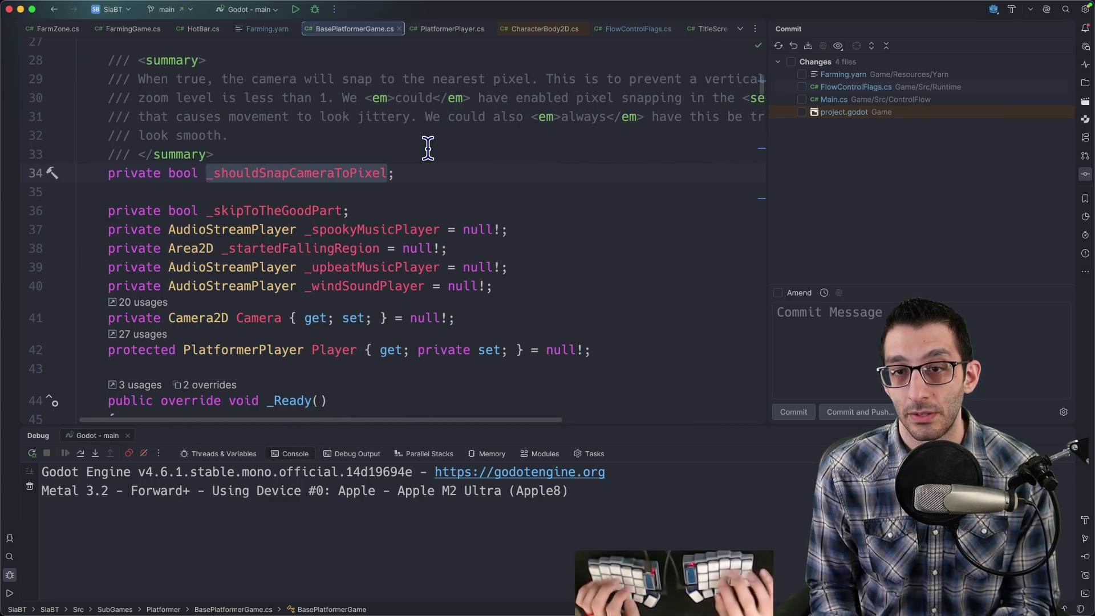
key("ctrl+alt+Down")
key("ctrl+alt+Down")
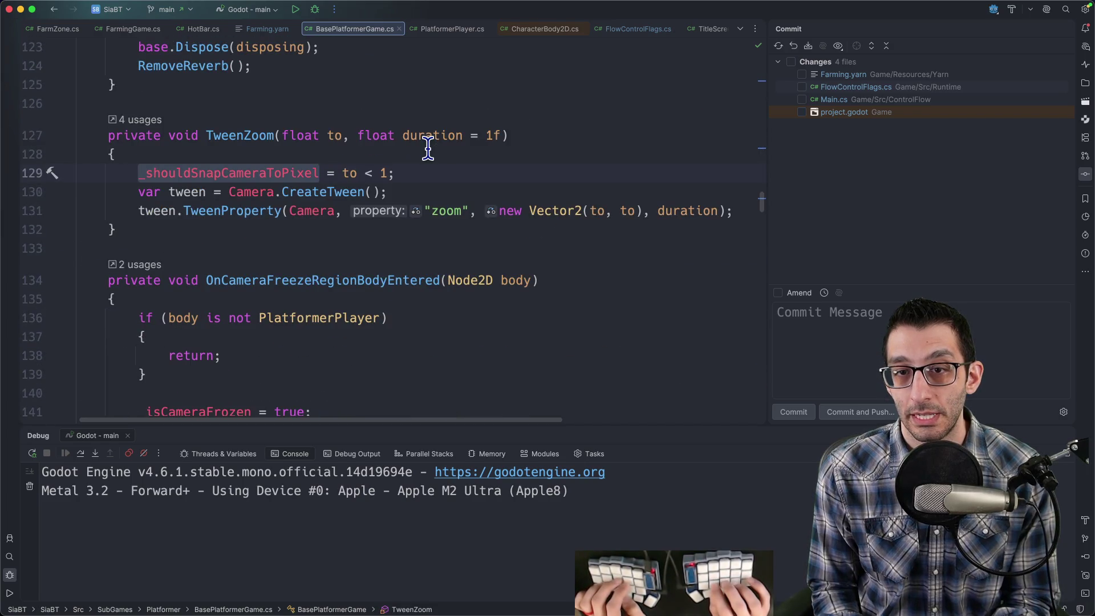
key("ctrl+alt+Down")
key("ctrl+alt+Up")
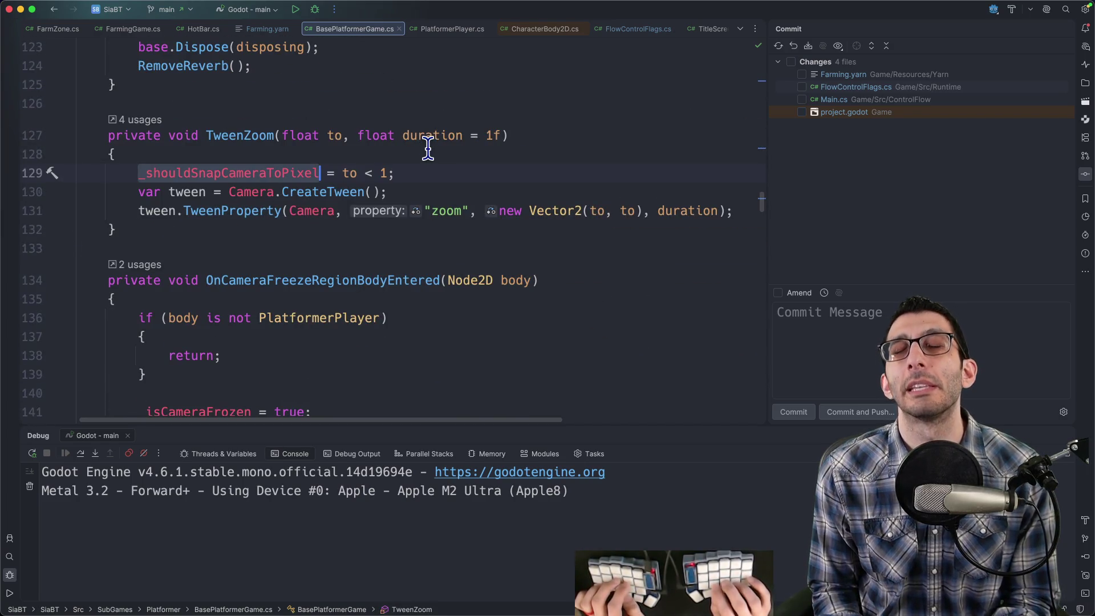
key("ctrl+alt+Up")
key("ctrl+alt+Up")
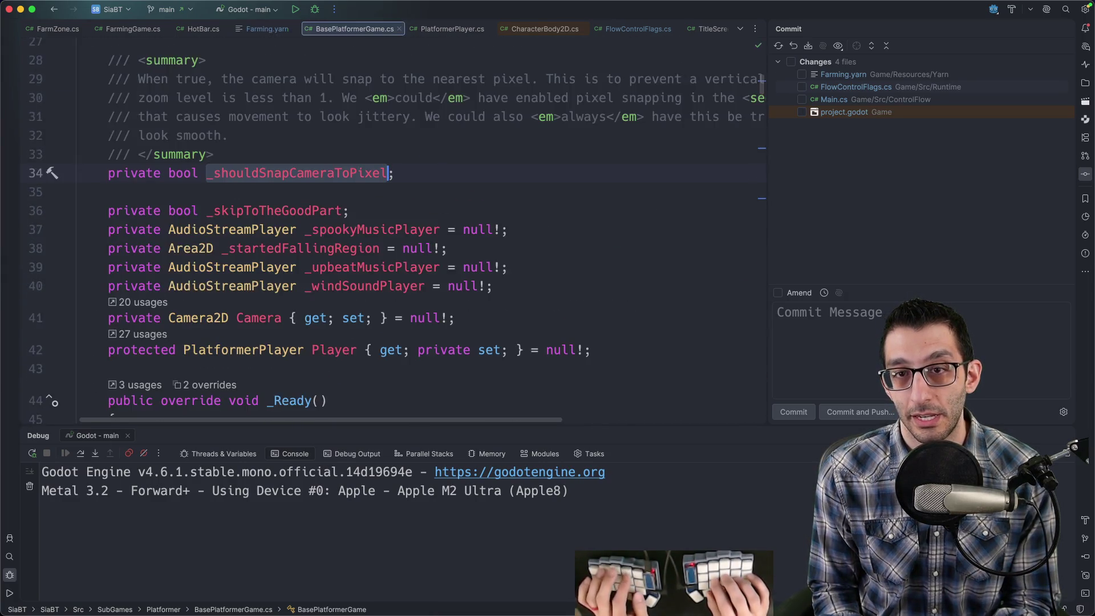
key("super+shift+f")
type("snap")
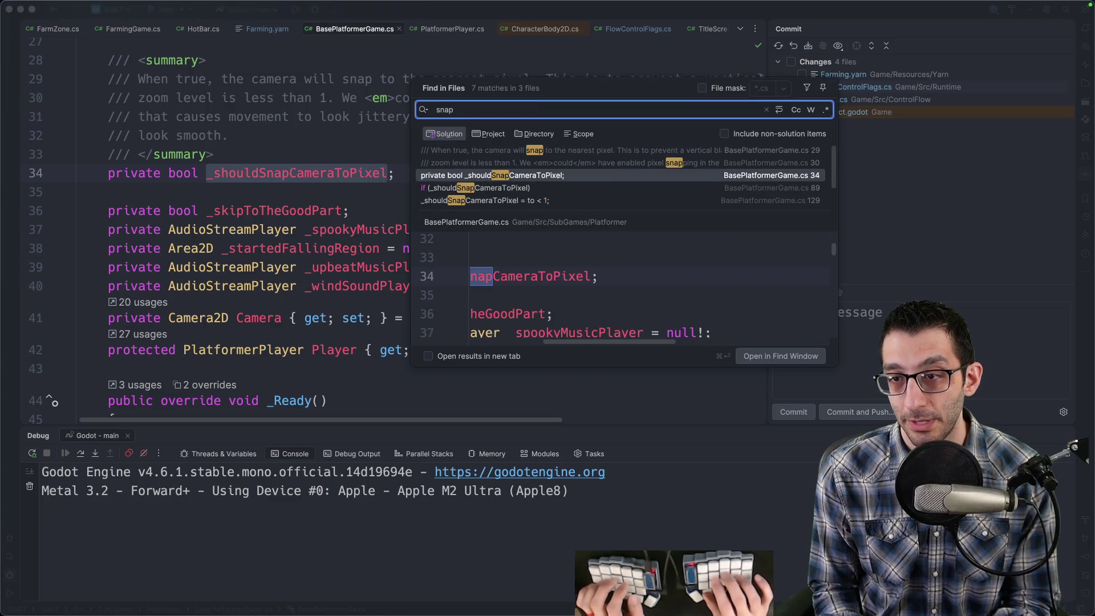
key("Down")
key("Up")
key("Escape")
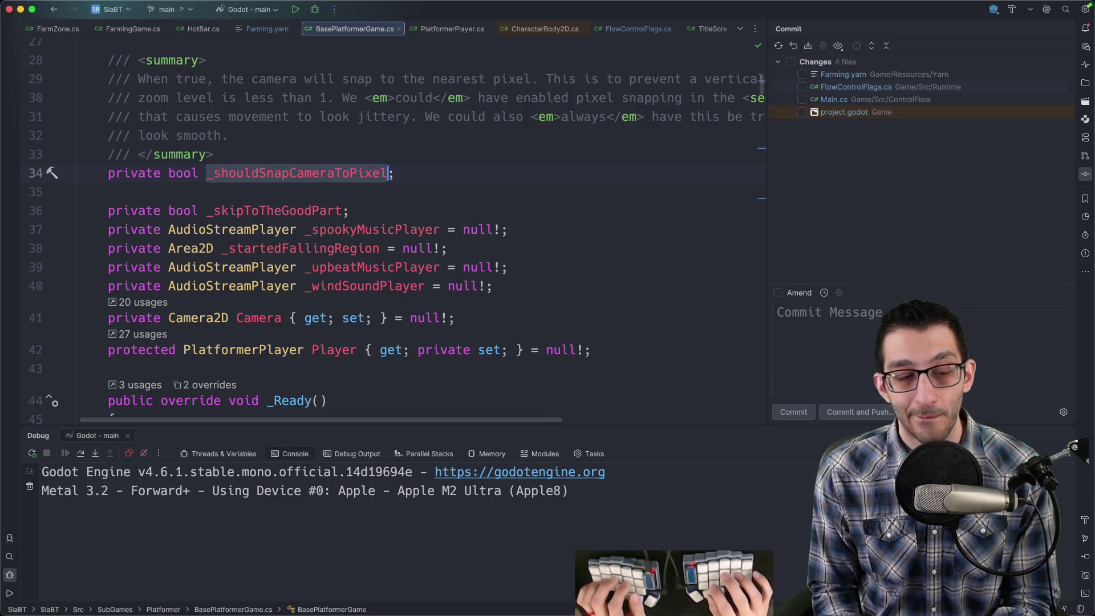
key("super+Tab")
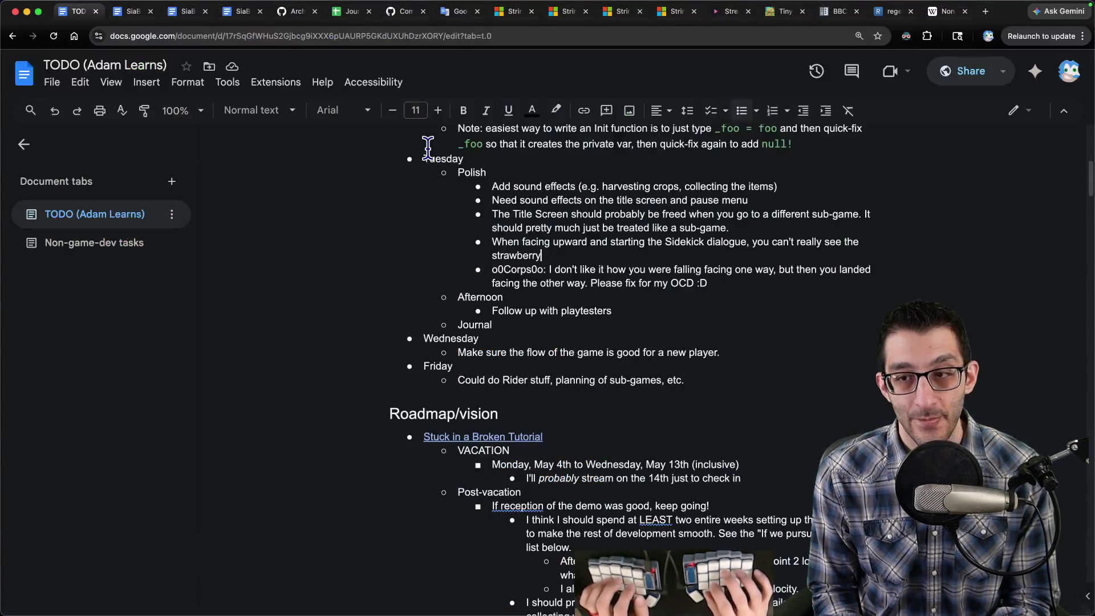
Below the strawberry item, add 'Figure out why >60Hz makes the platformer look so jittery'.
key("Return")
type("Figure out why >60Hz makes the platf")
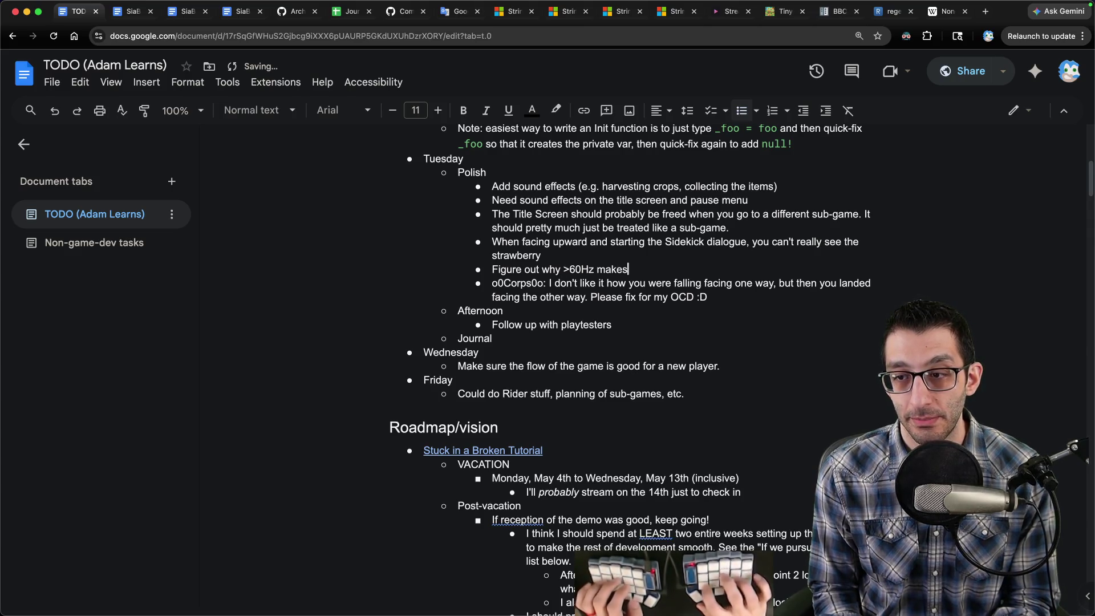
type("ormer l")
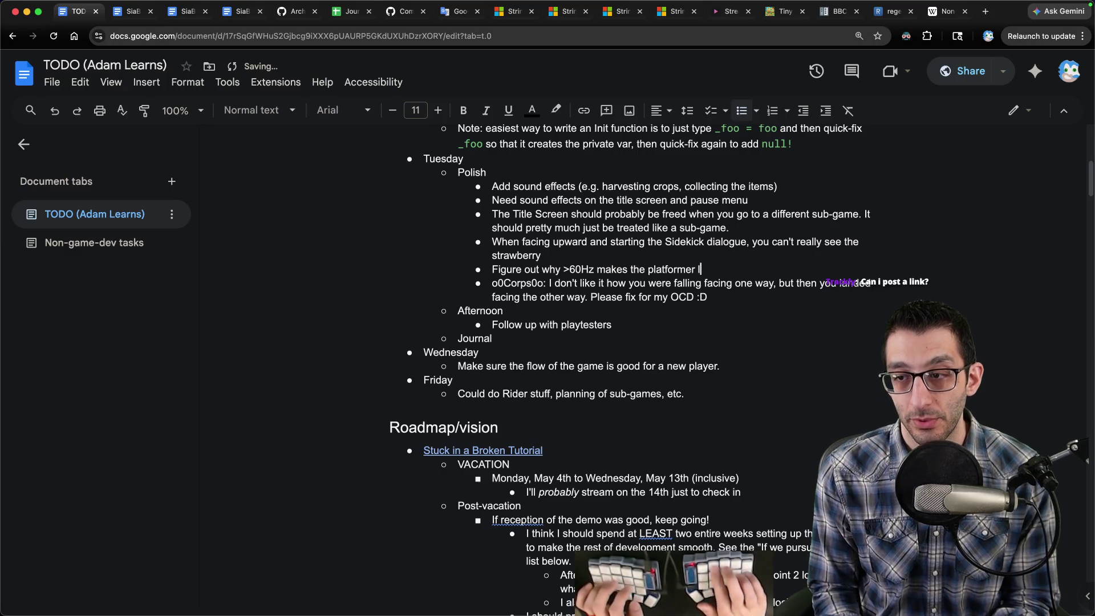
type("ook so jittery")
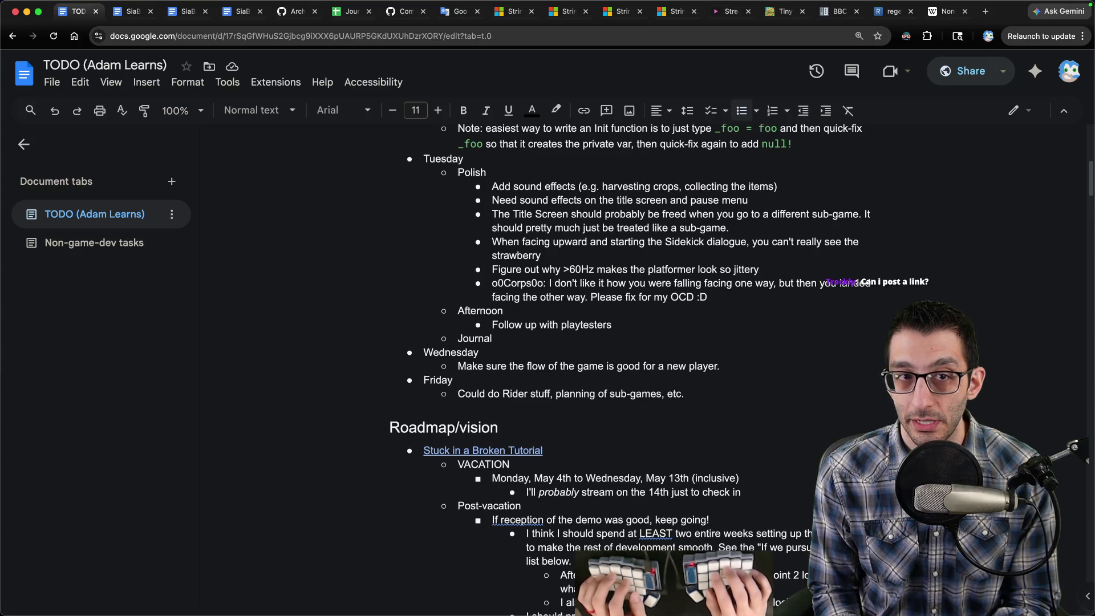
key("super+Tab")
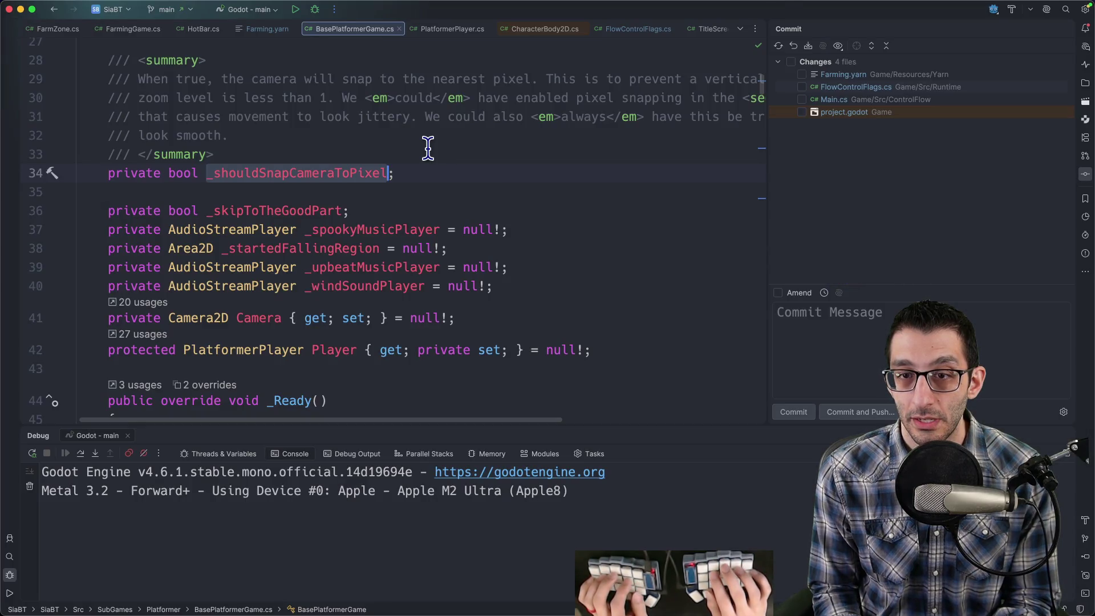
Open PlatformerPlayer.cs and scroll up to _PhysicsProcess.
key("super+shift+o")
type("platplay")
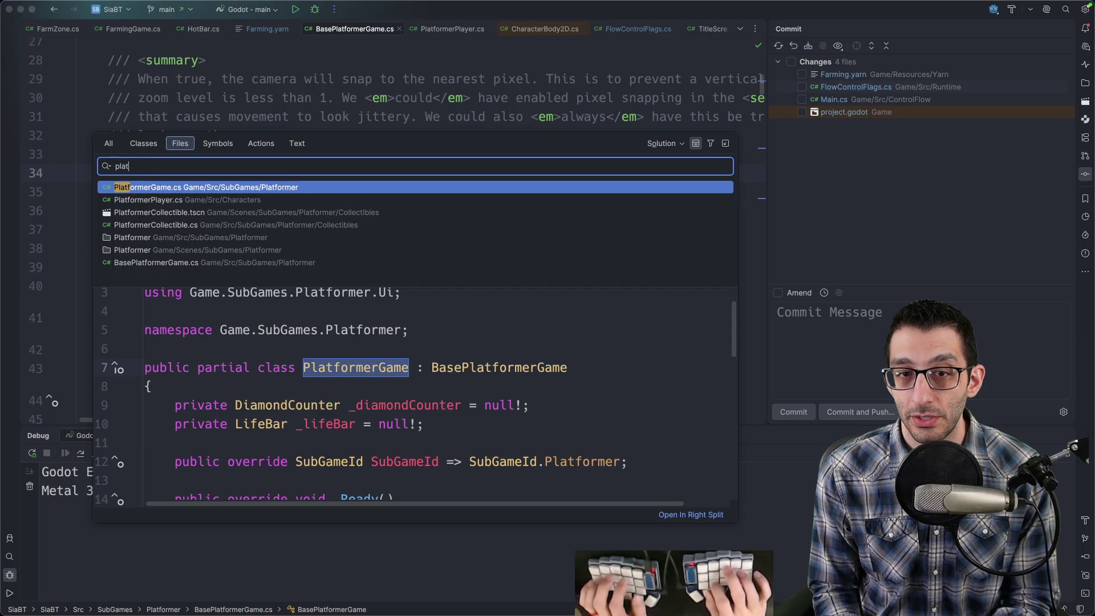
key("Return")
scroll(388, 158, "up", 10)
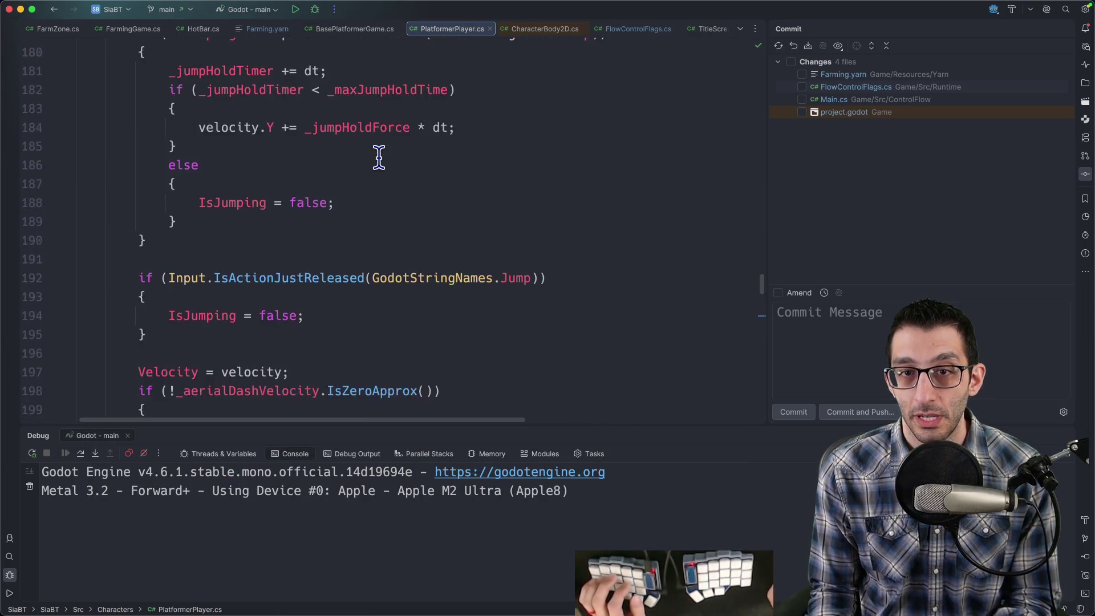
scroll(379, 158, "up", 15)
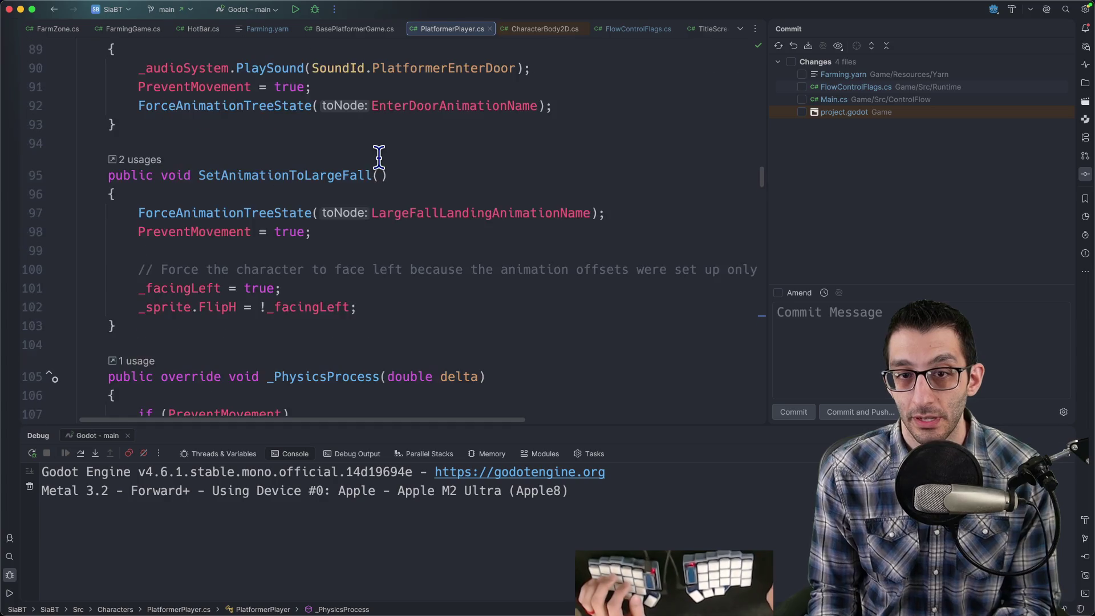
Add 'Velocity = Vector2.Right;', 'MoveAndSlide();' and 'return;' at the top of _PhysicsProcess.
left_click(310, 205)
key("Return")
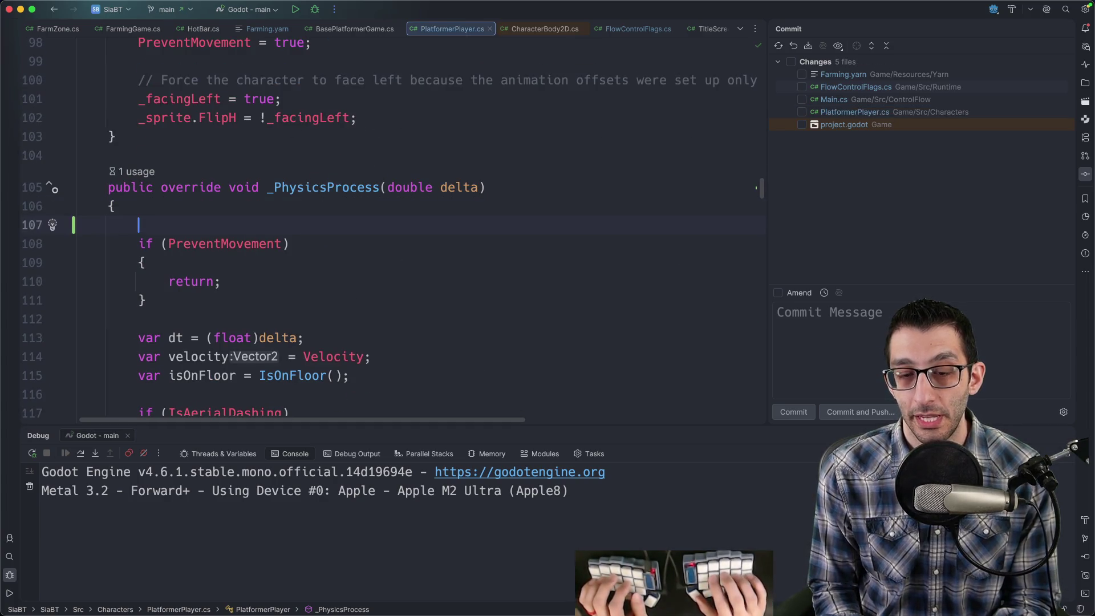
type("Velocity")
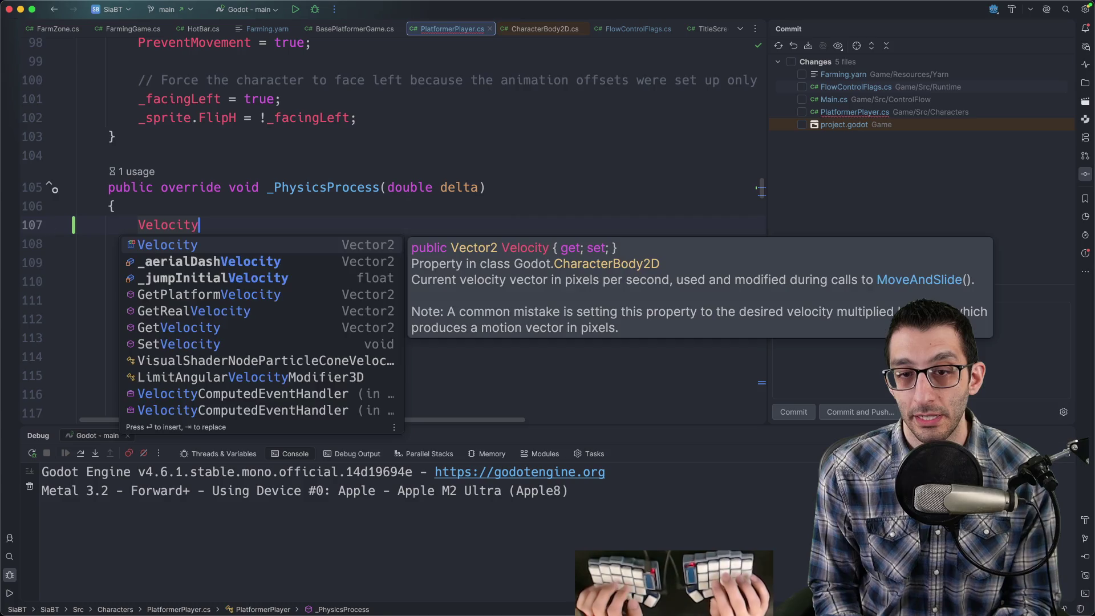
type(" = Vector2")
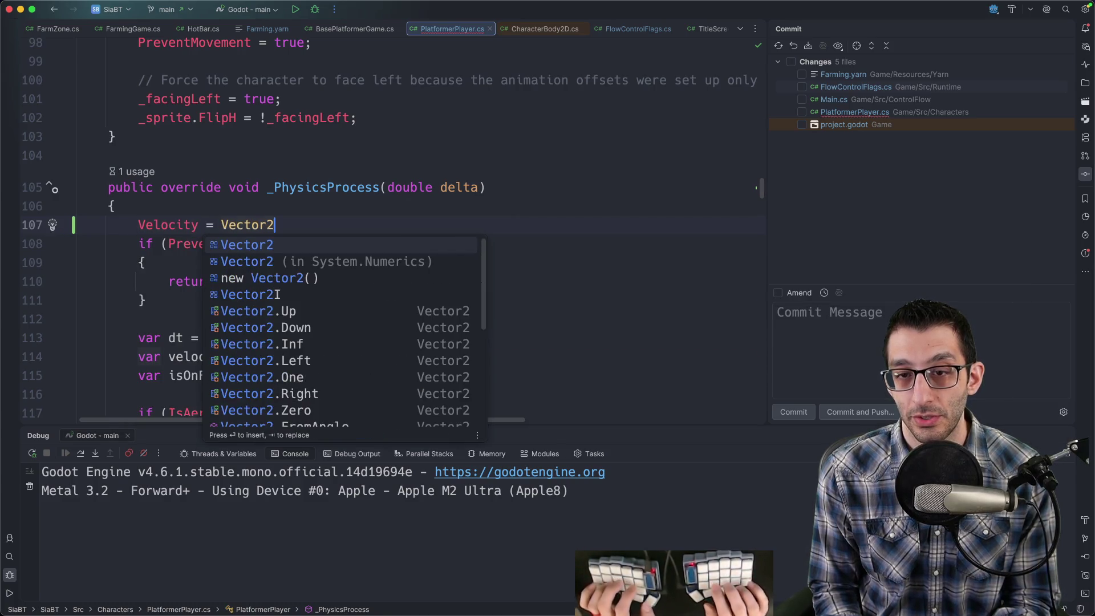
type(".Right;")
key("Return")
type("Move")
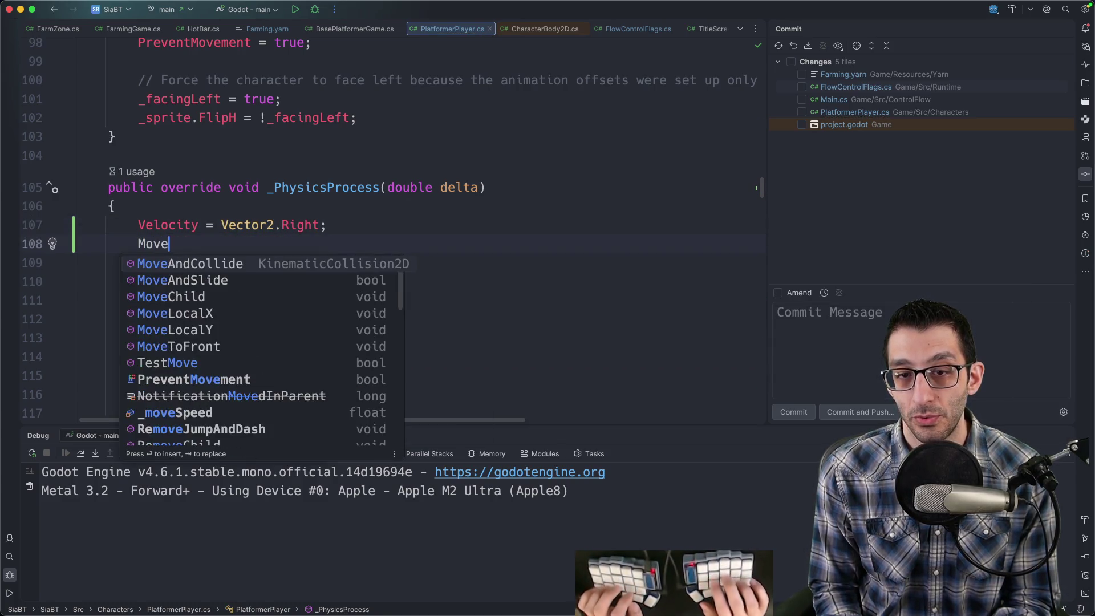
type("AndSli")
key("Return")
key("Return")
key("Return")
type("return;")
scroll(328, 210, "down", 6)
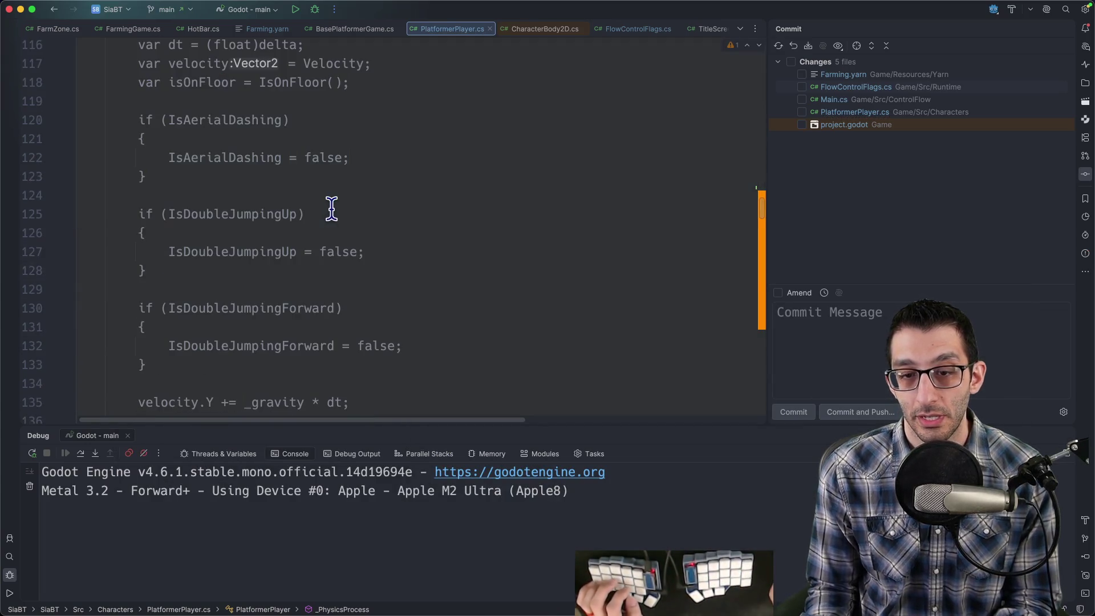
scroll(328, 210, "up", 1)
scroll(328, 210, "down", 8)
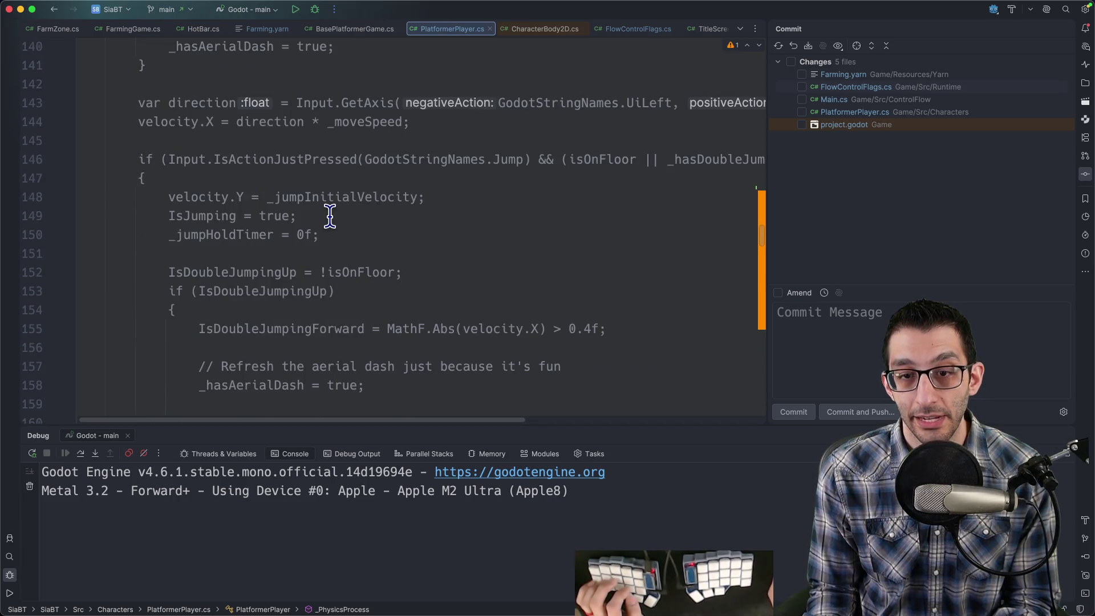
scroll(330, 211, "up", 12)
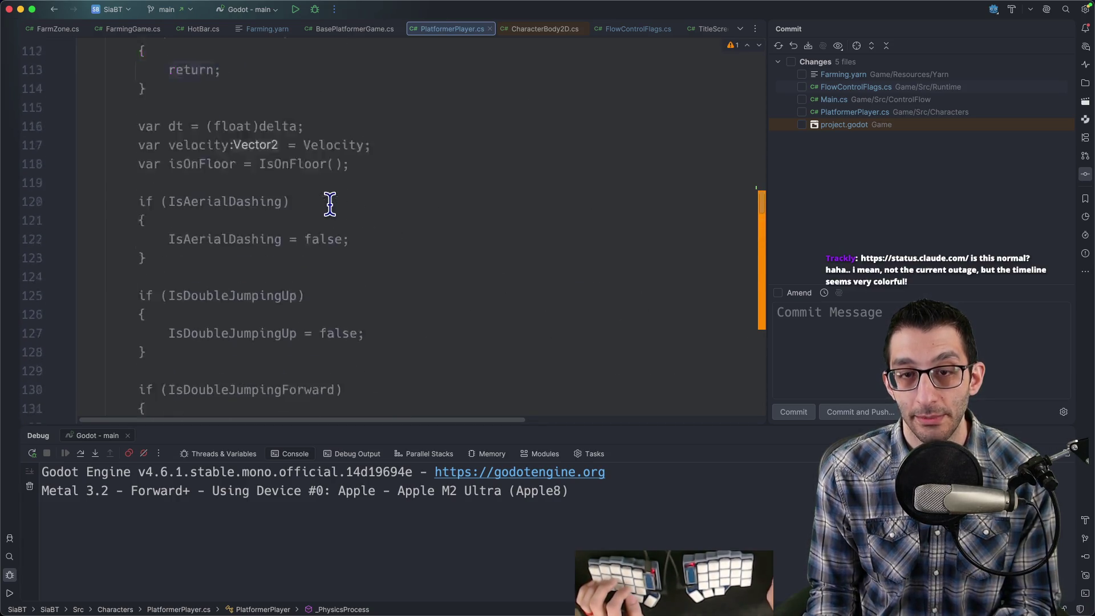
Scale the velocity line to Vector2.Right * _moveSpeed and start a debug run.
key("Up")
key("End")
key("Left")
type("* _move")
key("Return")
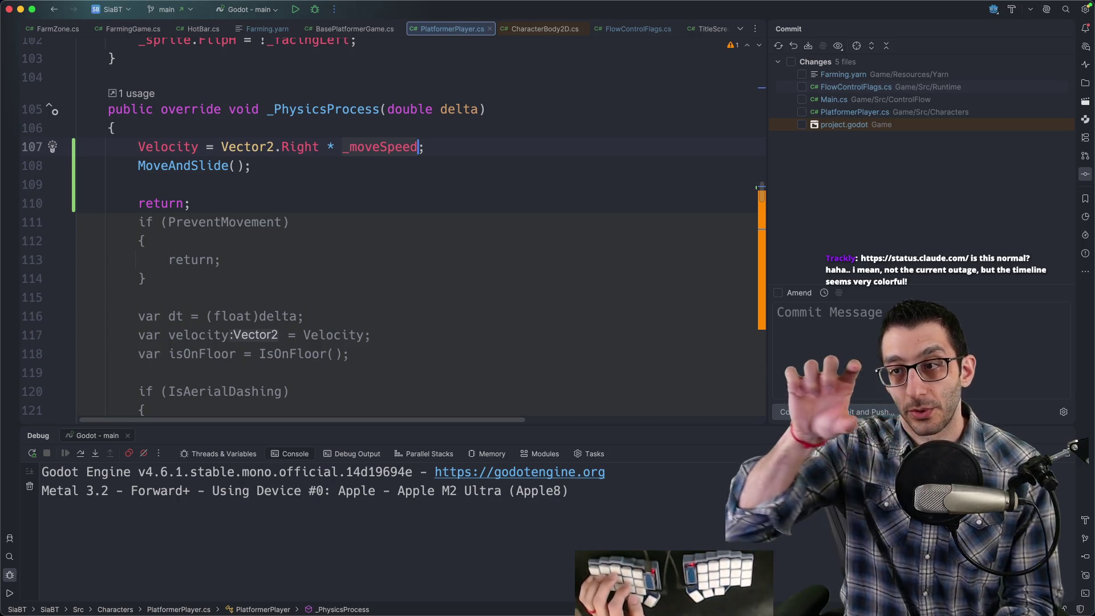
key("ctrl+d")
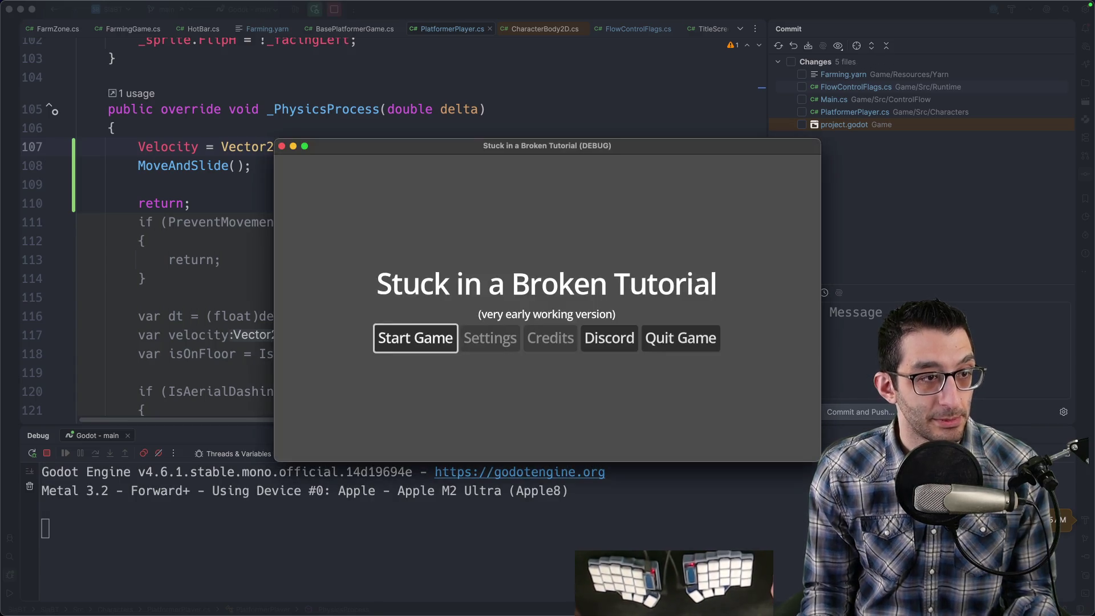
Start the game from the title screen, then quit it through the pause menu.
key("Return")
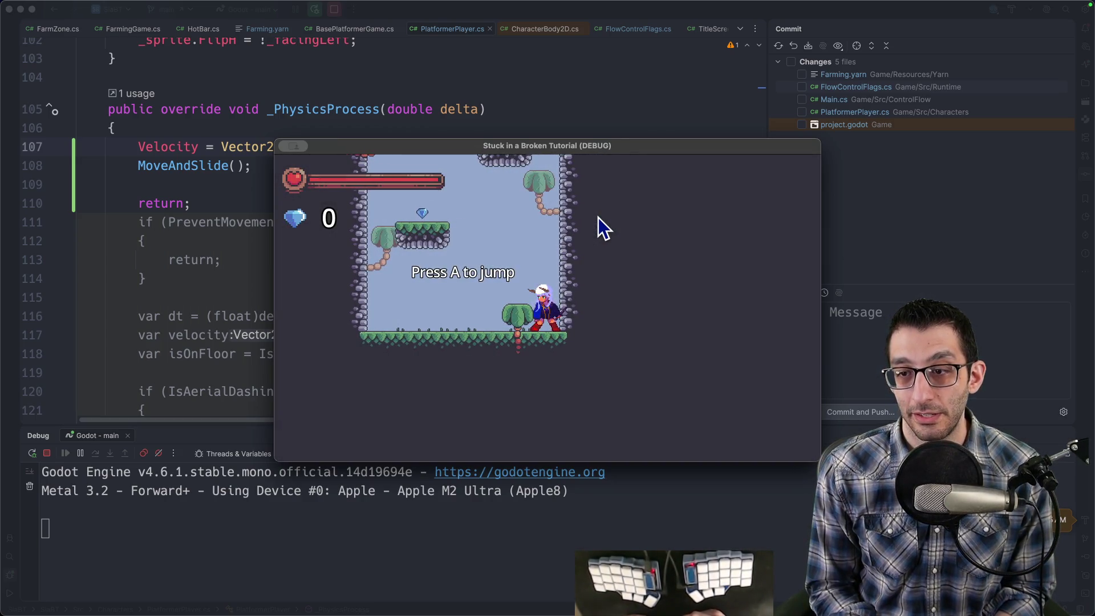
key("Escape")
key("Down")
key("Down")
key("Return")
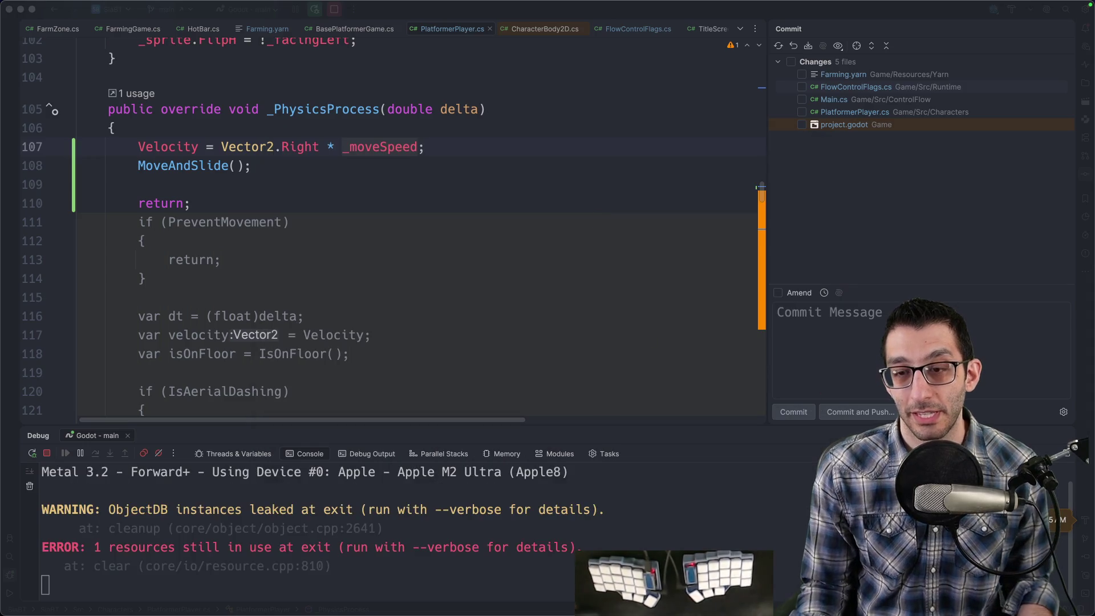
Switch to the Godot editor and open the PlatformerPlayer scene.
mouse_move(702, 581)
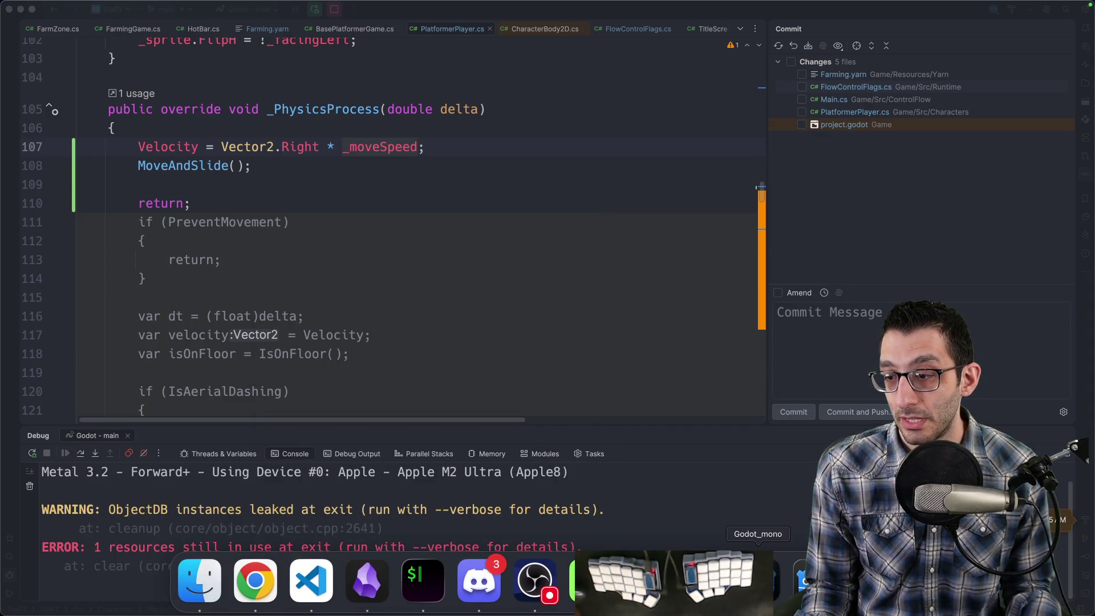
left_click(758, 581)
key("super+shift+o")
type("platpla")
key("Return")
On the Player root, expand the collision settings and toggle a collision layer.
left_click(92, 84)
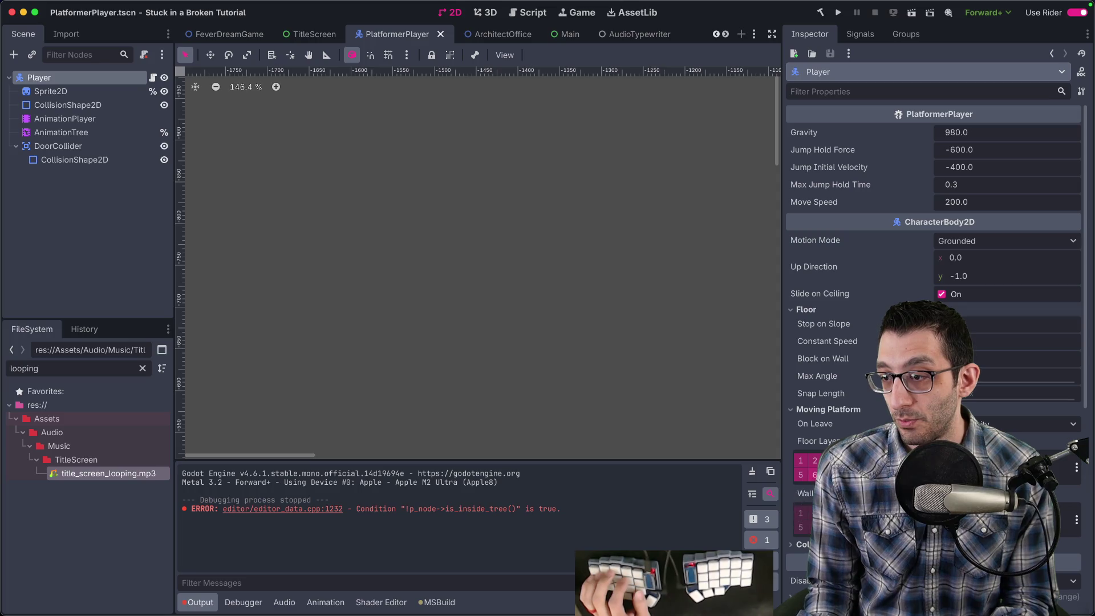
scroll(936, 286, "down", 5)
left_click(813, 363)
left_click(815, 407)
Run the project, start the game, move right into the level, then stop it.
left_click(838, 12)
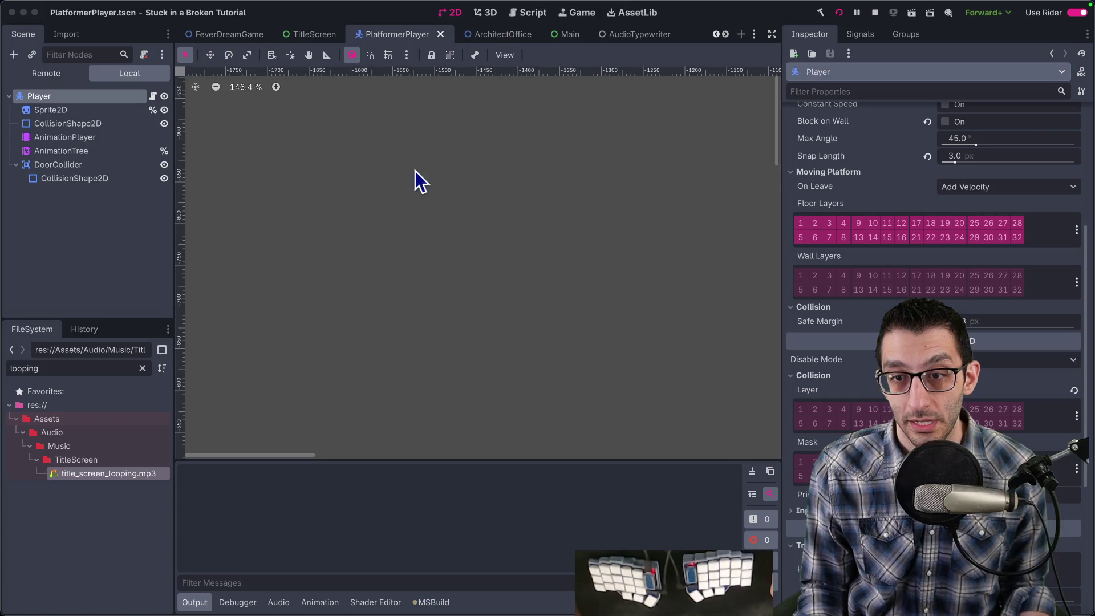
left_click(186, 204)
key("Right")
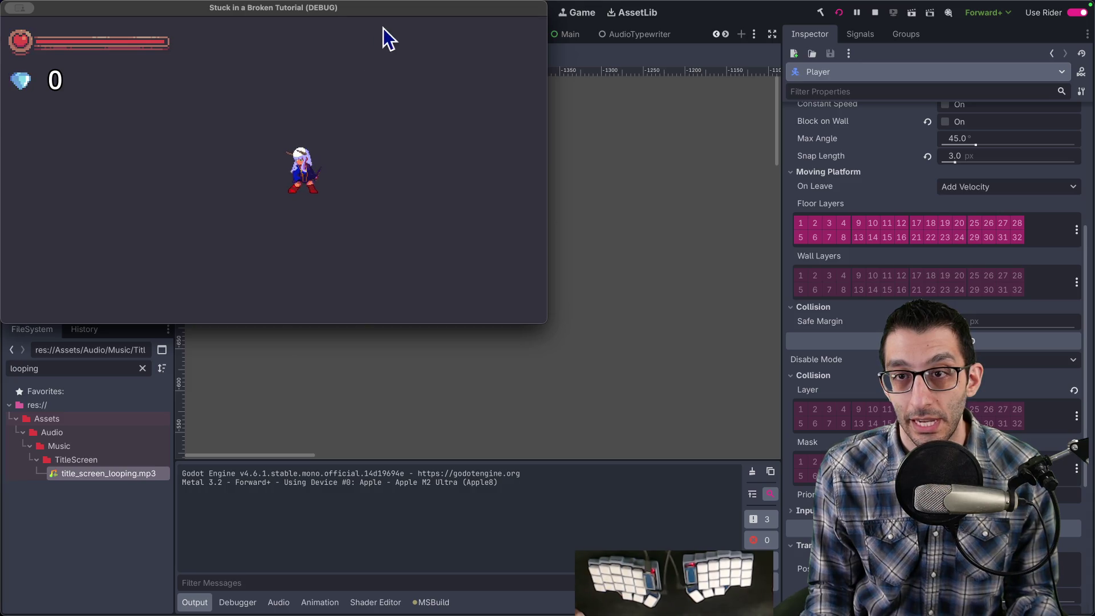
key("super+period")
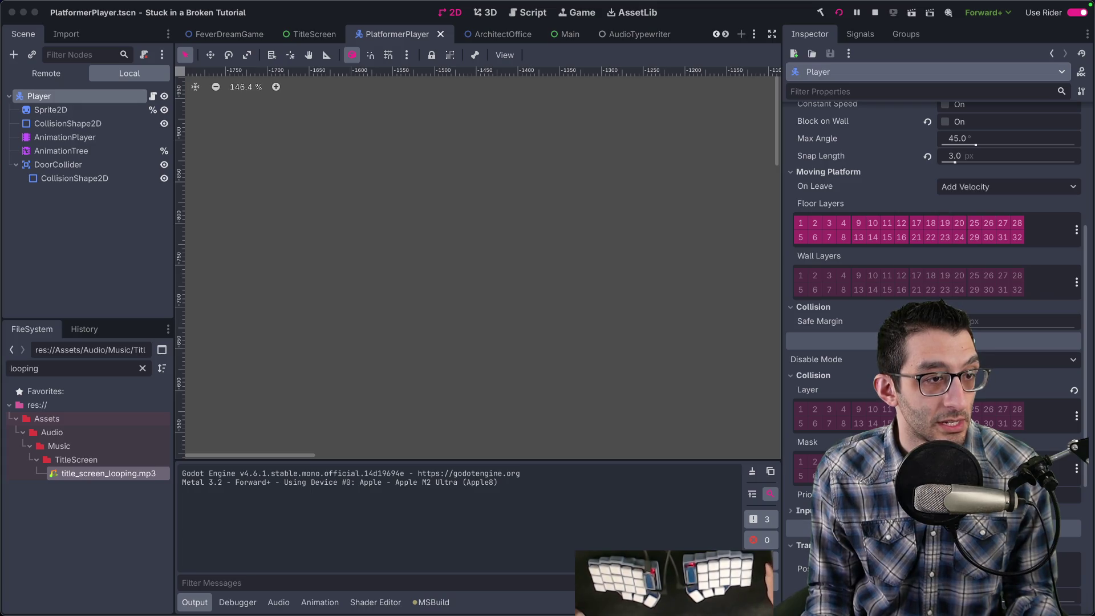
Run the game again, stop it from the pause menu, and open the Project menu.
key("super+r")
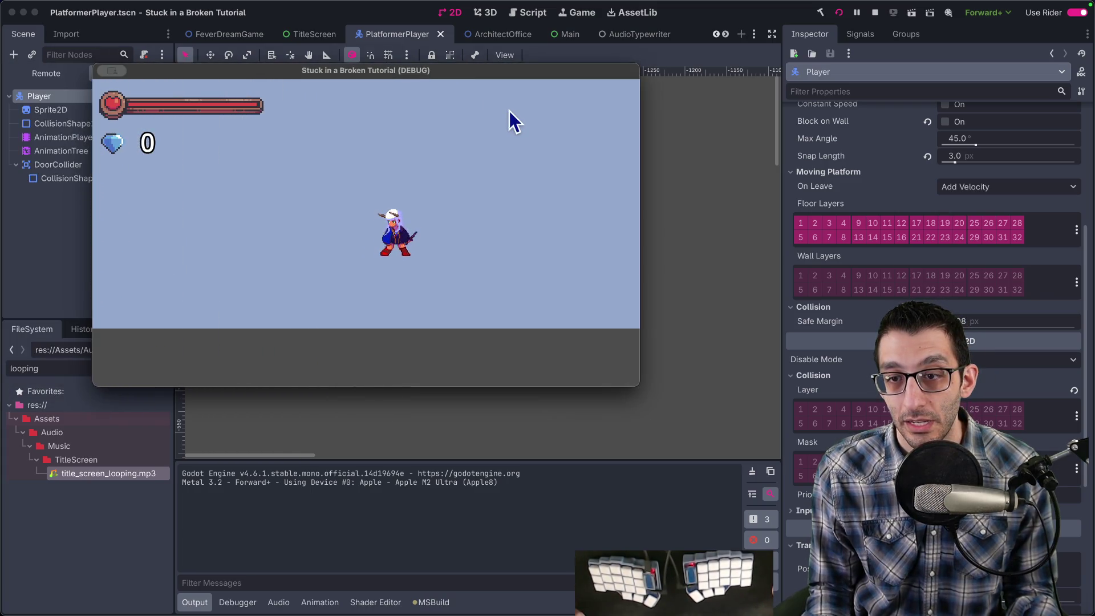
key("Escape")
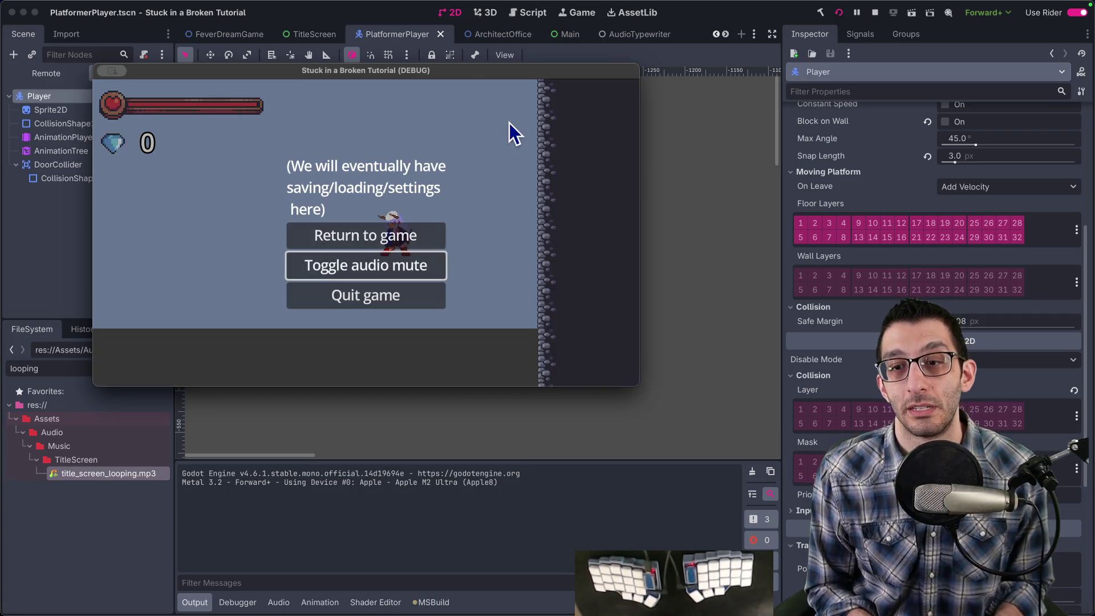
key("Down")
key("Return")
left_click(127, 8)
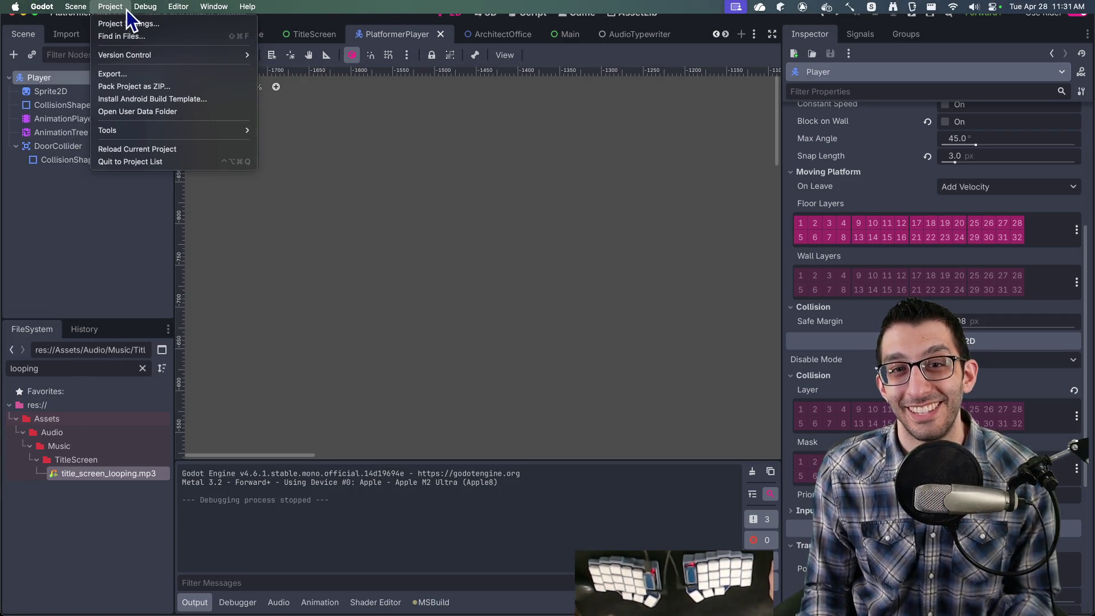
In Project Settings, search 'interpolation' and confirm Physics Interpolation is on.
left_click(128, 24)
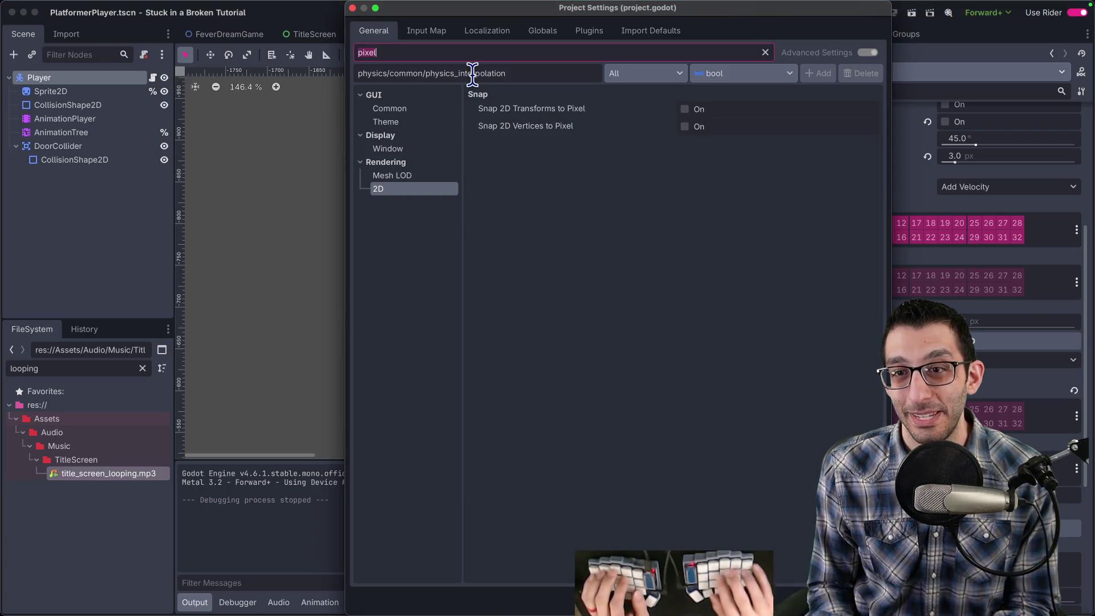
key("BackSpace")
key("BackSpace")
key("BackSpace")
type("interpolation")
left_click(412, 176)
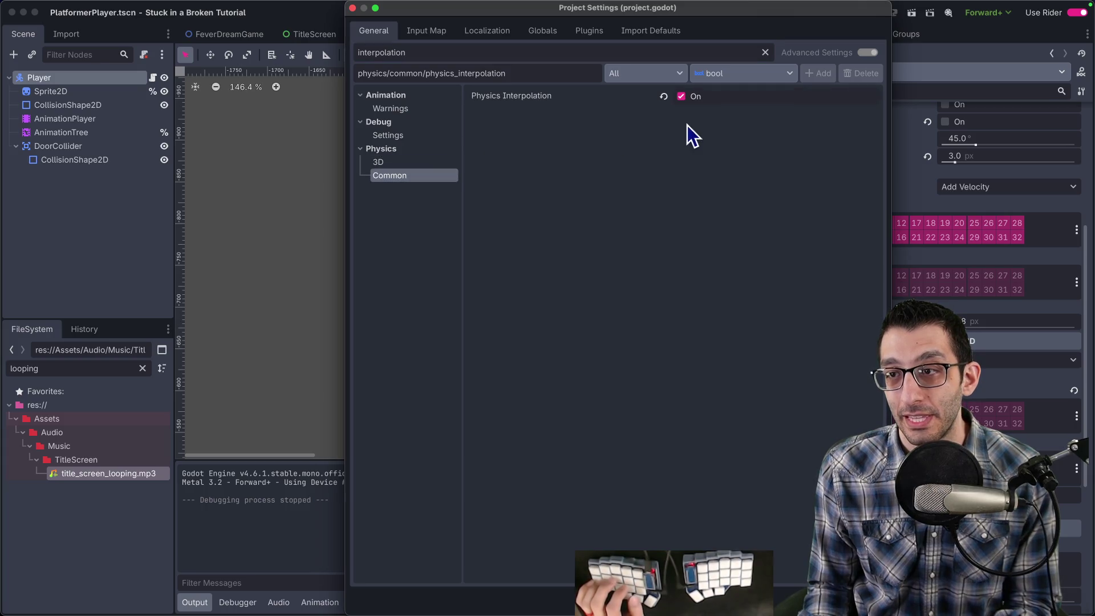
Set Physics Ticks per Second to 15, close the settings, and run the project.
double_click(430, 53)
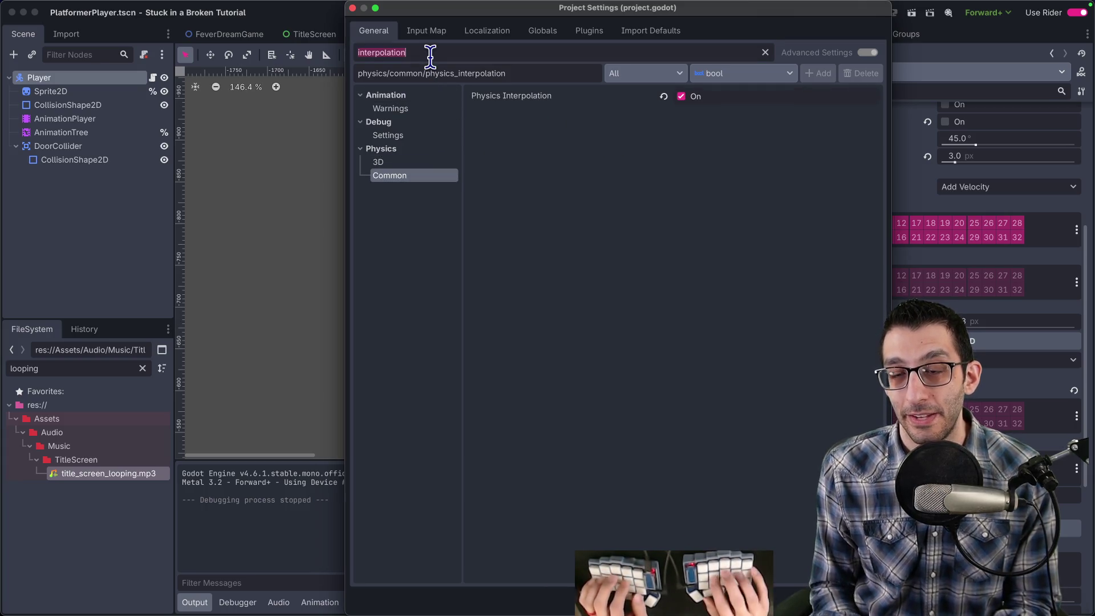
type("tick")
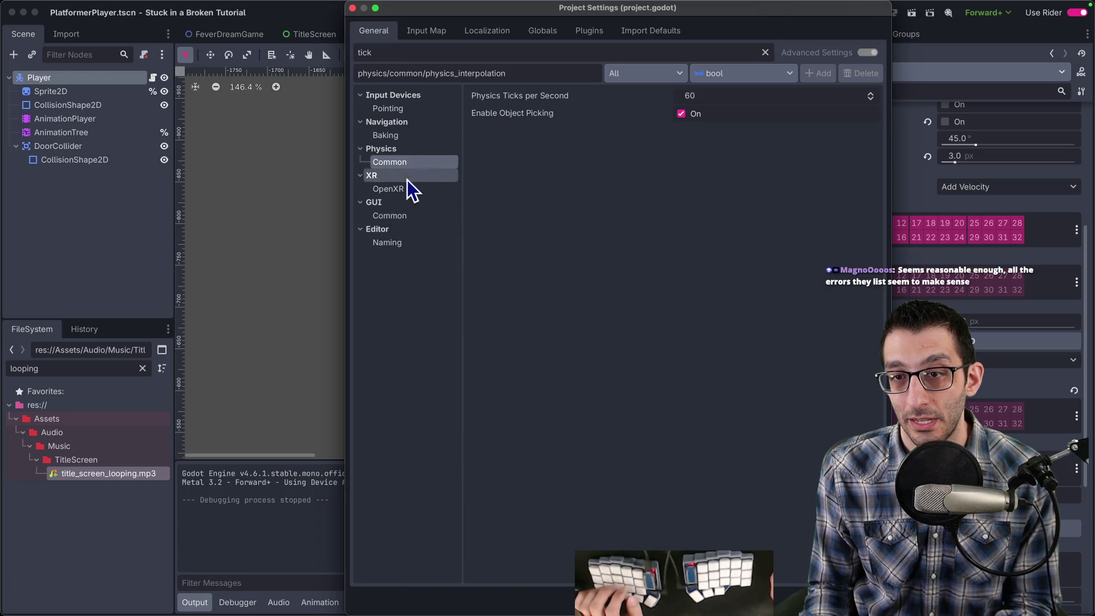
left_click(690, 94)
type("10")
key("Return")
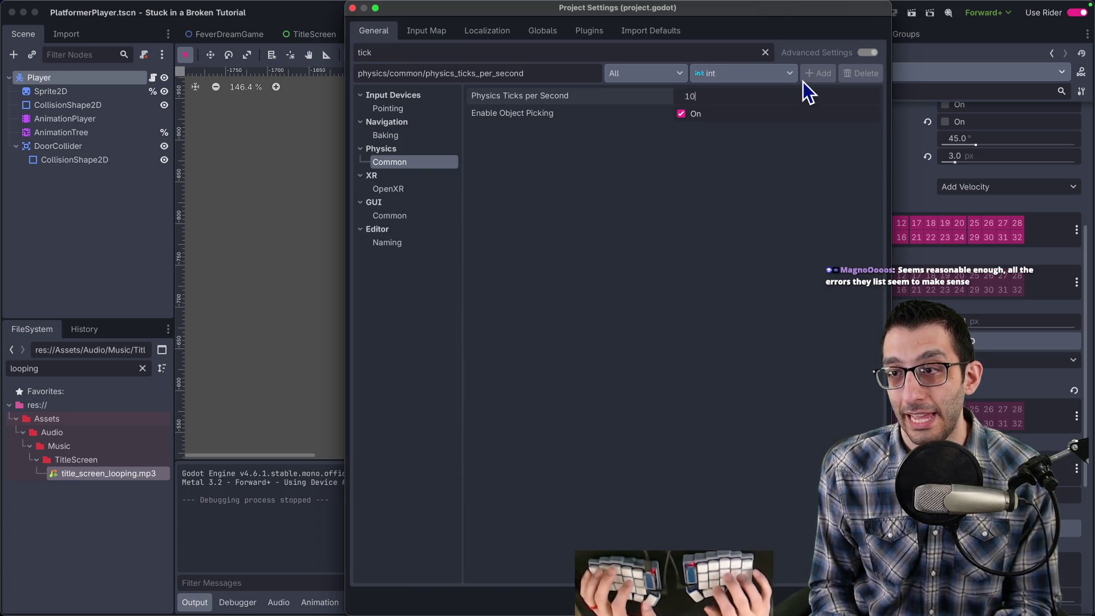
left_click(780, 102)
type("15")
key("Return")
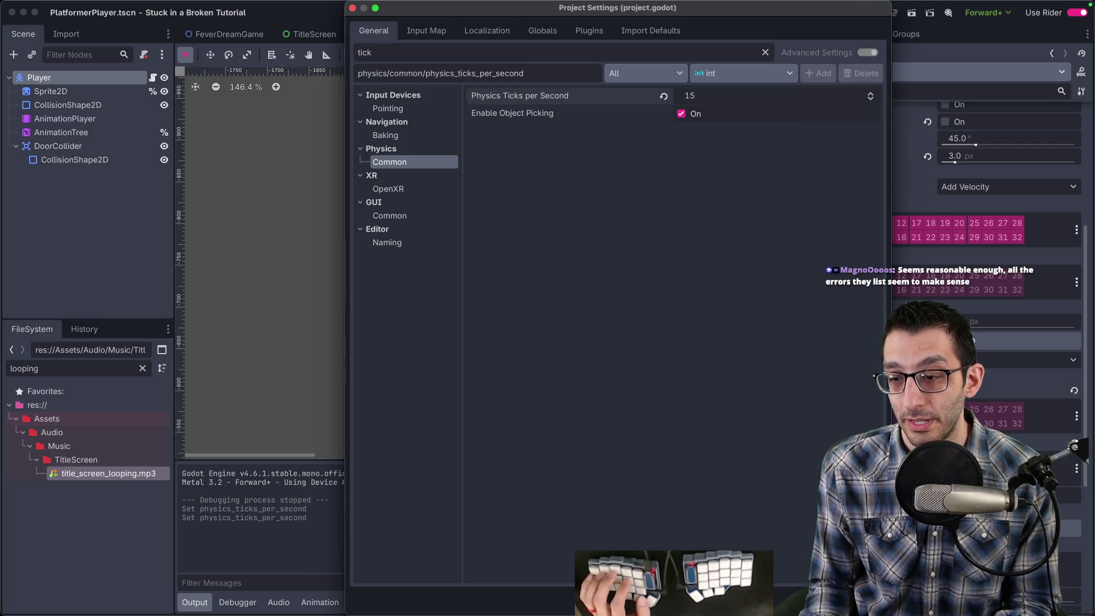
key("Escape")
left_click(842, 14)
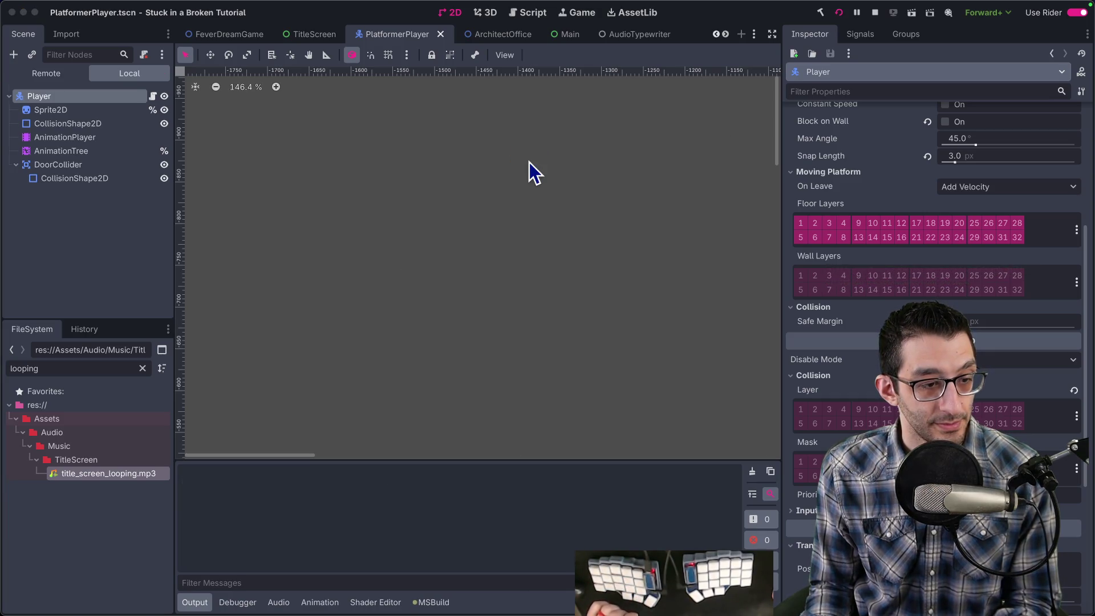
Start the game, watch the player move right, quit from the pause menu, and return to Rider.
key("Escape")
key("Escape")
key("Return")
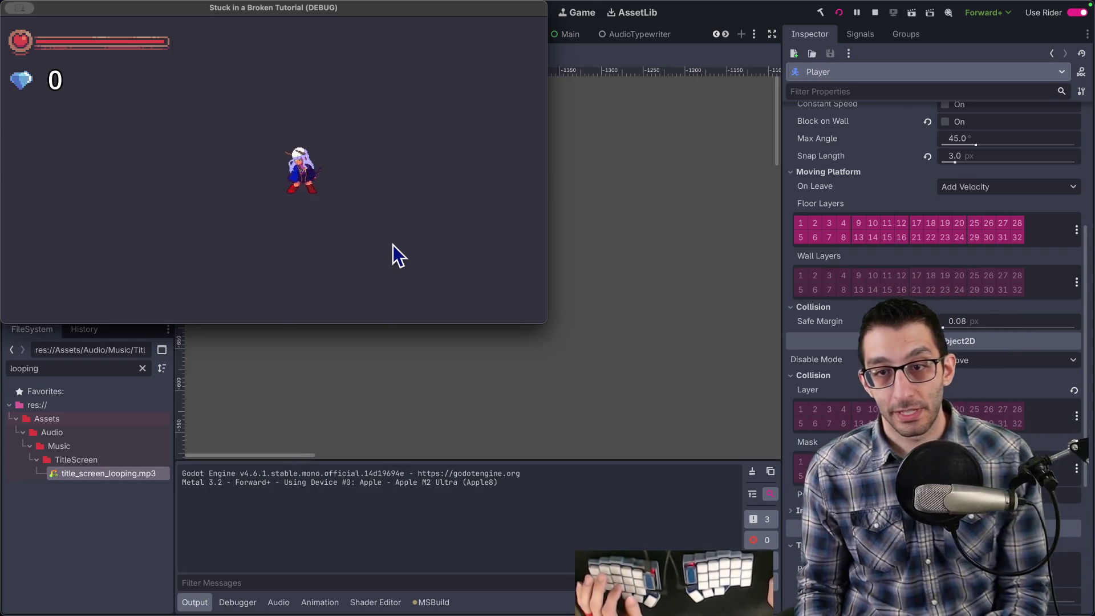
key("Escape")
left_click(353, 241)
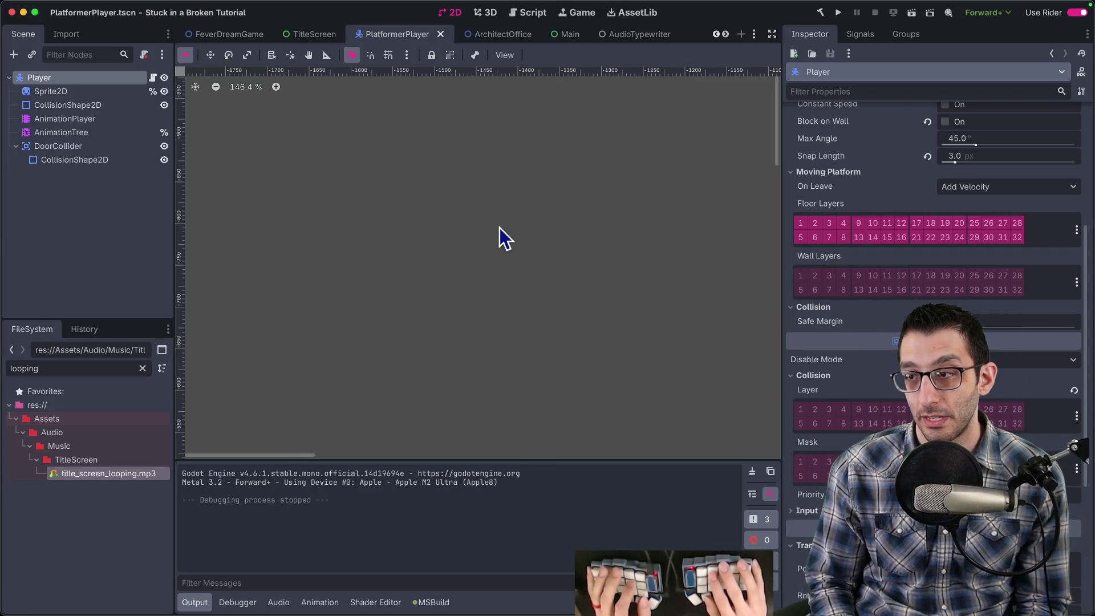
key("super+Tab")
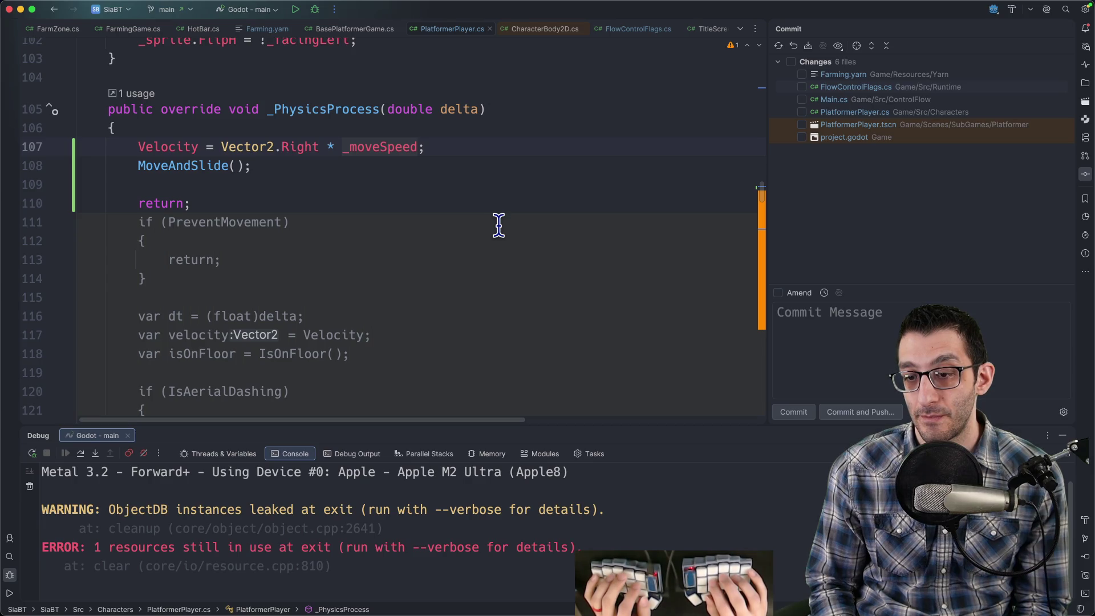
Open Main.cs and jump to where OnStartedGame is hooked up.
key("super+z")
key("super+o")
type("Main")
key("Return")
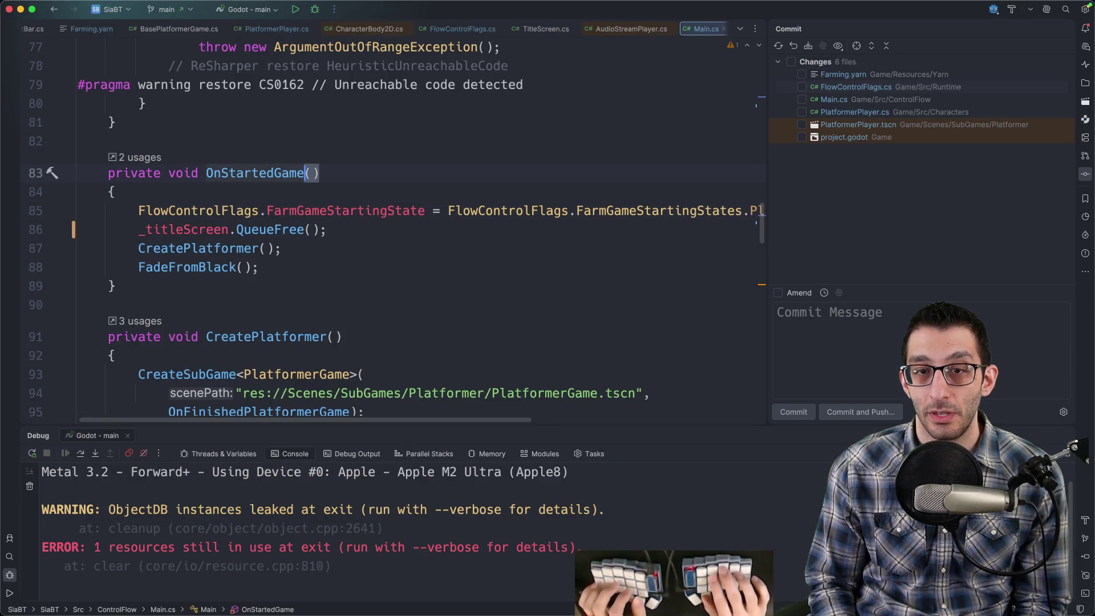
key("super+b")
key("Return")
key("Up")
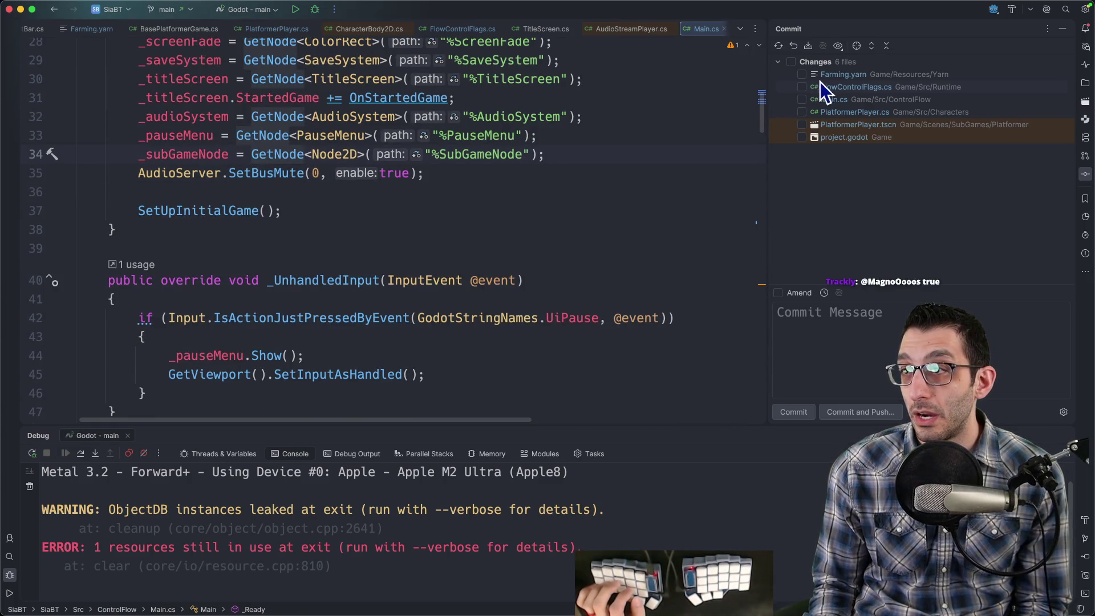
Review the Farming.yarn diff and commit it alone as 'Clean up dialogue'.
double_click(827, 78)
key("End")
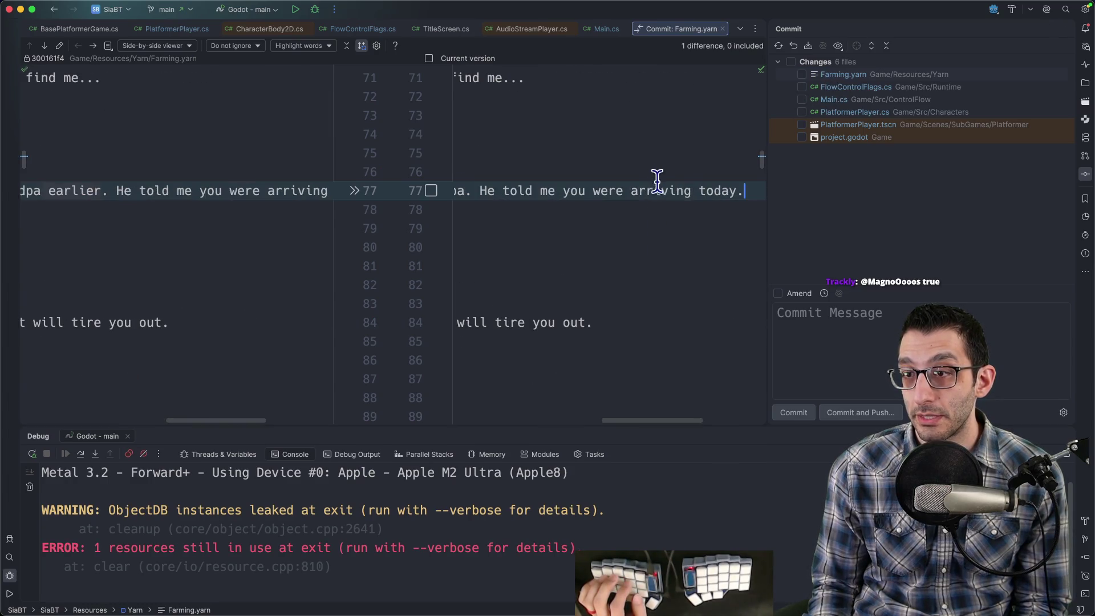
left_click(802, 75)
left_click(807, 324)
type("Clean")
type("logue")
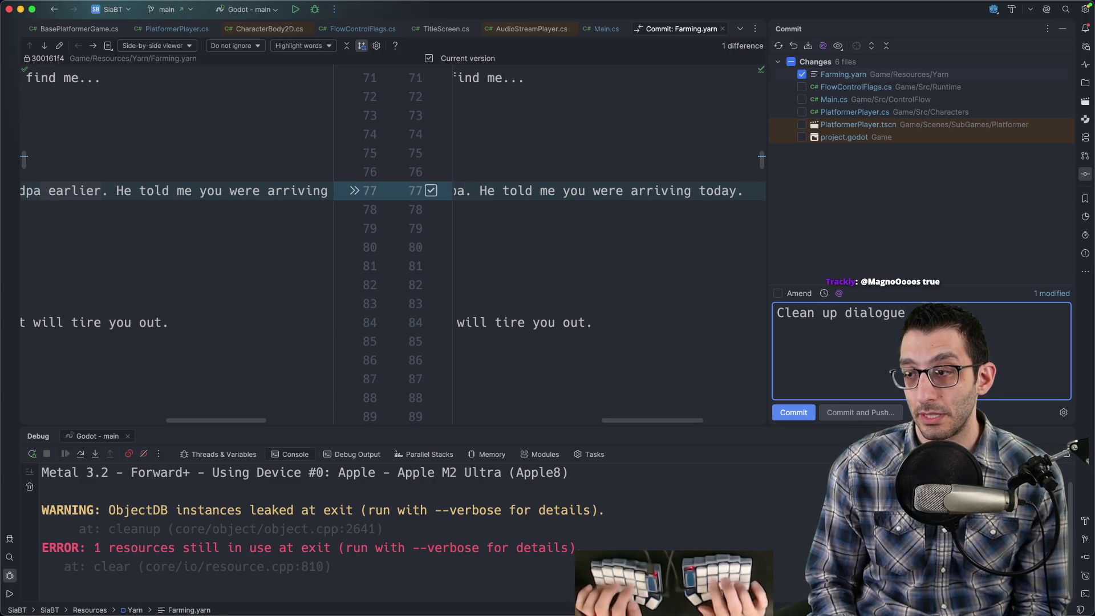
key("super+Return")
Commit the Main.cs line 86 change as 'Stop title-screen music after leaving'.
left_click(815, 87)
left_click(820, 96)
left_click(823, 90)
left_click(430, 191)
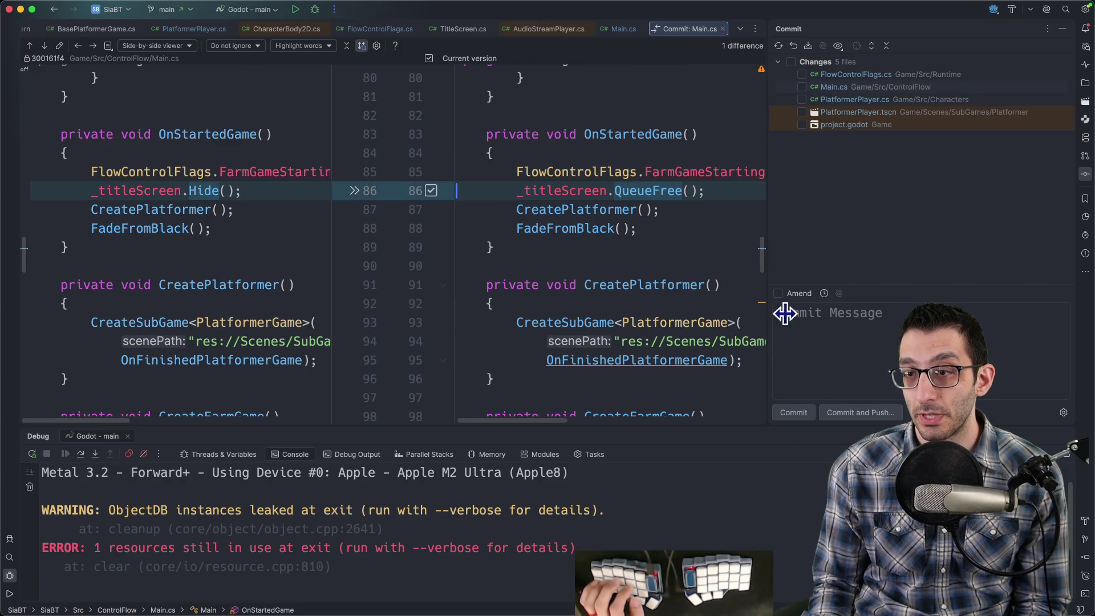
left_click(860, 360)
type("Stop tit")
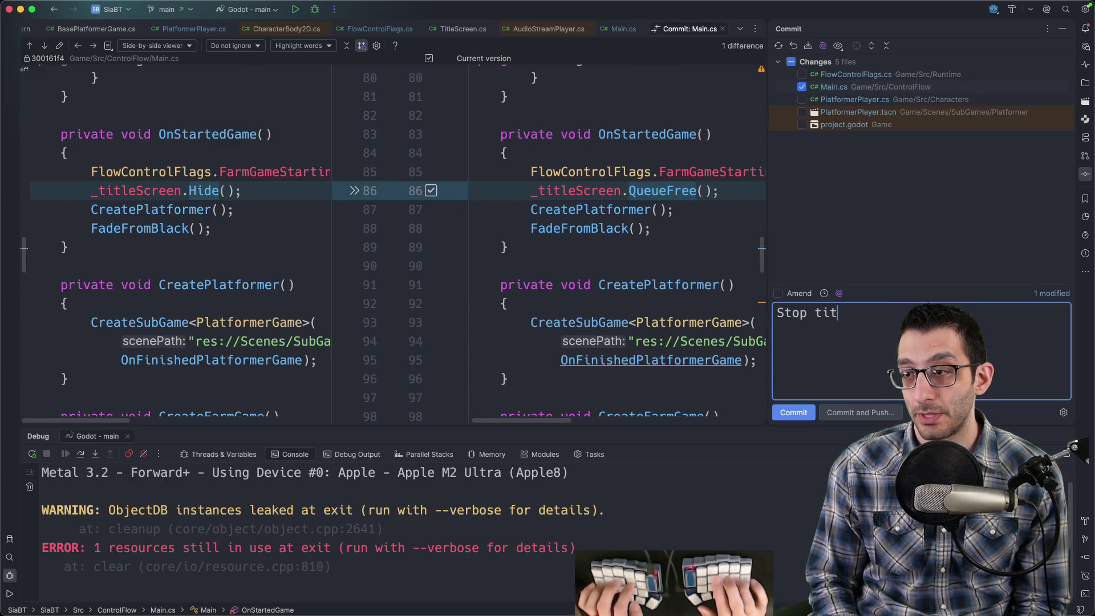
type("le-screen music after leaving")
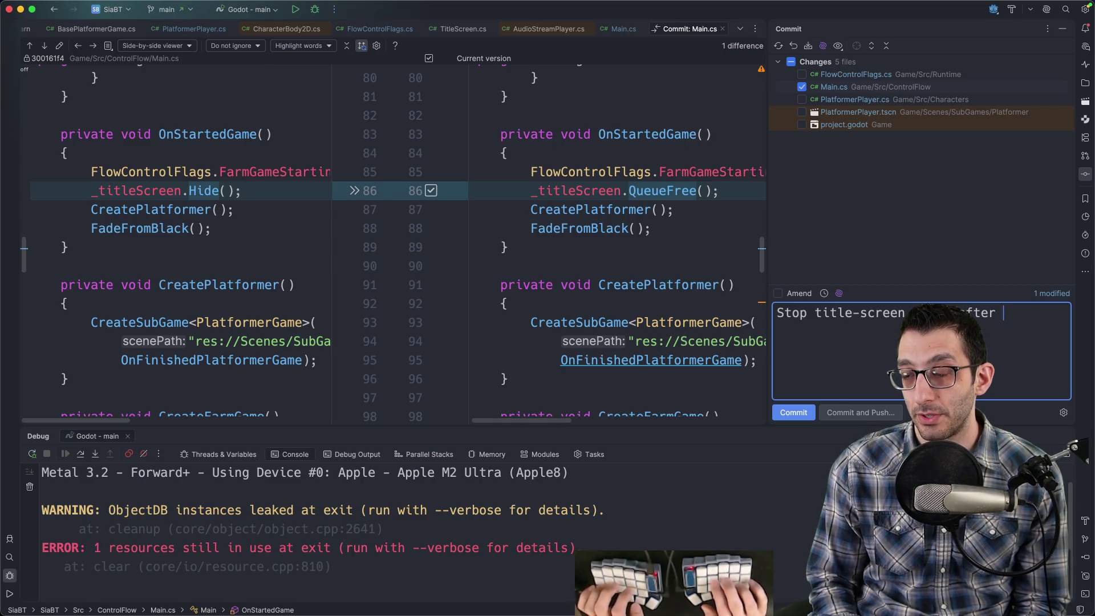
key("super+Return")
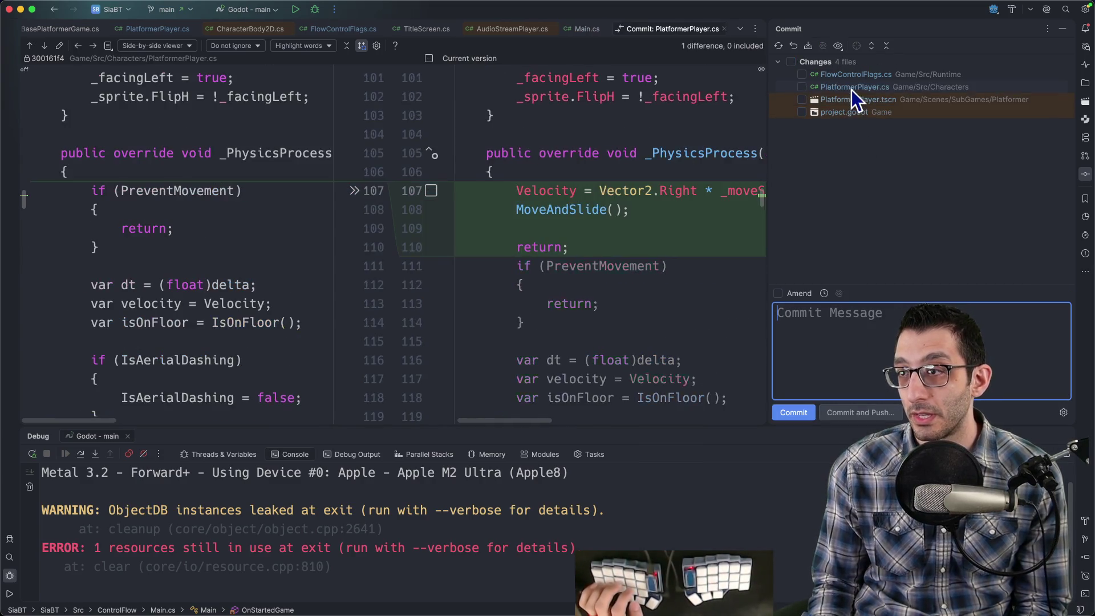
Review the remaining PlatformerPlayer.tscn and project.godot diffs showing the physics changes.
left_click(840, 103)
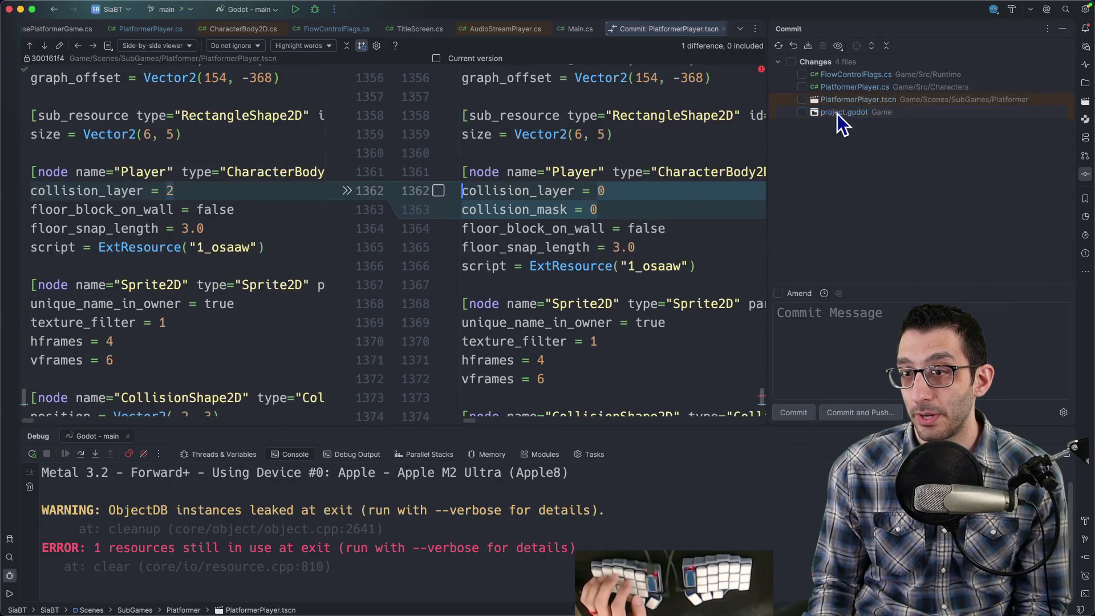
left_click(838, 114)
left_click(851, 76)
left_click(847, 112)
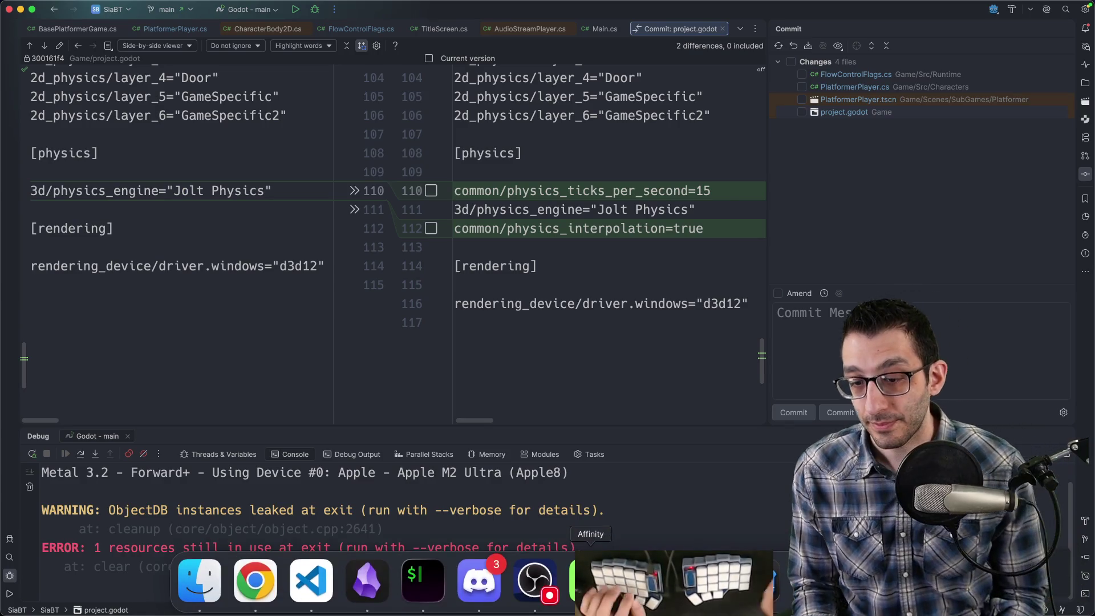
key("super+Tab")
Search all notes for 'physics inter', open the Physics interpolation note, and hide the search sidebar.
key("super+shift+f")
type("\"p")
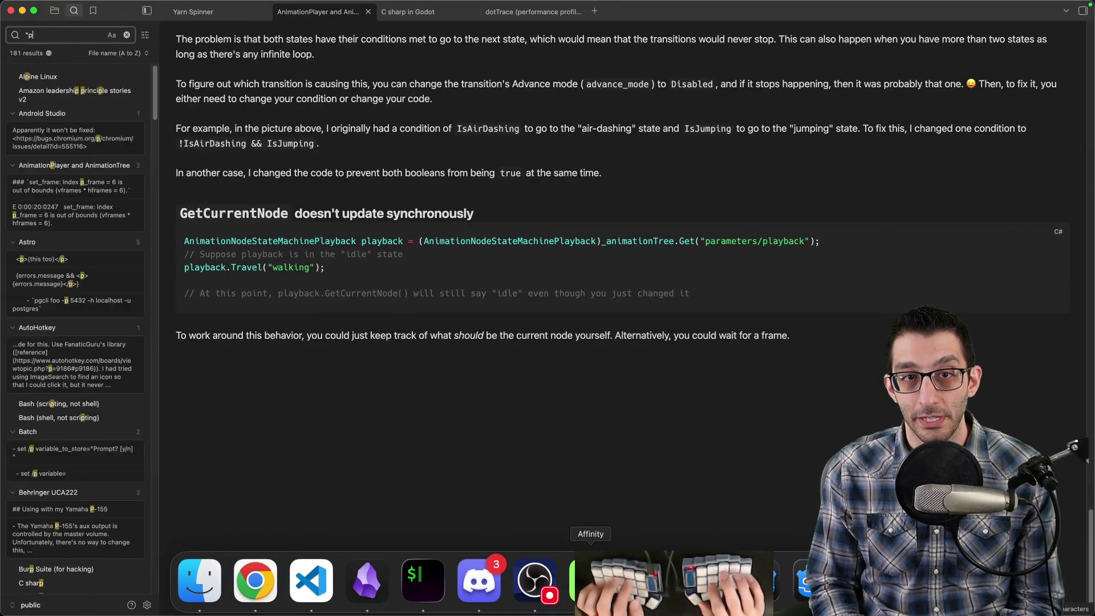
type("hysics inter")
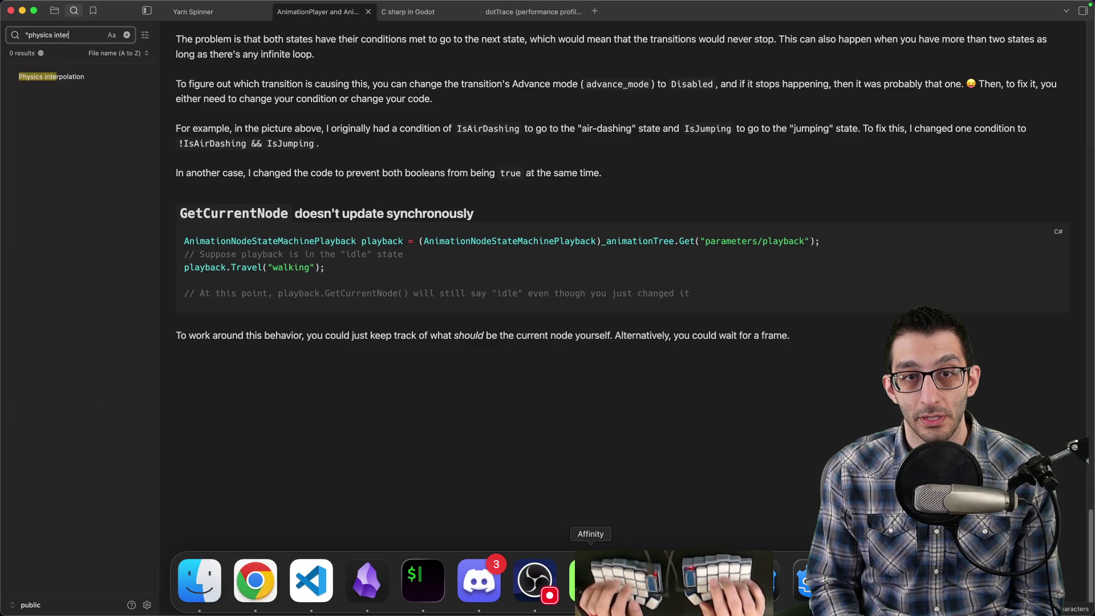
left_click(63, 74)
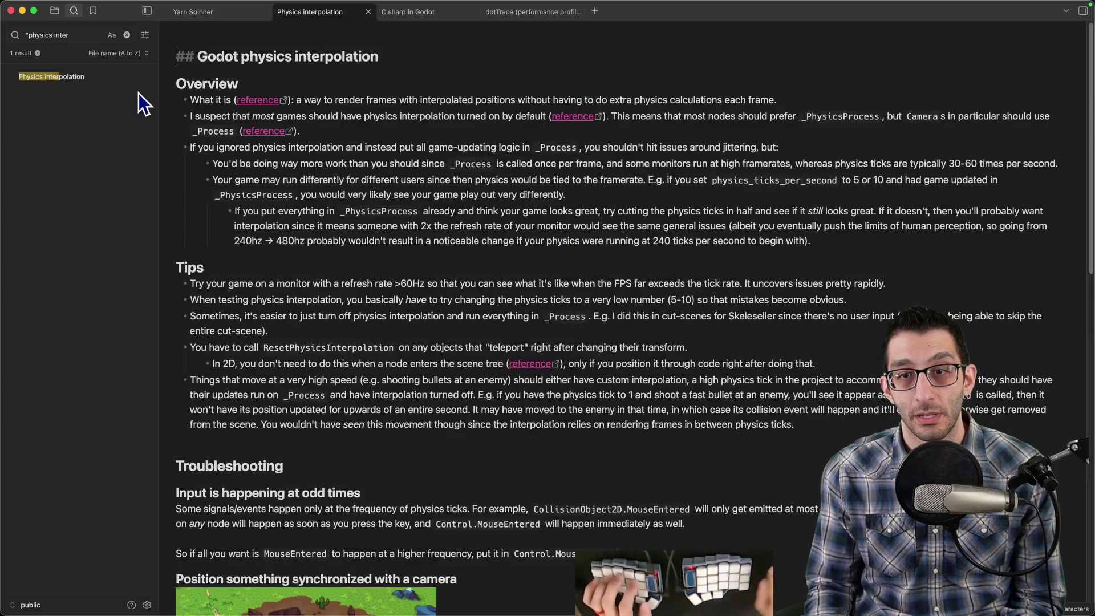
key("super+shift+f")
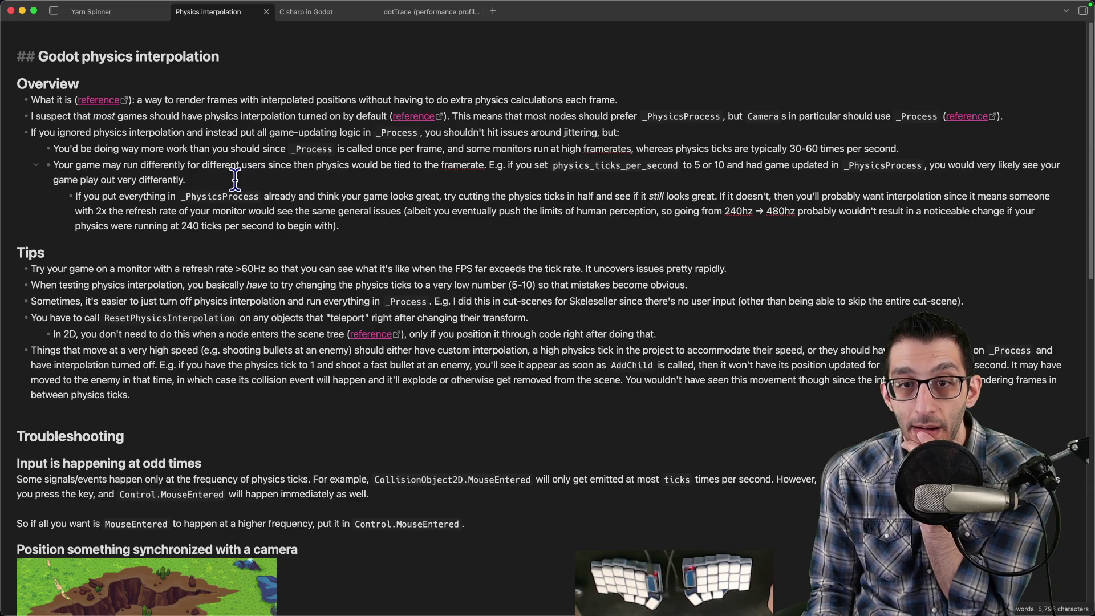
scroll(241, 168, "down", 5)
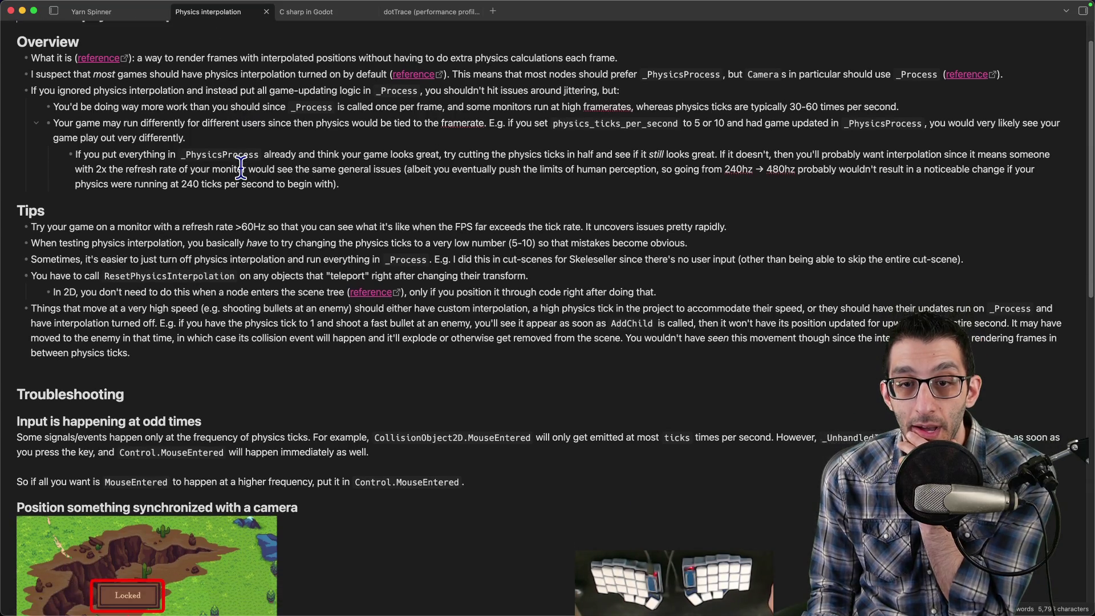
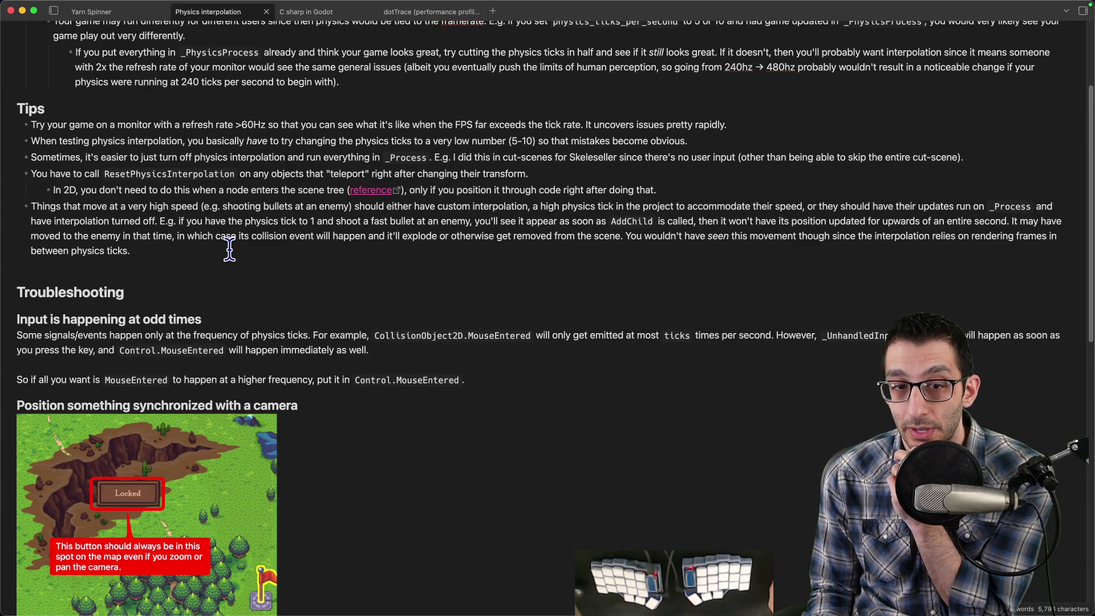
Open the PlatformerGame scene in Godot via quick scene search for 'plat'.
scroll(251, 248, "down", 7)
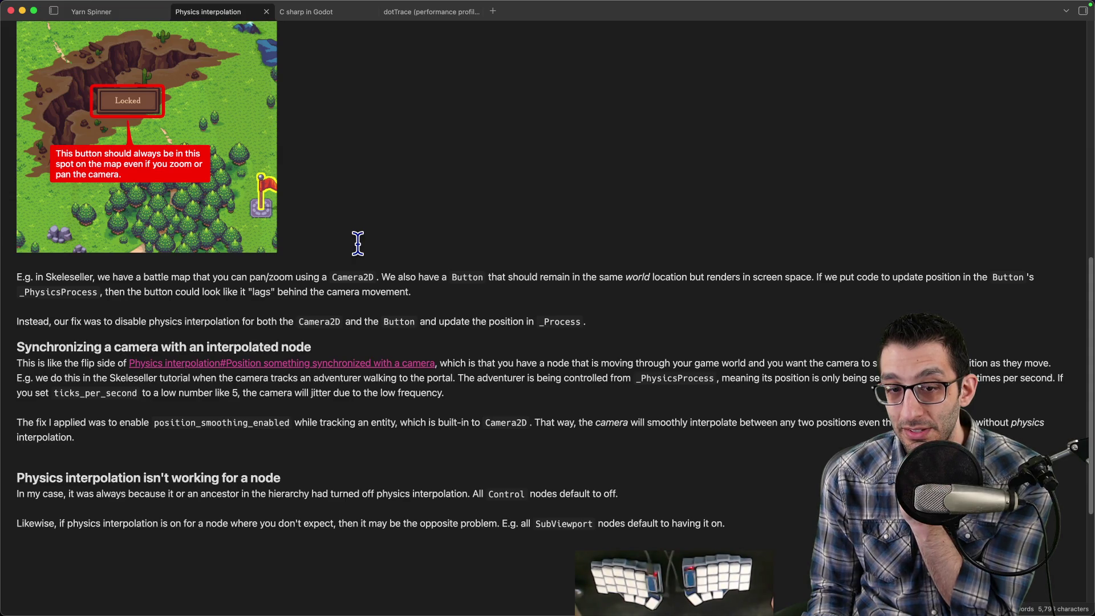
mouse_move(646, 582)
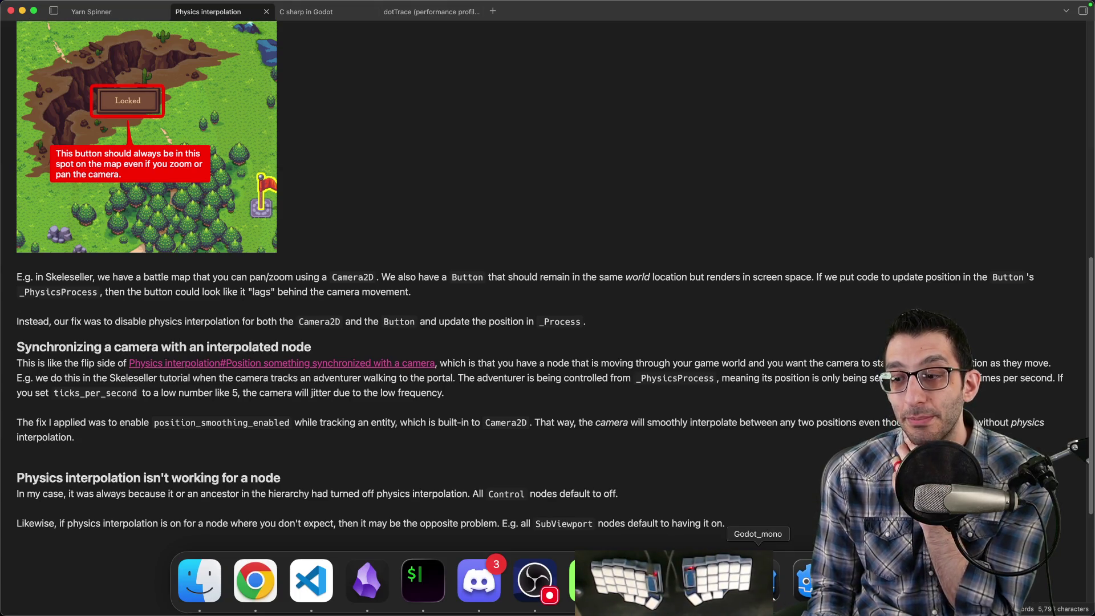
left_click(758, 579)
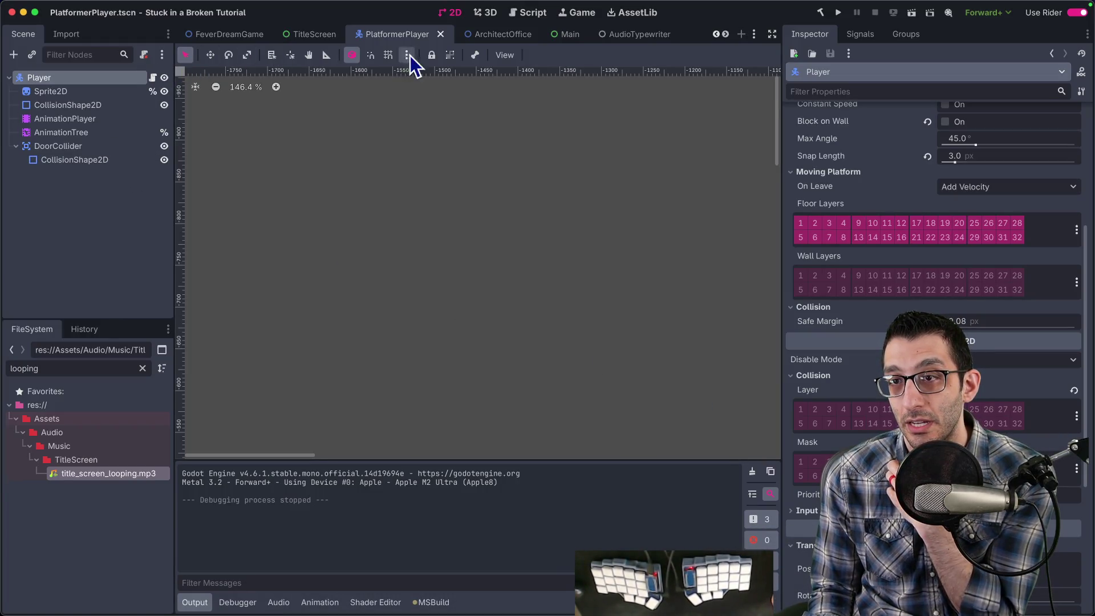
scroll(372, 39, "up", 2)
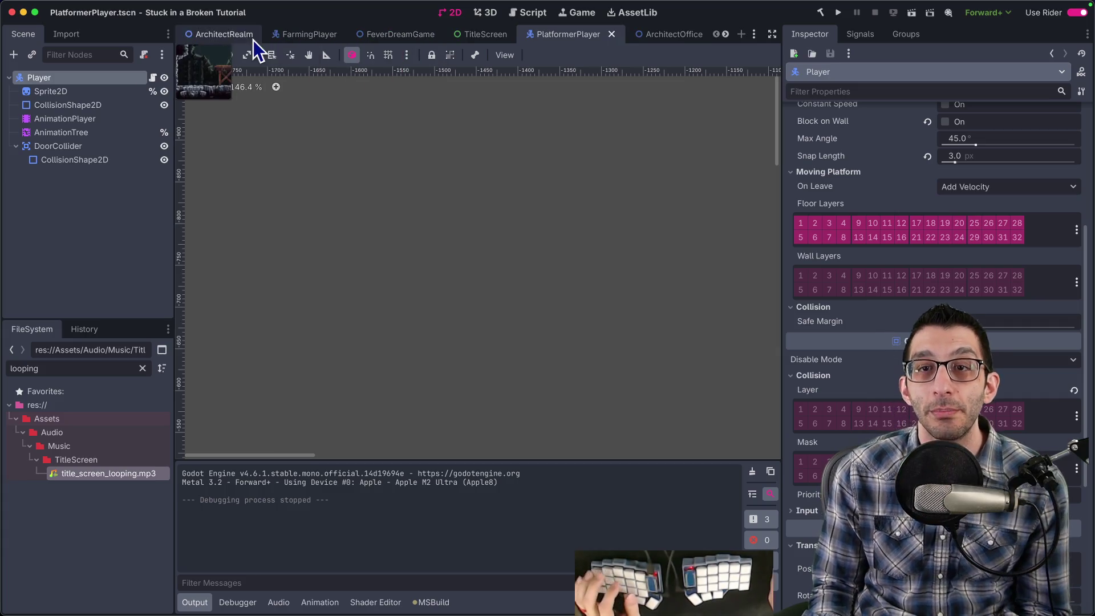
key("super+shift+o")
type("plat")
key("Return")
Select the Camera node to show its Camera2D properties.
scroll(101, 229, "down", 5)
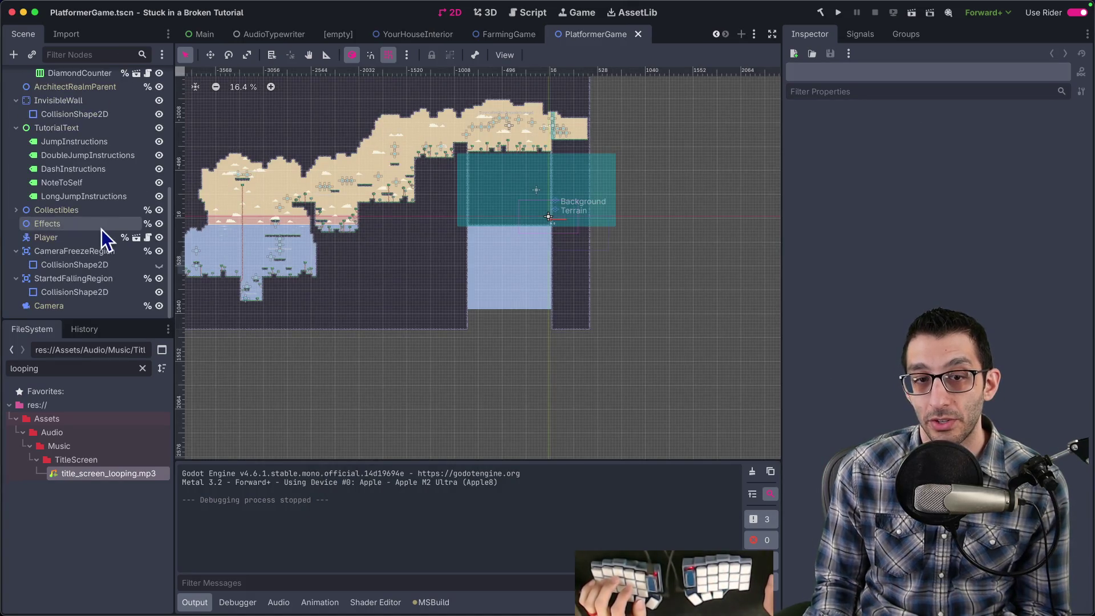
left_click(75, 303)
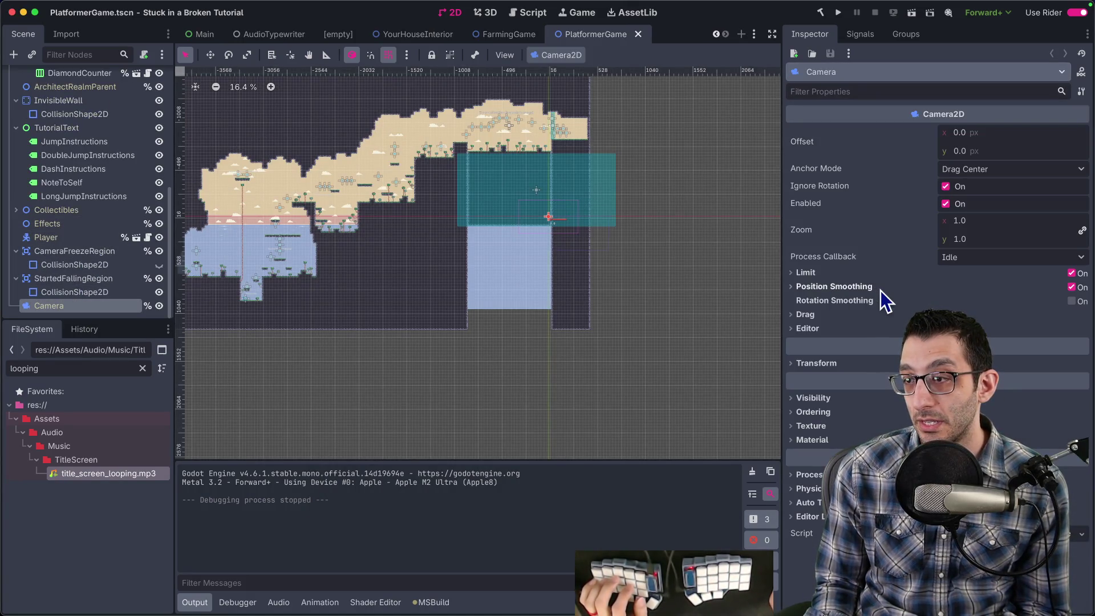
key("super+Tab")
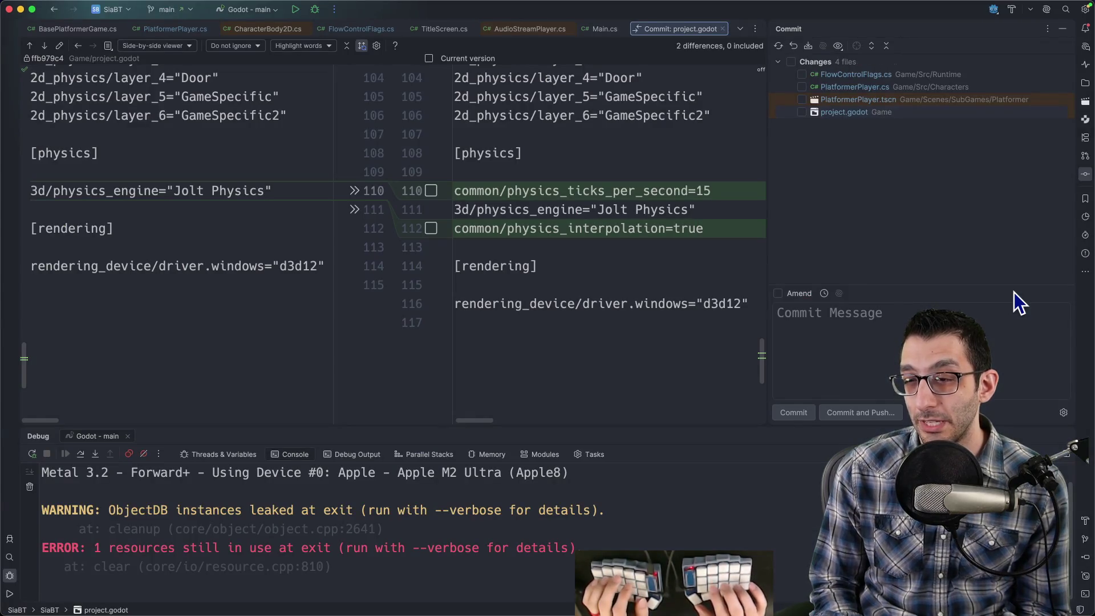
Search all project files for 'smoothing' and open the BasePlatformerGame.cs line 191 match.
key("super+shift+f")
type("smoothing")
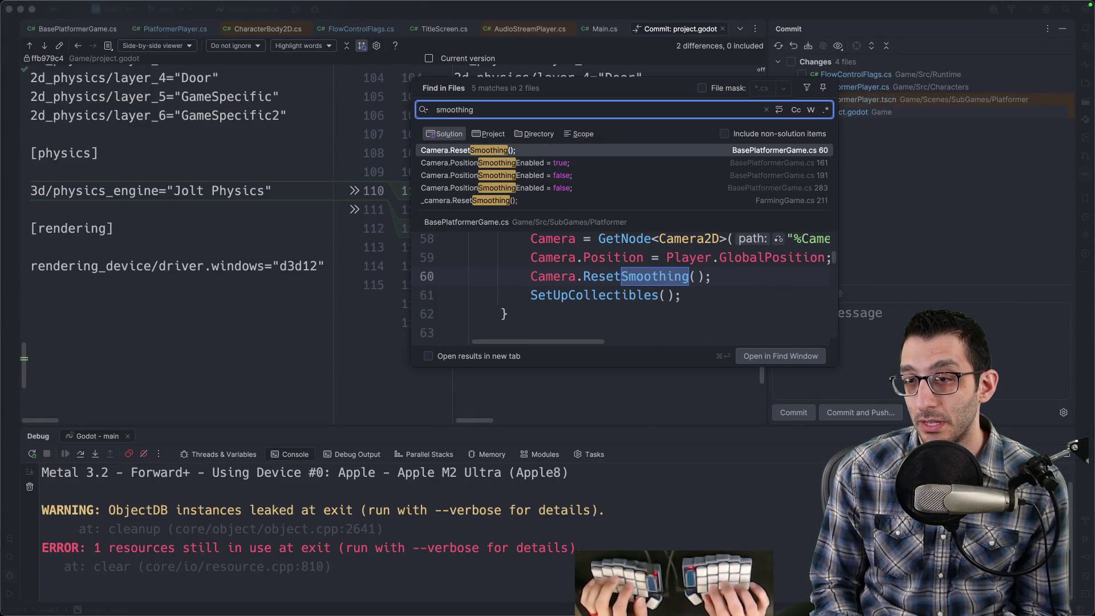
key("Down")
key("Down")
key("Down")
key("Down")
key("Up")
key("Up")
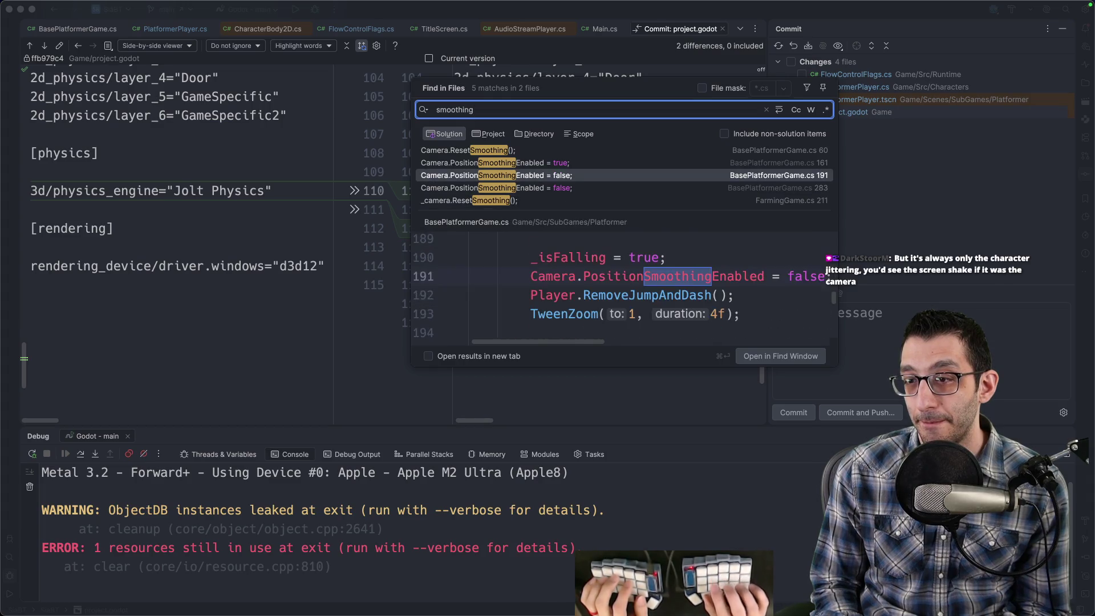
key("Return")
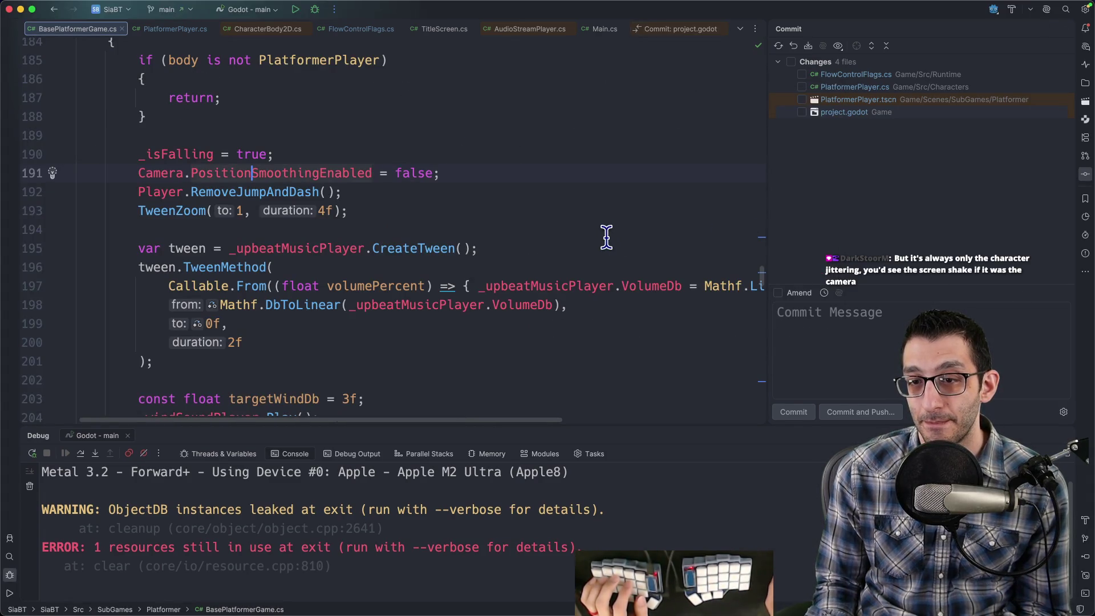
Inspect the line and select the PositionSmoothingEnabled property name, then return to Godot.
scroll(603, 237, "down", 3)
scroll(604, 238, "up", 8)
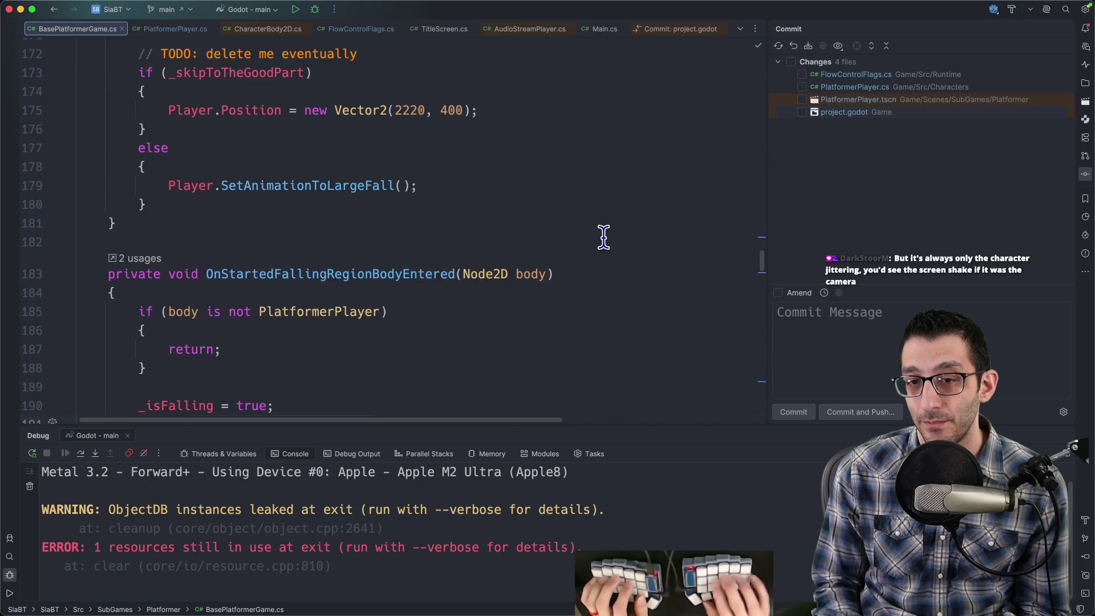
scroll(604, 236, "down", 2)
key("alt+Up")
key("super+Tab")
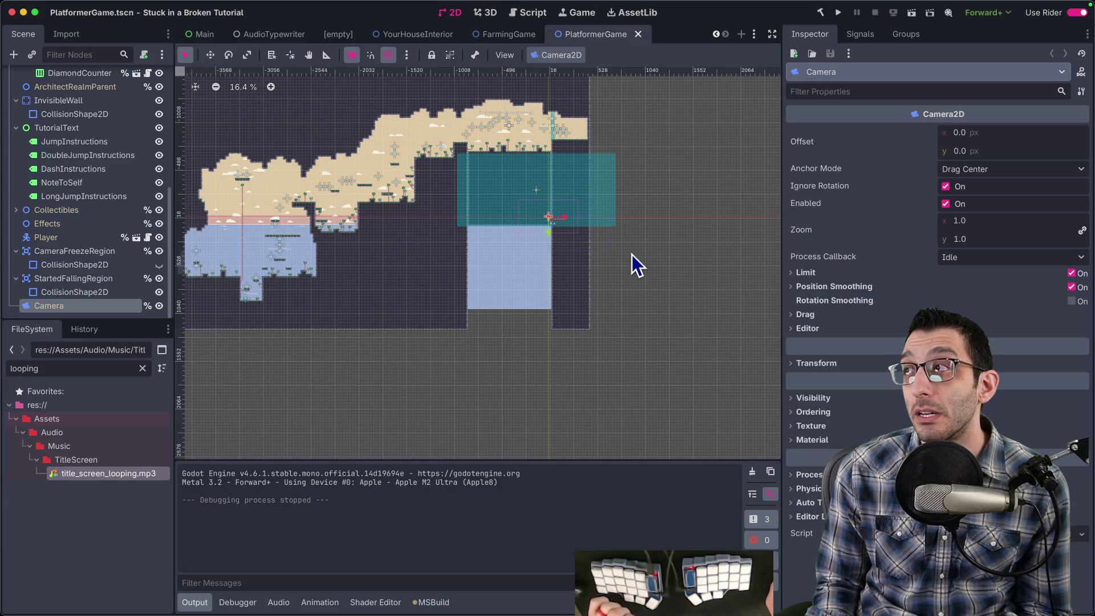
Turn off the Camera's Position Smoothing, then test-run the game and quit from the pause menu.
left_click(1072, 287)
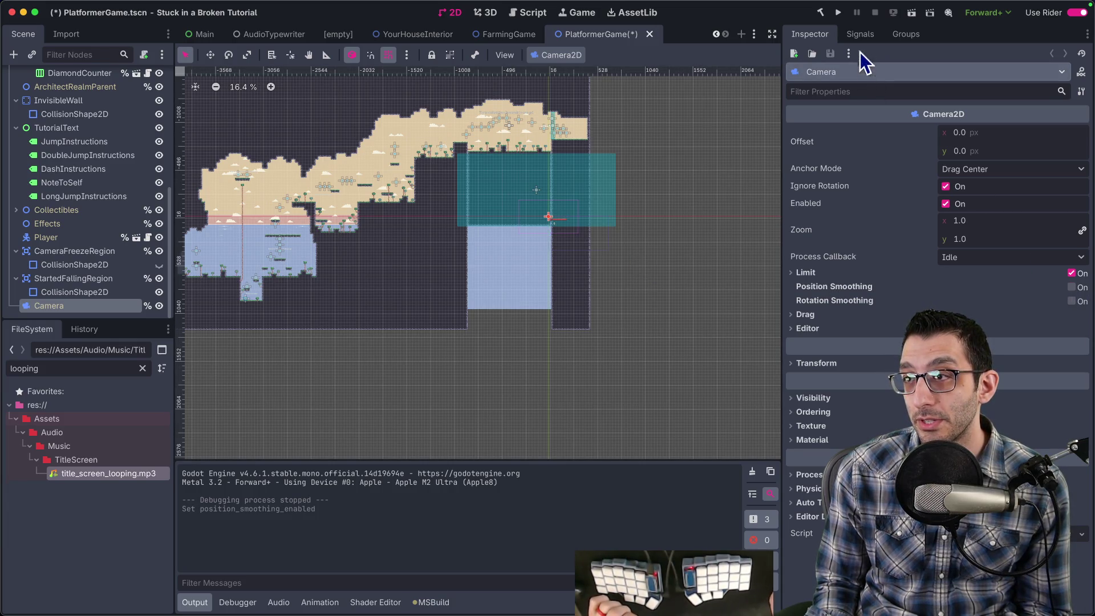
left_click(838, 12)
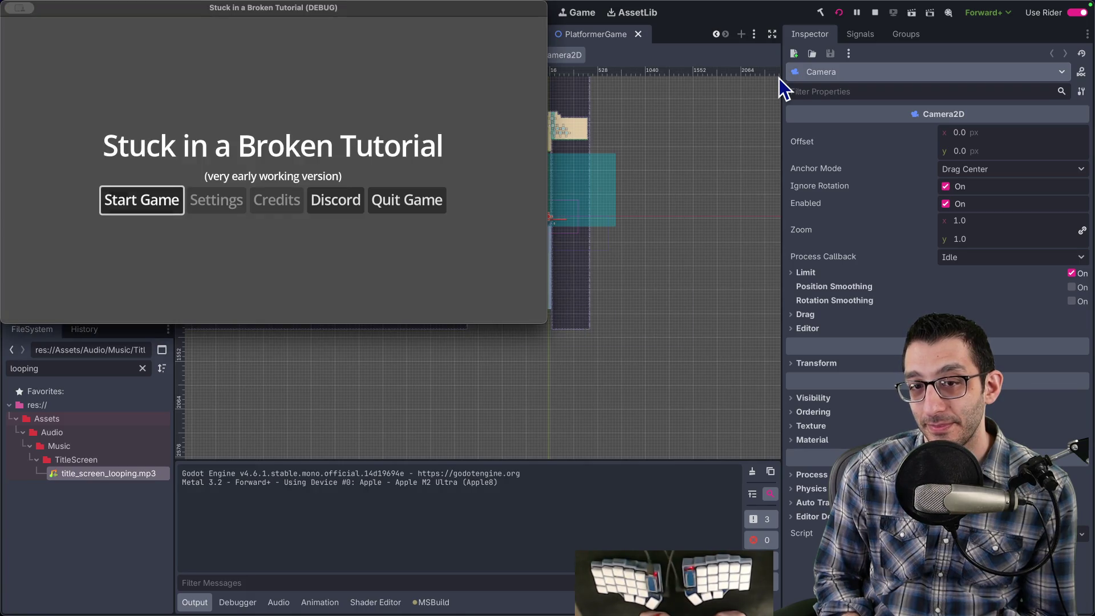
key("Return")
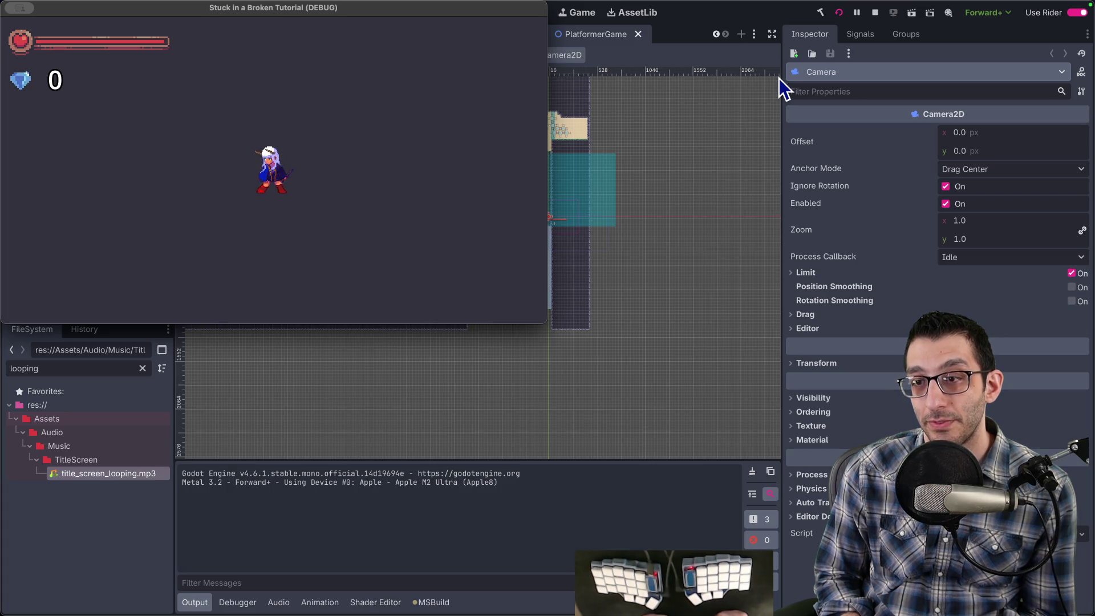
key("Escape")
key("Return")
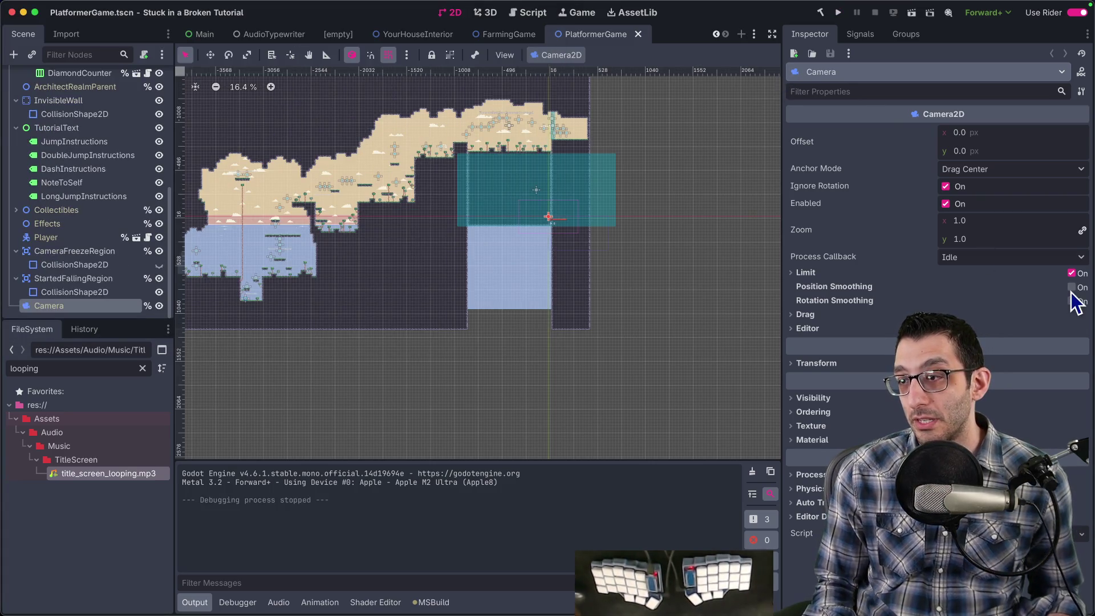
Re-enable Position Smoothing, set Process Callback to Physics, and test-run the game.
left_click(1072, 287)
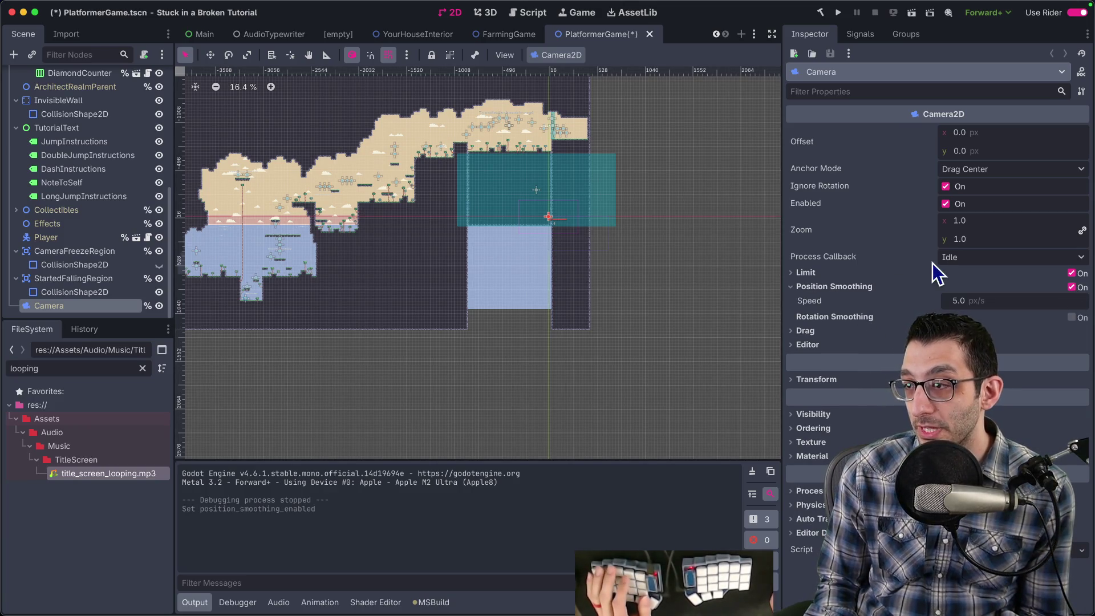
left_click(952, 257)
left_click(972, 278)
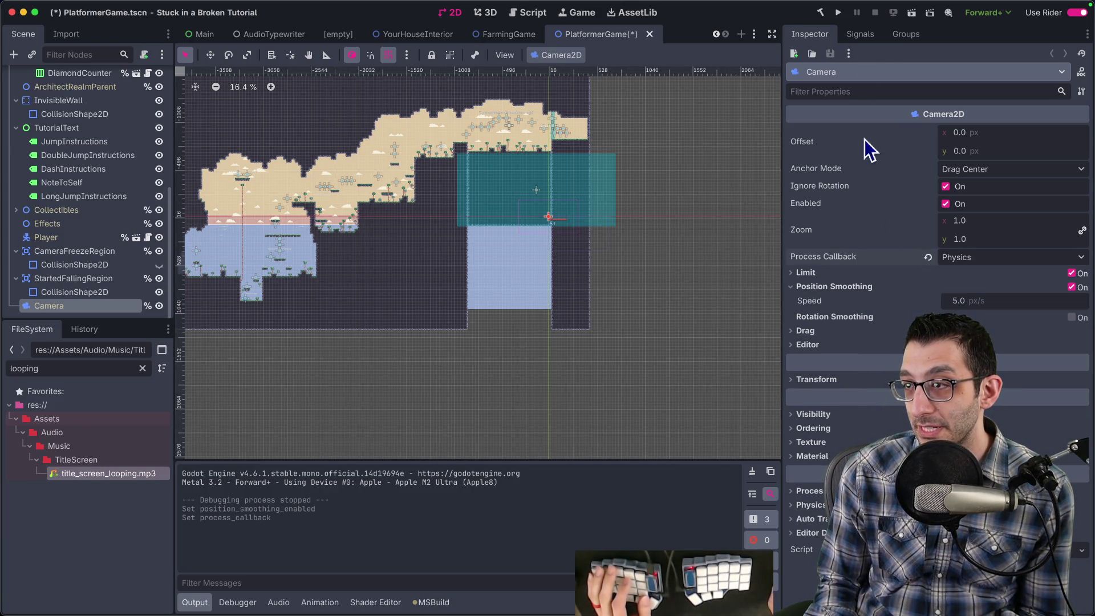
left_click(839, 12)
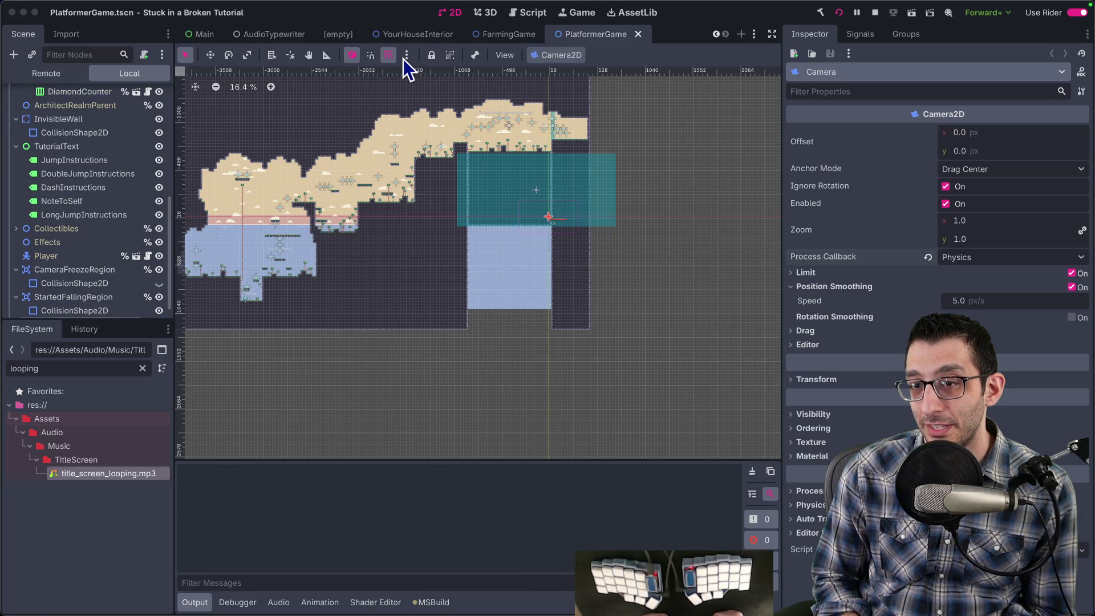
key("Return")
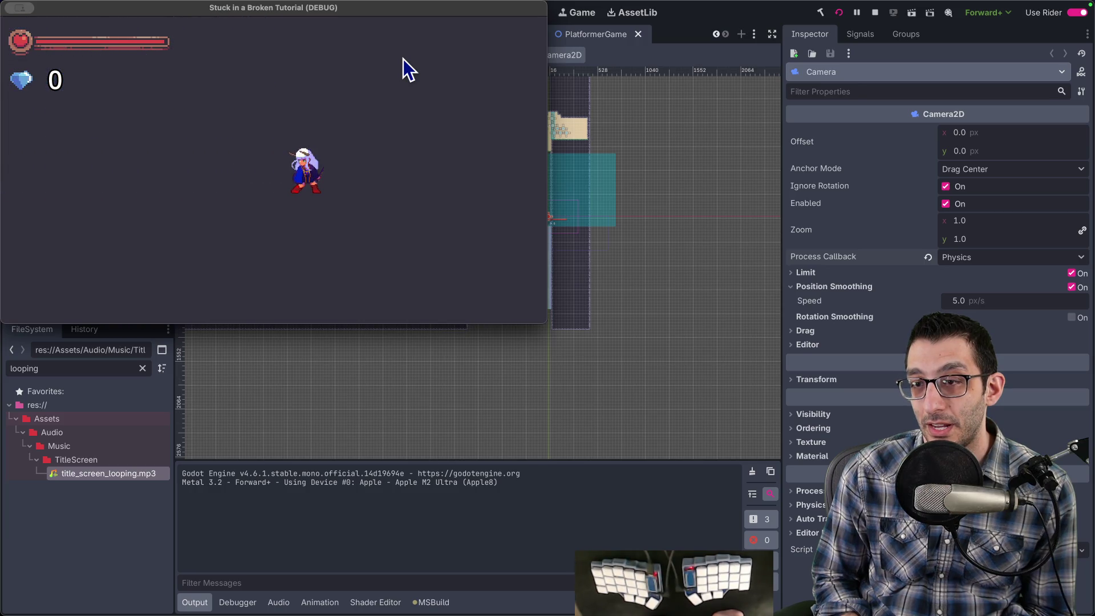
key("Escape")
key("Down")
key("Down")
key("Return")
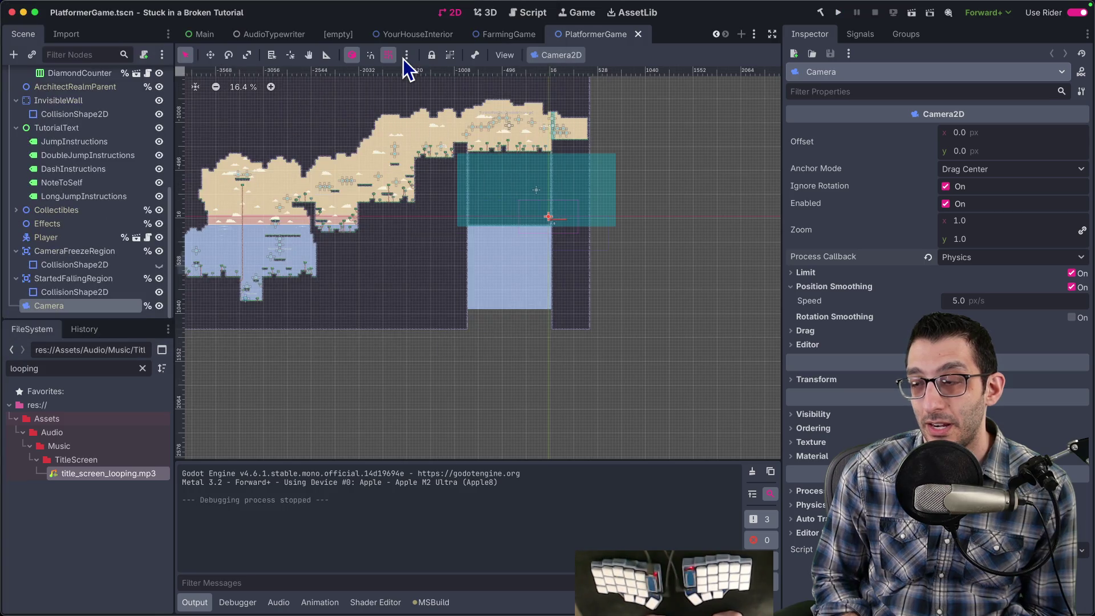
Set the Camera's Process Callback back to Idle.
left_click(817, 276)
left_click(817, 276)
left_click(957, 257)
left_click(967, 275)
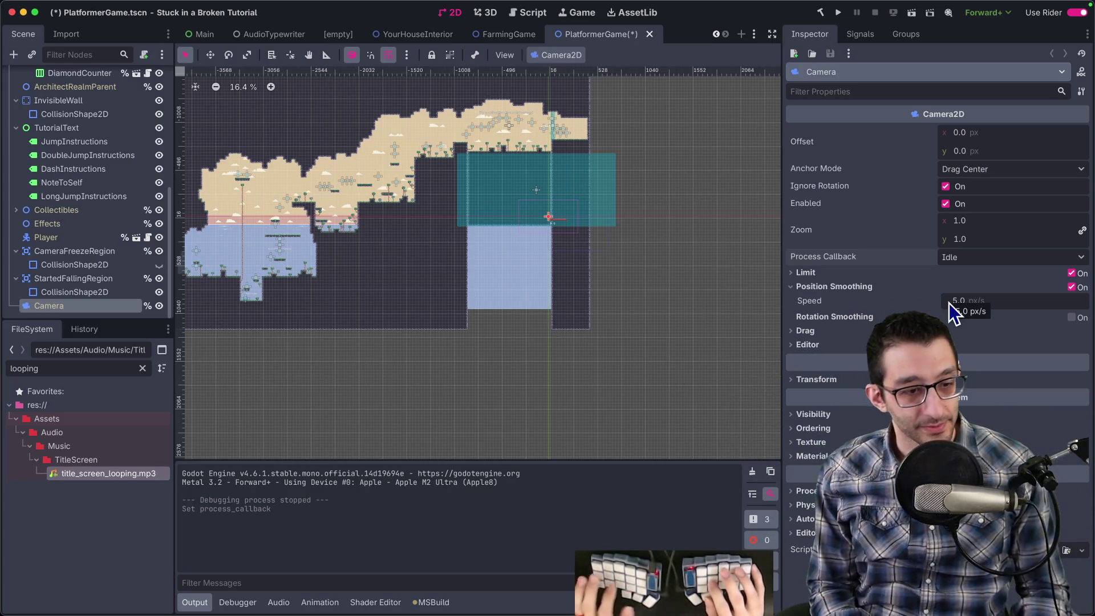
Save the scene and add an indented TODO sub-bullet saying physics interpolation is off.
key("ctrl+s")
key("super+Tab")
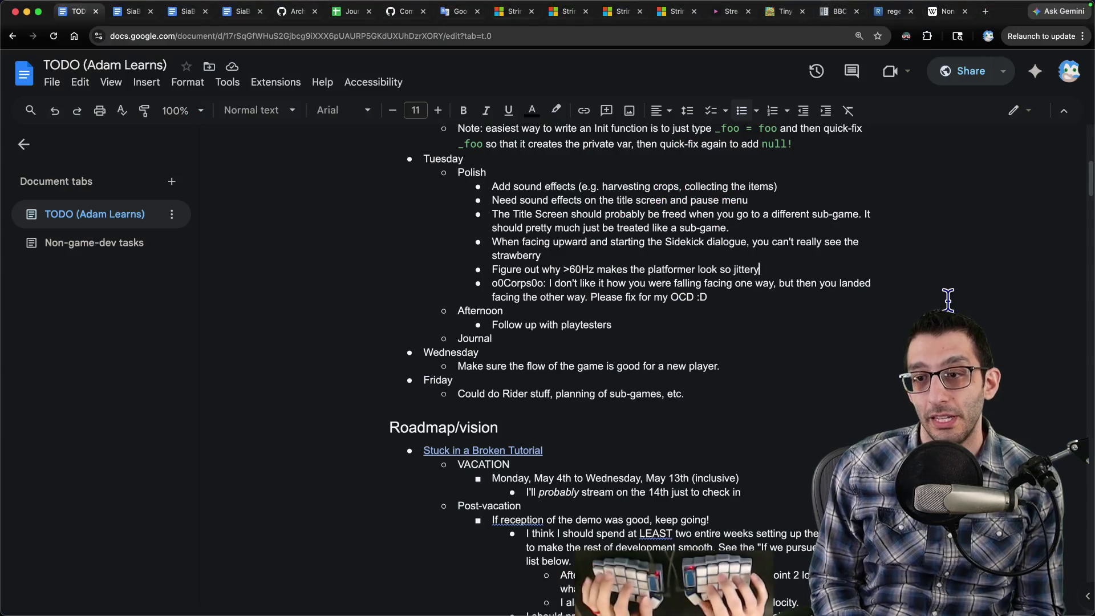
key("Return")
key("Tab")
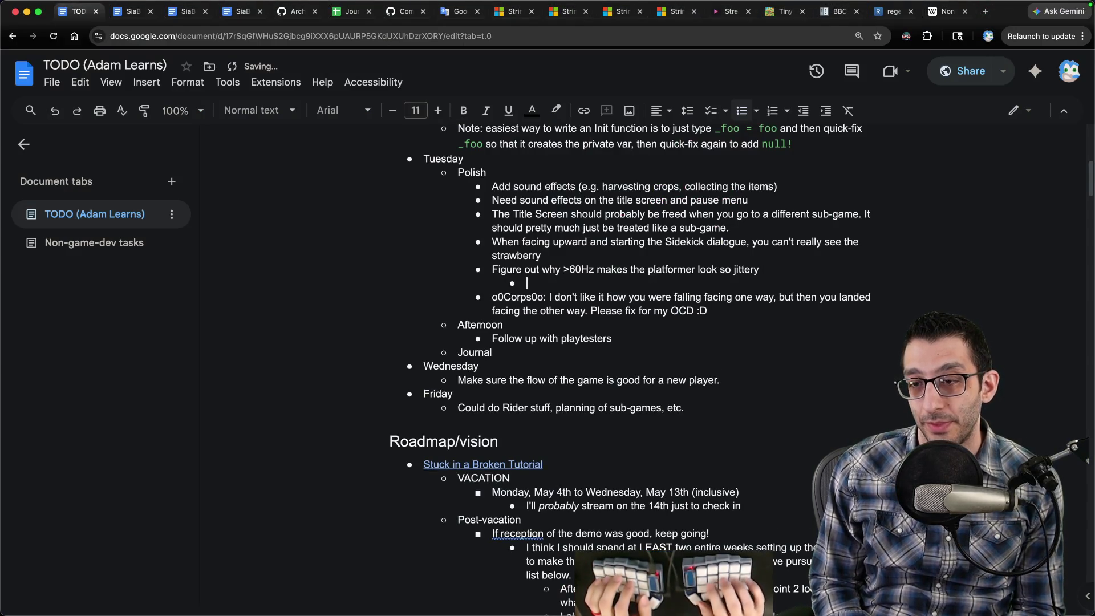
type("It's because ")
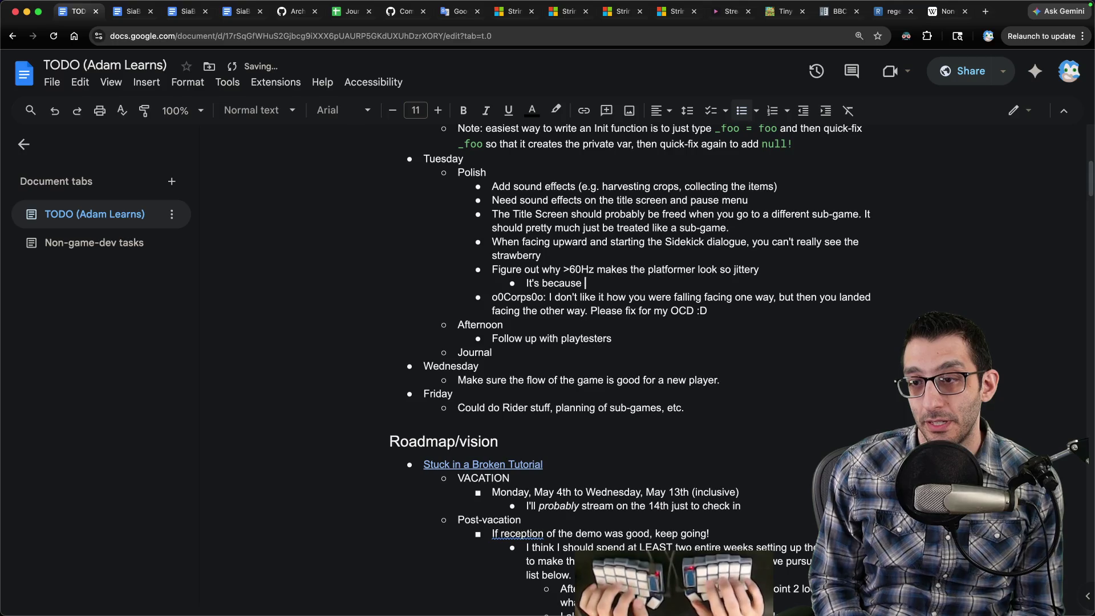
type("I don't have physics inter")
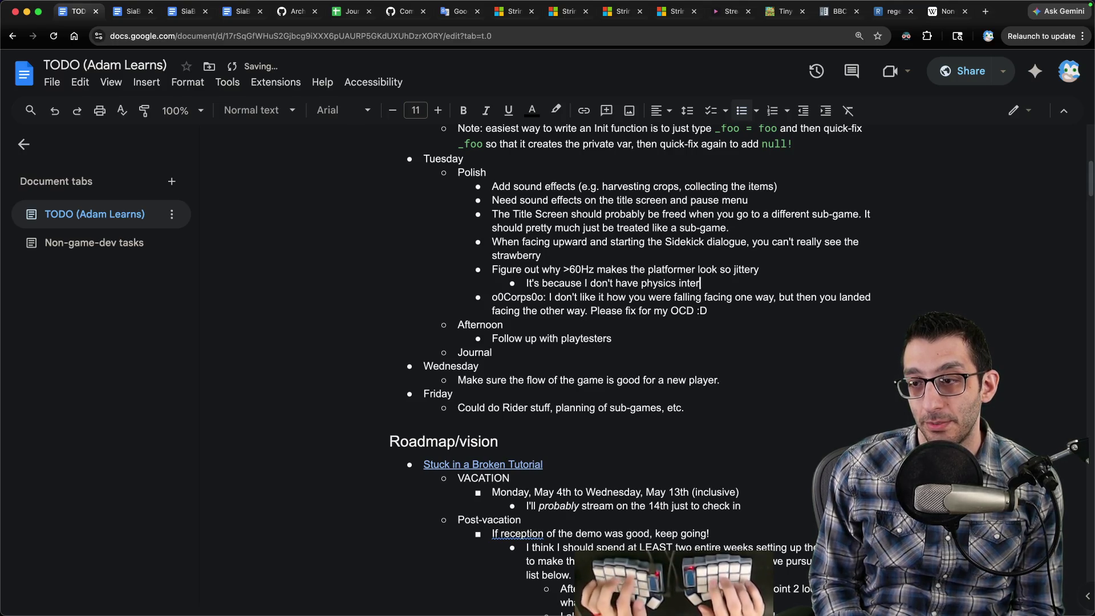
type("polation on. Once we do have it on, it")
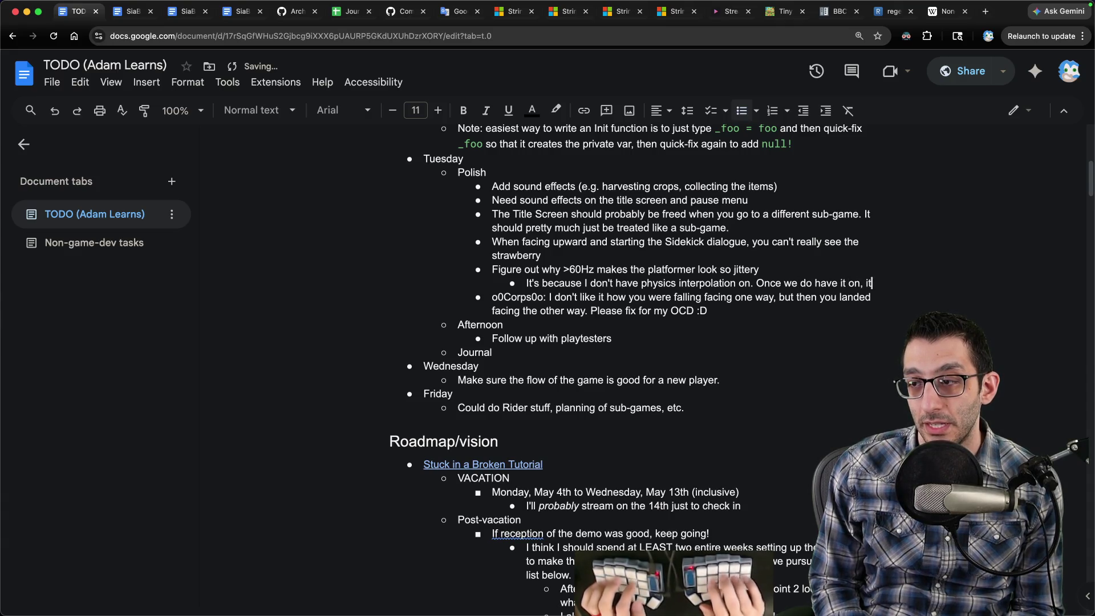
type("'s the camera's smoothing that's going wrong. It happens on the _Process c")
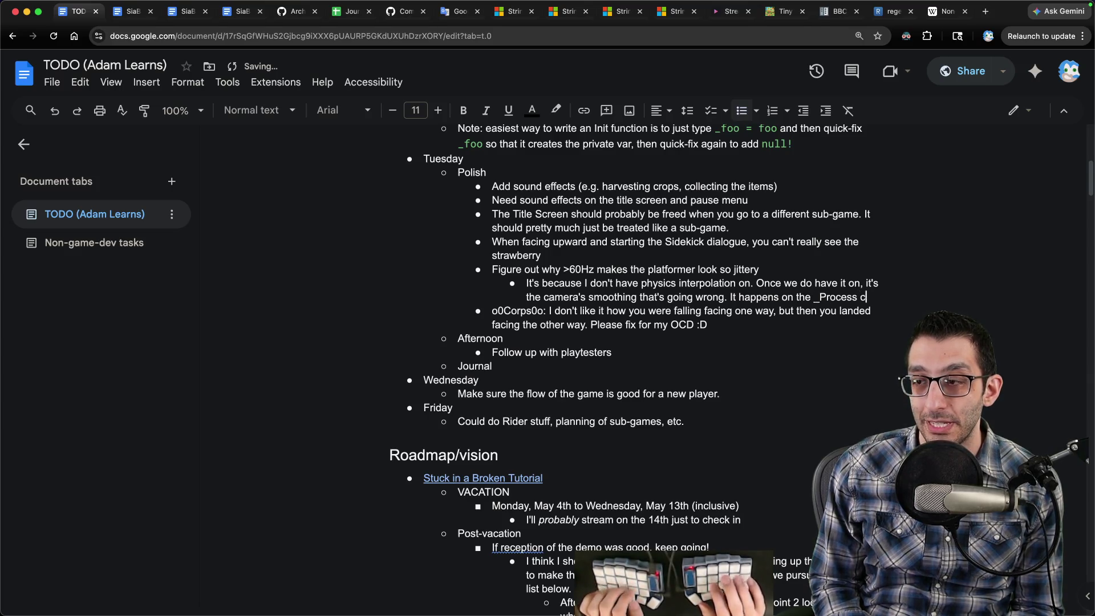
Reword the note so smoothing in _Process jitters the player, in _PhysicsProcess the world.
key("BackSpace")
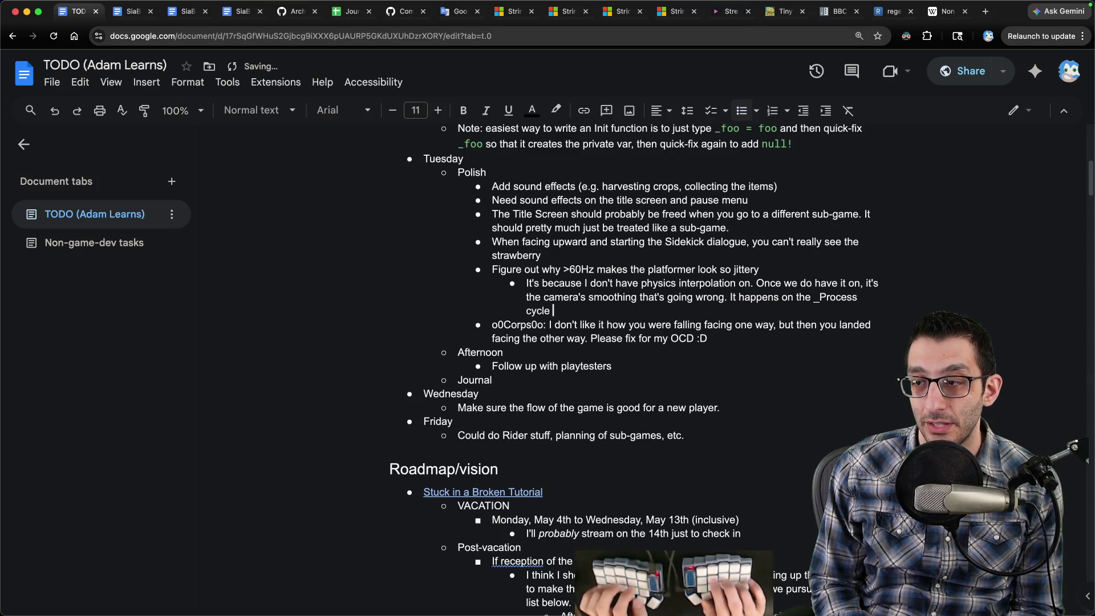
key("Delete")
key("Delete")
key("Delete")
key("BackSpace")
key("BackSpace")
key("BackSpace")
type("in")
key("End")
type("by default,")
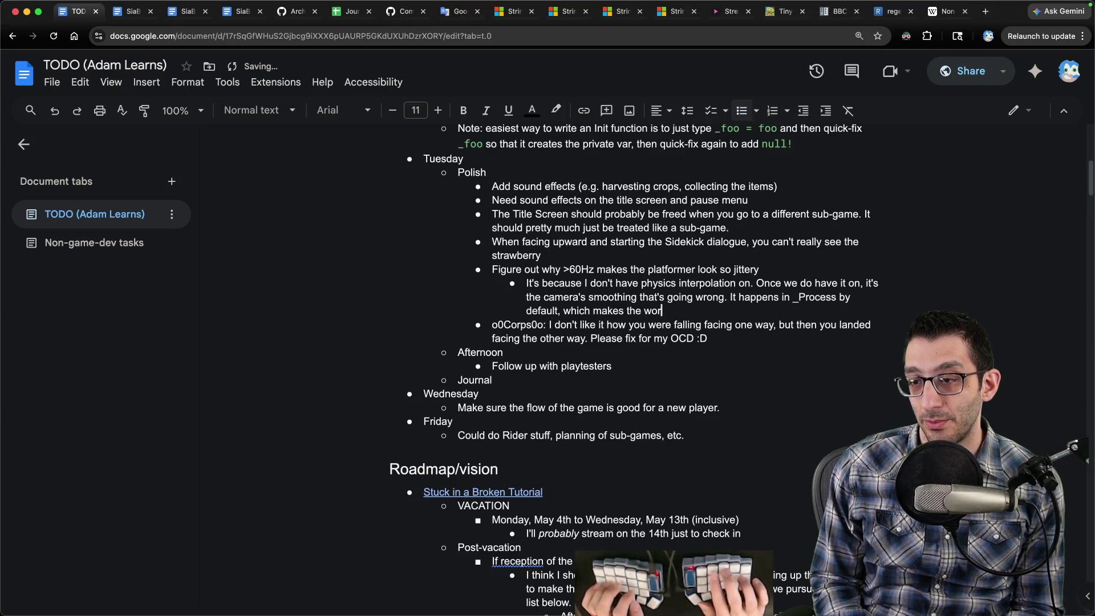
type("layer look jittery. If we change it t")
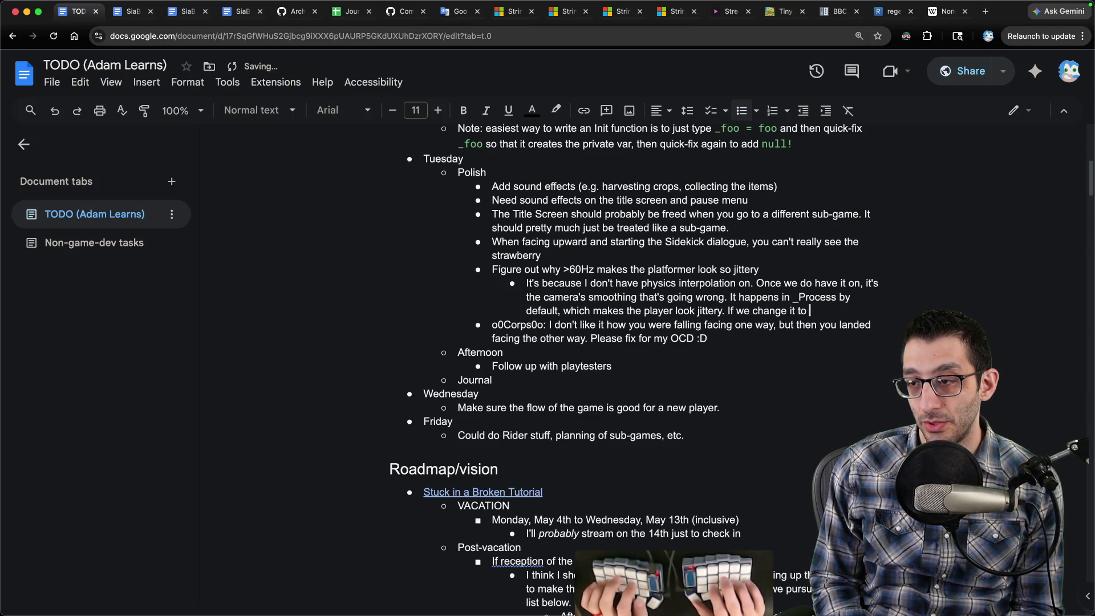
type("ocess, then")
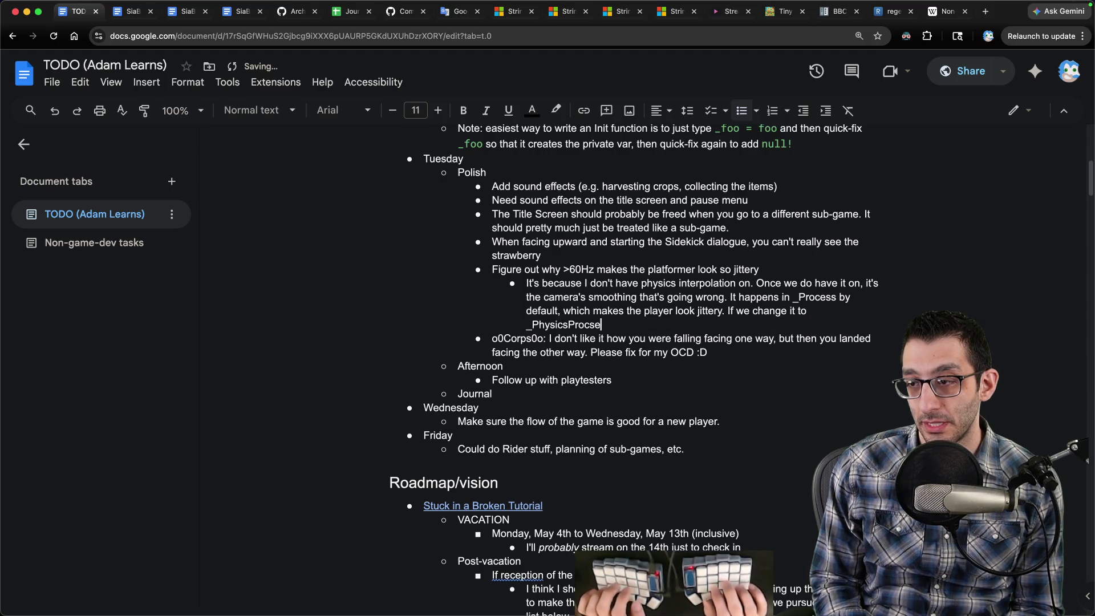
End the note with italic 'world' followed by 'looks jittery.'.
key("ctrl+i")
type("world")
key("ctrl+i")
type("looks jittery.")
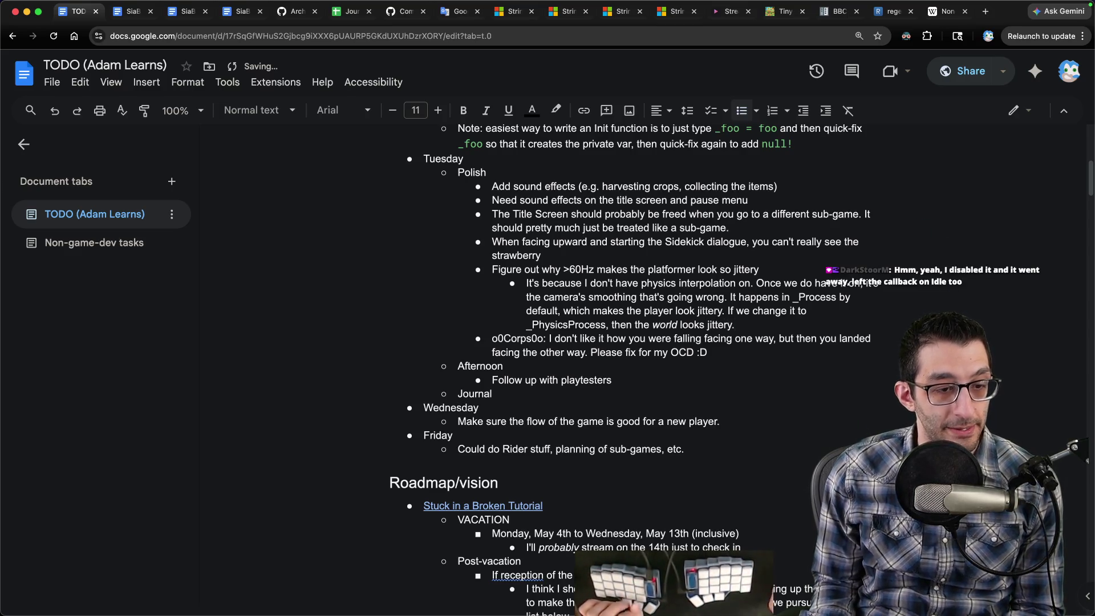
mouse_move(702, 582)
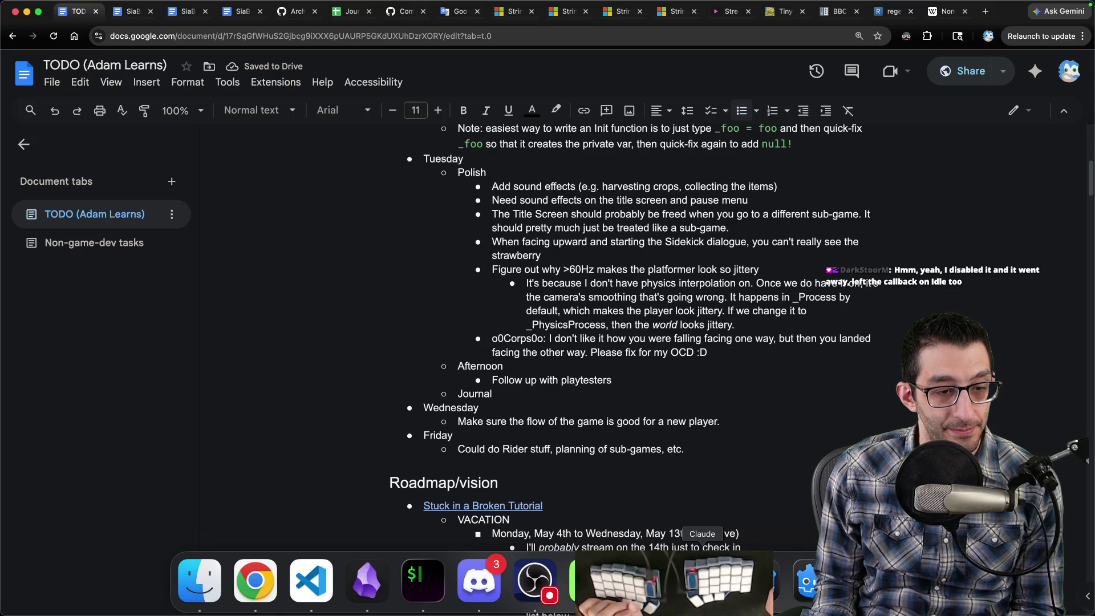
left_click(758, 581)
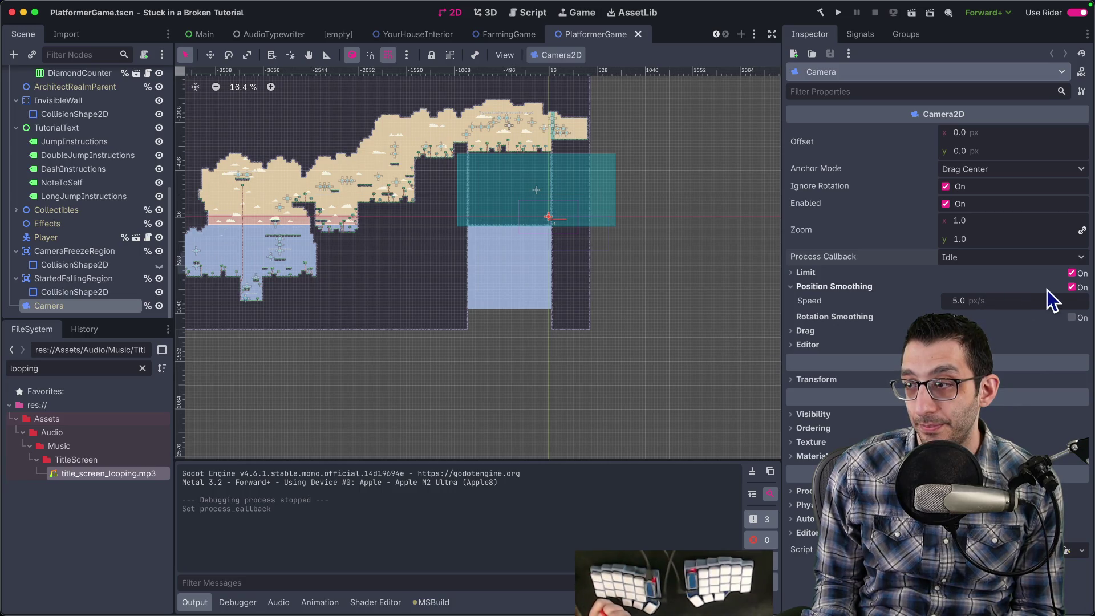
Toggle the Camera's Position Smoothing off and back on, keeping 5.0 px/s.
left_click(1072, 288)
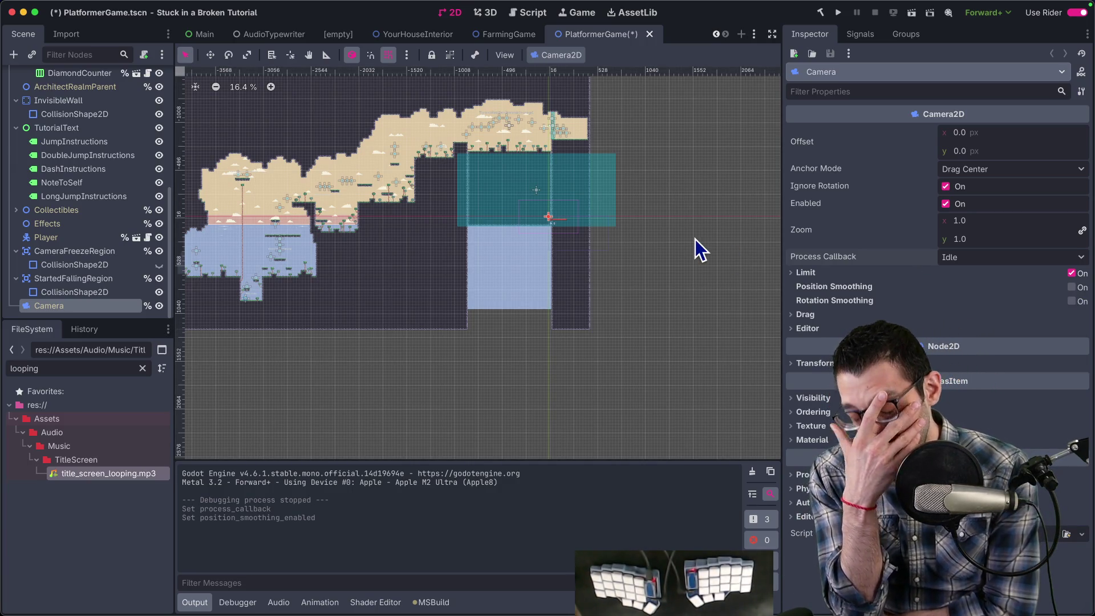
left_click(1072, 287)
key("super+Tab")
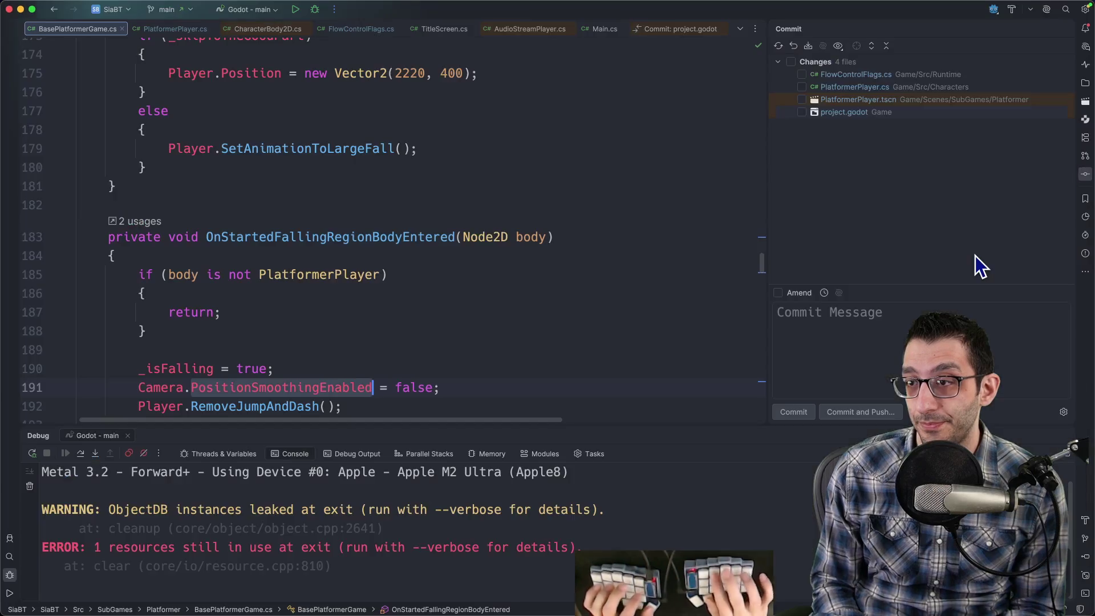
Review the diffs and select PlatformerPlayer.cs, PlatformerPlayer.tscn and project.godot.
left_click(867, 76)
left_click(865, 88)
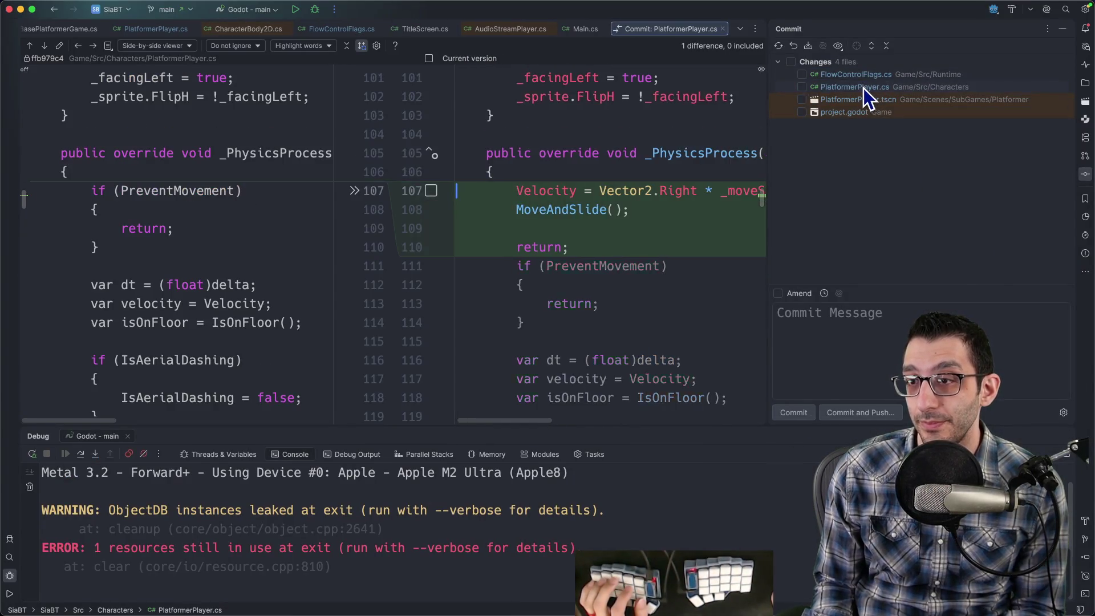
left_click(804, 88)
left_click(828, 99)
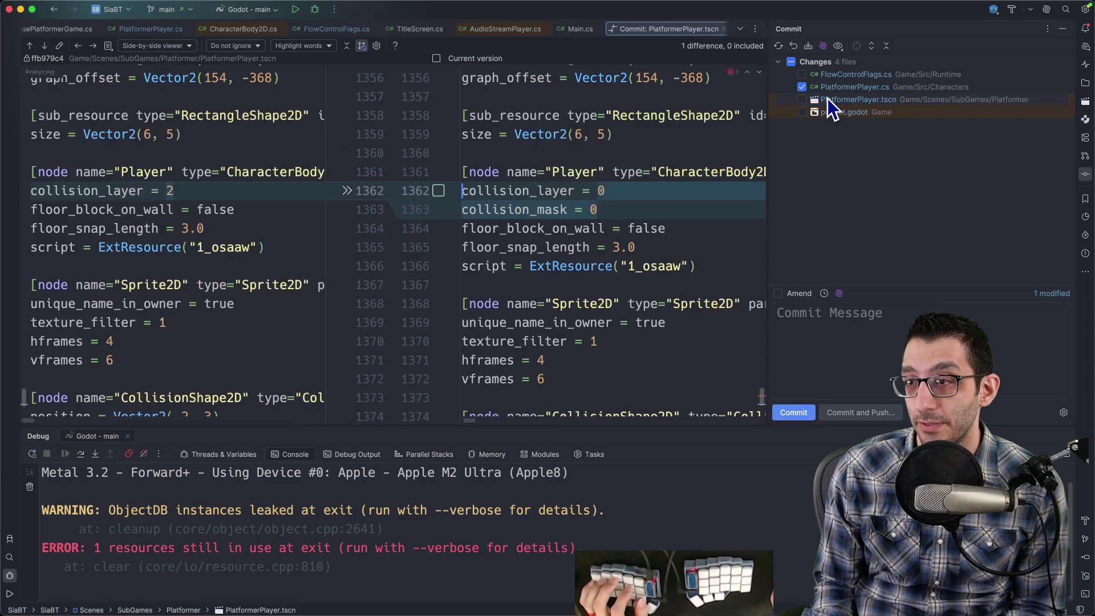
left_click(802, 99)
left_click(827, 112)
left_click(802, 112)
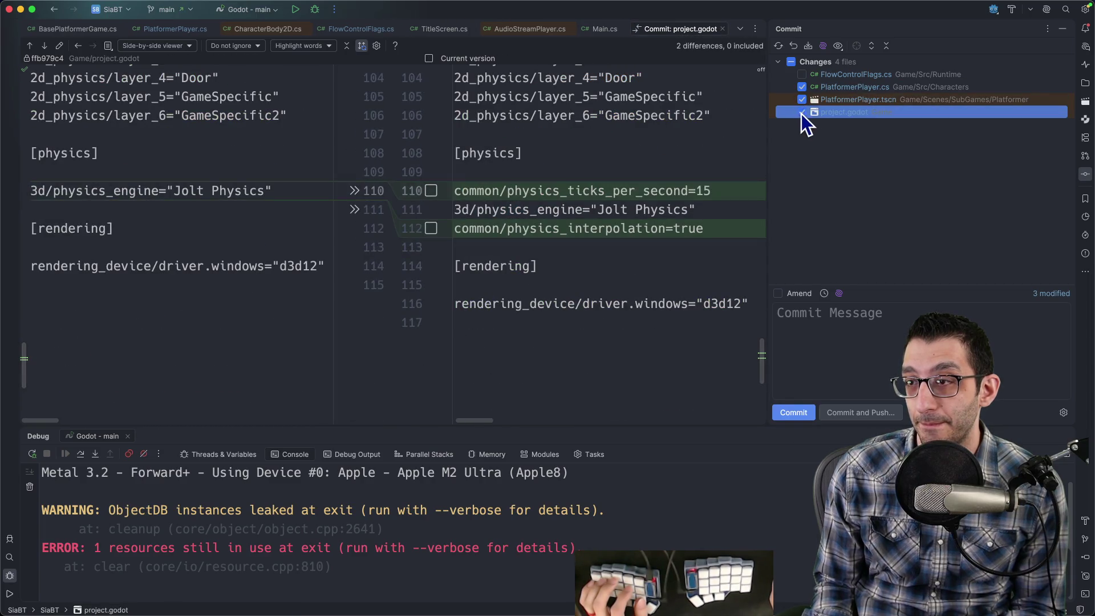
Roll back the selected changes, leaving the Runtime folder's changes out.
left_click(793, 46)
left_click(480, 235)
left_click(482, 210)
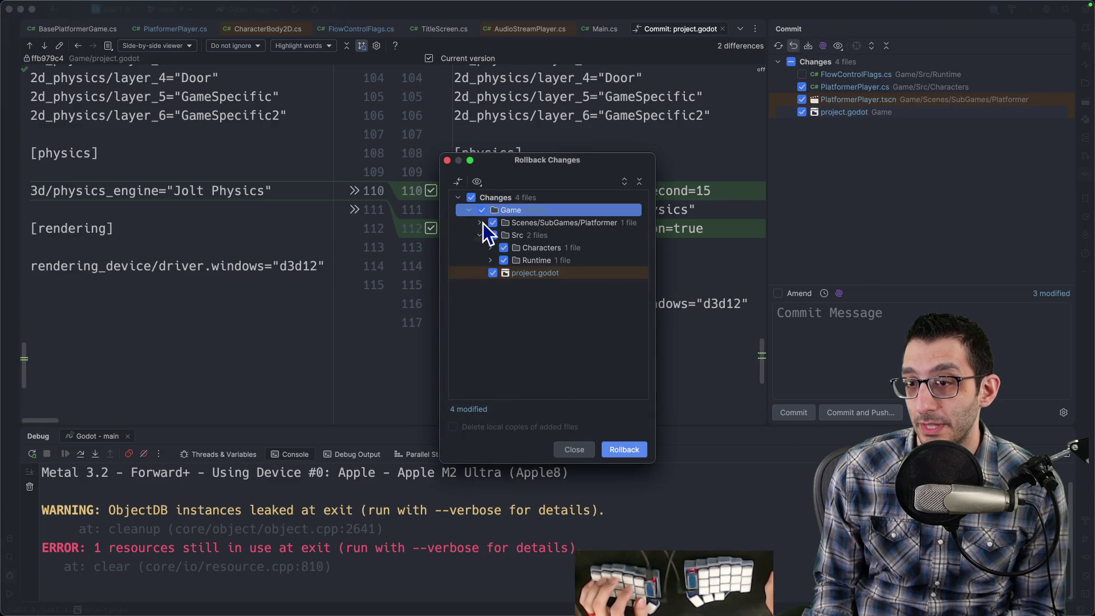
left_click(480, 223)
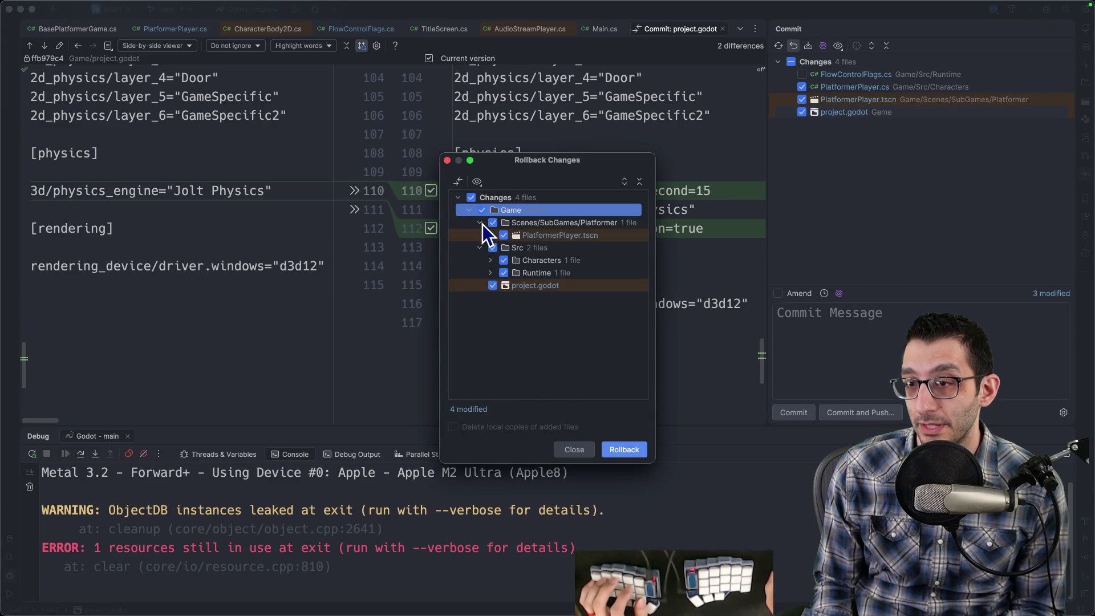
left_click(490, 260)
left_click(492, 285)
left_click(492, 285)
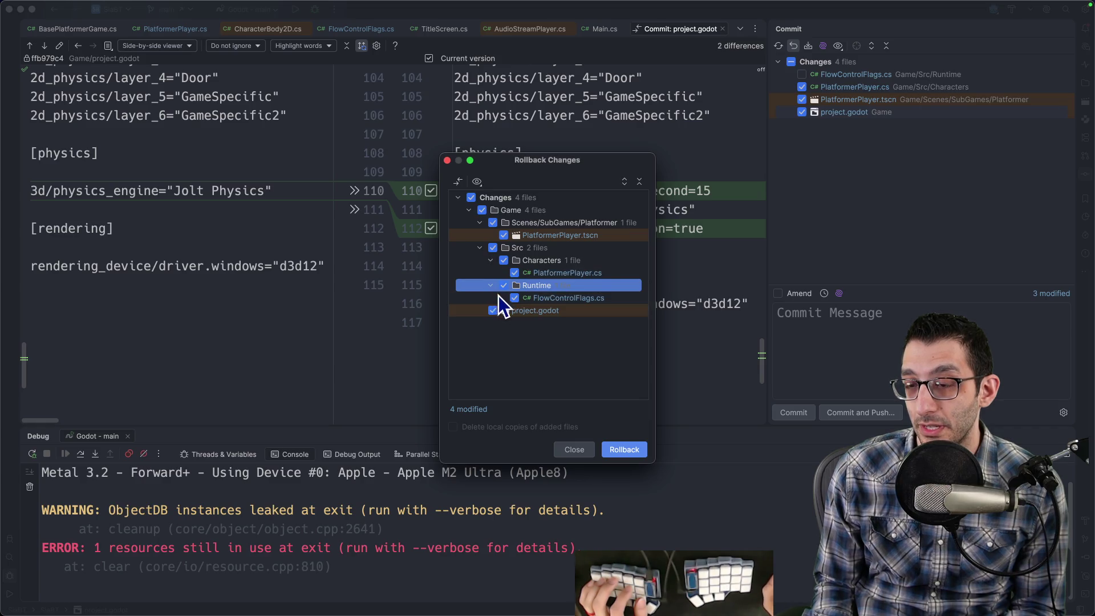
left_click(625, 451)
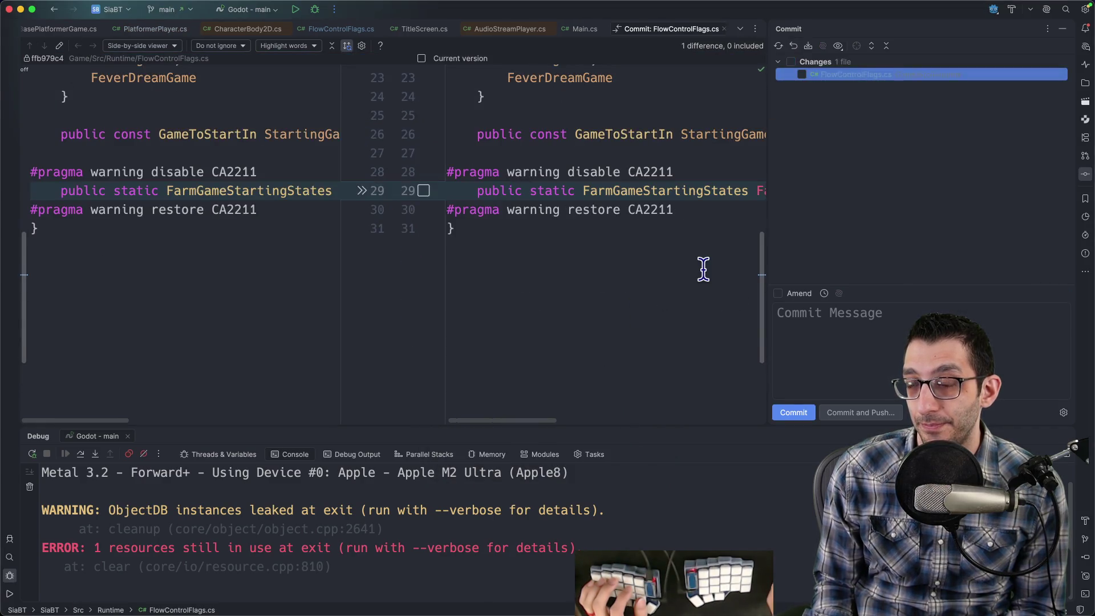
Reload the reverted files from disk in Godot, then bring the Google Docs TODO forward.
mouse_move(702, 582)
left_click(806, 582)
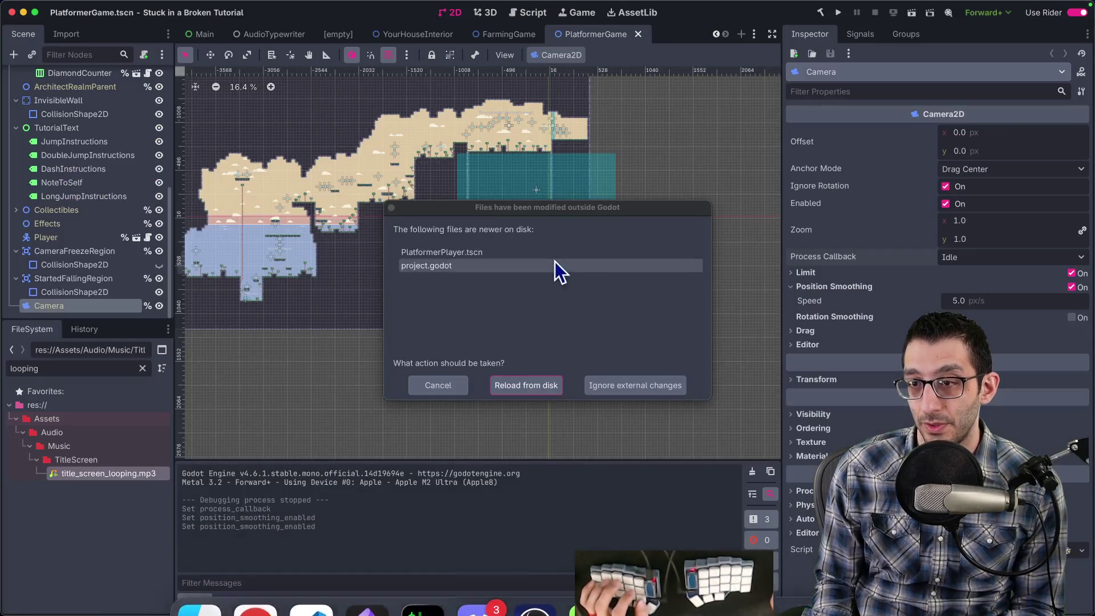
left_click(546, 390)
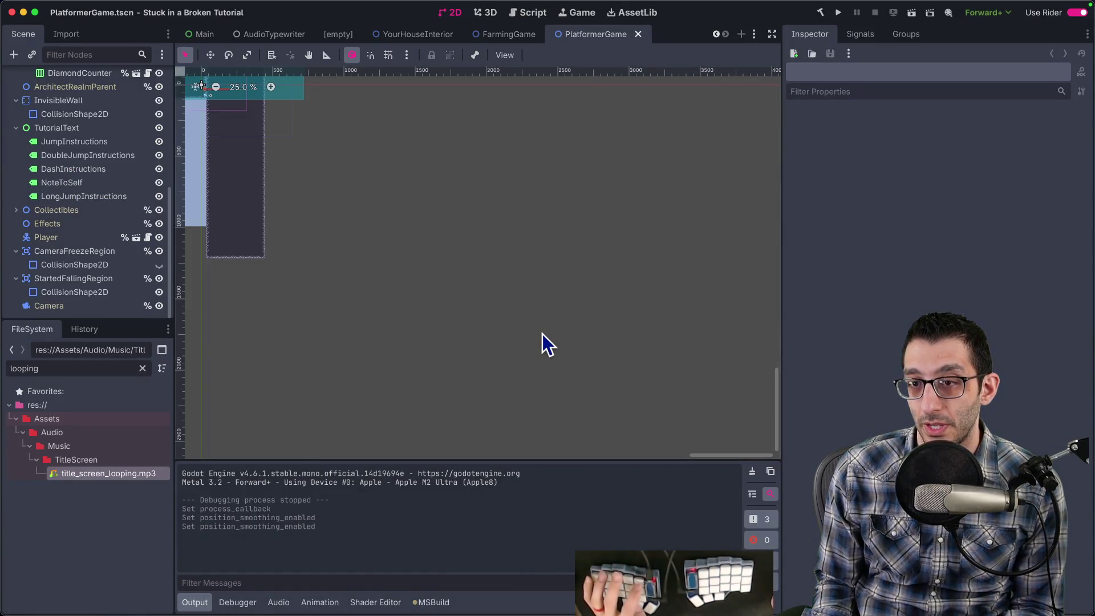
key("super+Tab")
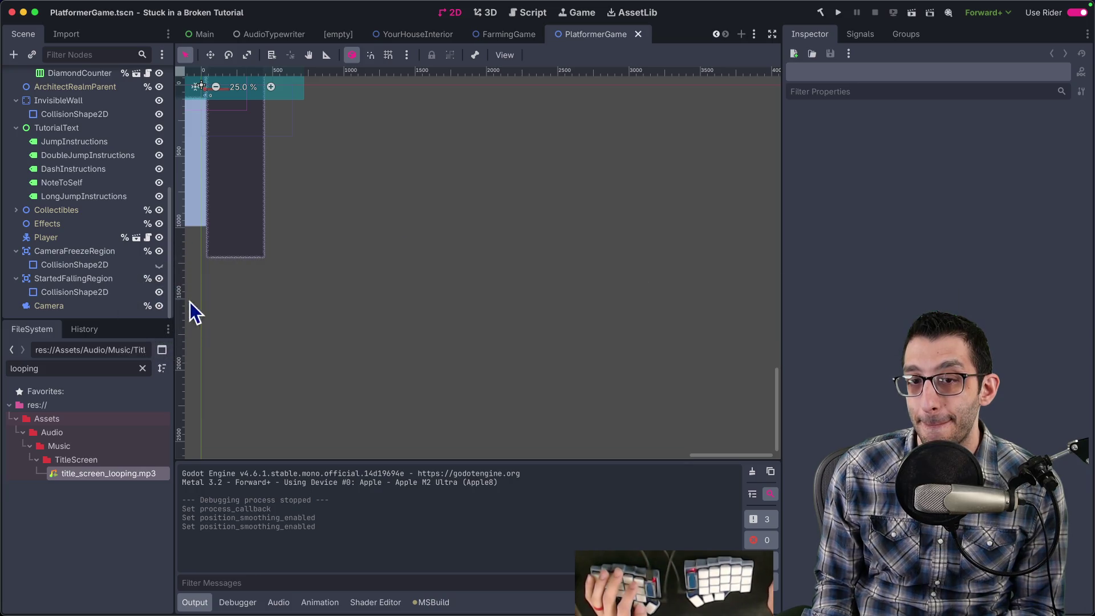
key("super+Tab")
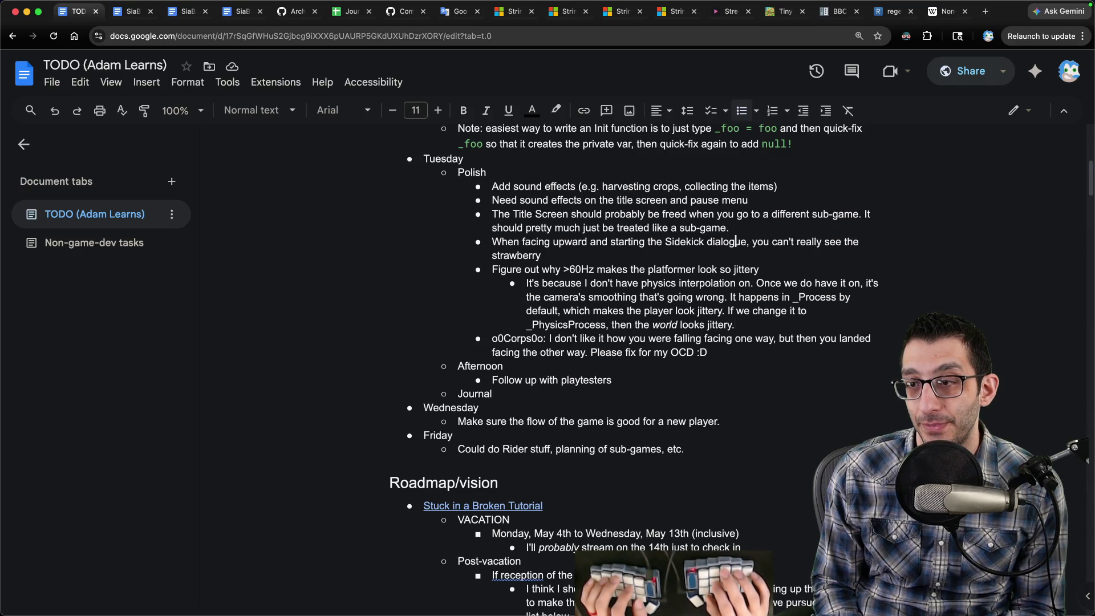
Add a title-screen theming bullet, move Journal under Wednesday, and rewrite Wednesday's item.
key("Return")
type("Should probably ")
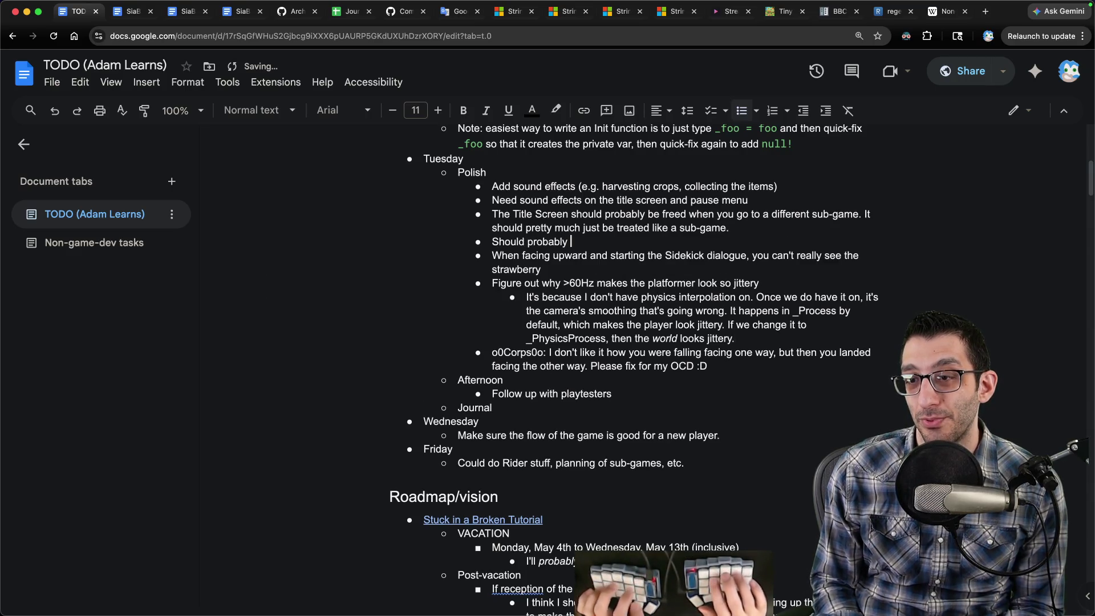
type("theme the ti")
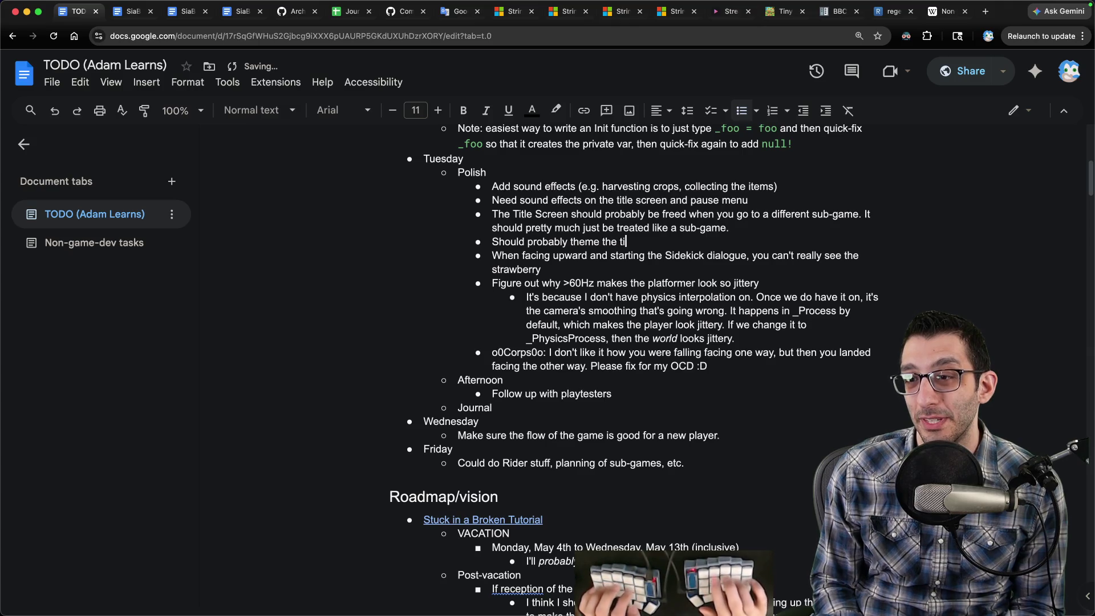
type("tle screen using ")
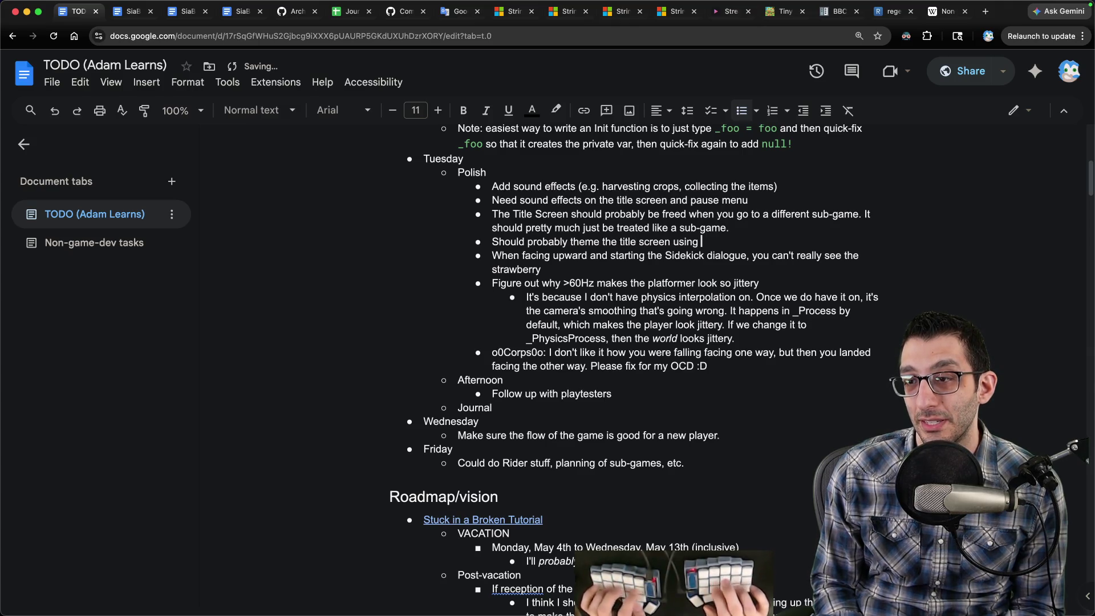
type("whatever UI we have already.")
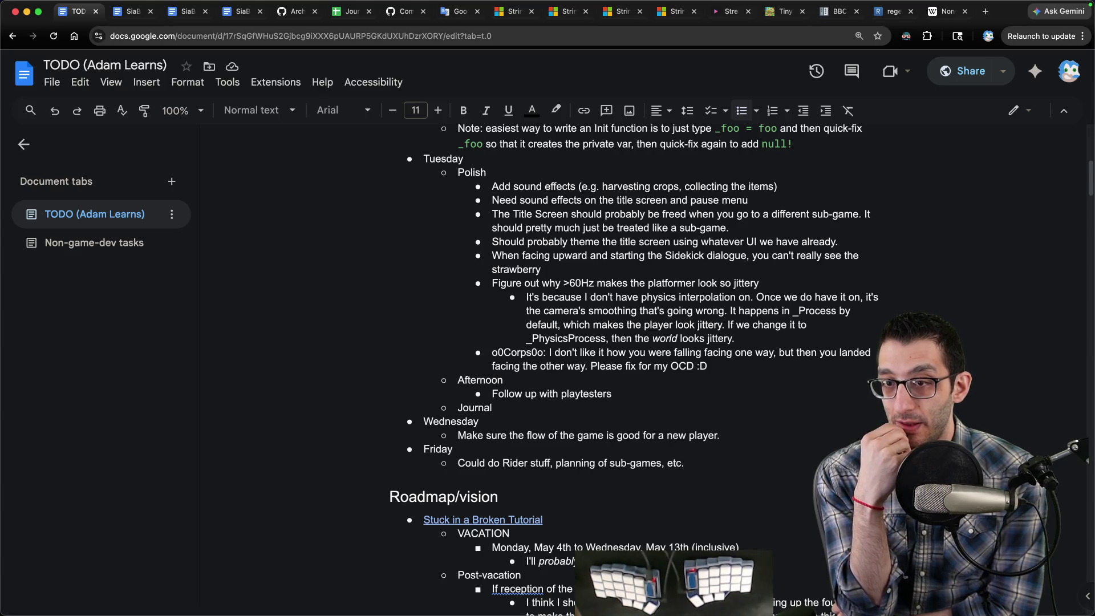
left_click(570, 409)
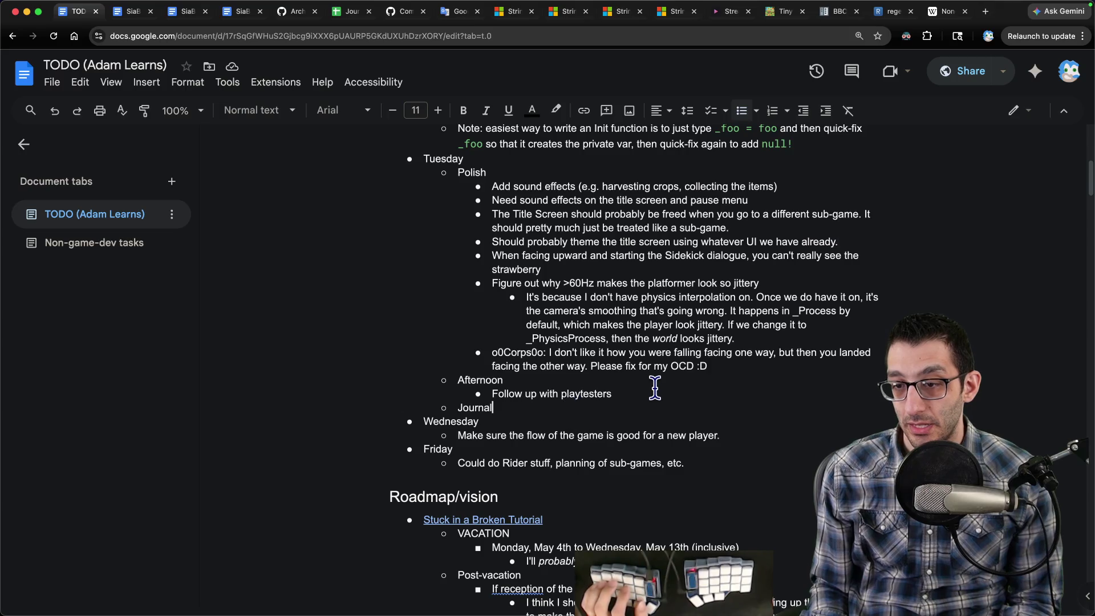
key("ctrl+shift+Down")
key("ctrl+shift+Down")
key("Up")
key("End")
key("super+shift+Left")
type("Make sure")
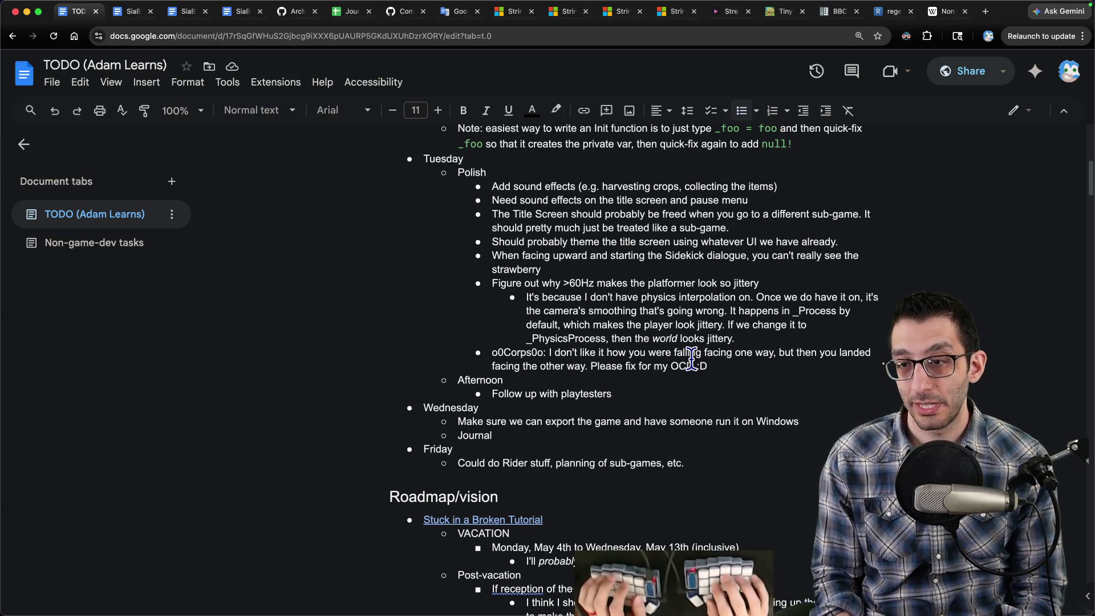
Add a jitter sub-bullet: limit the framerate if unsolved before Thursday.
key("Return")
key("ctrl+z")
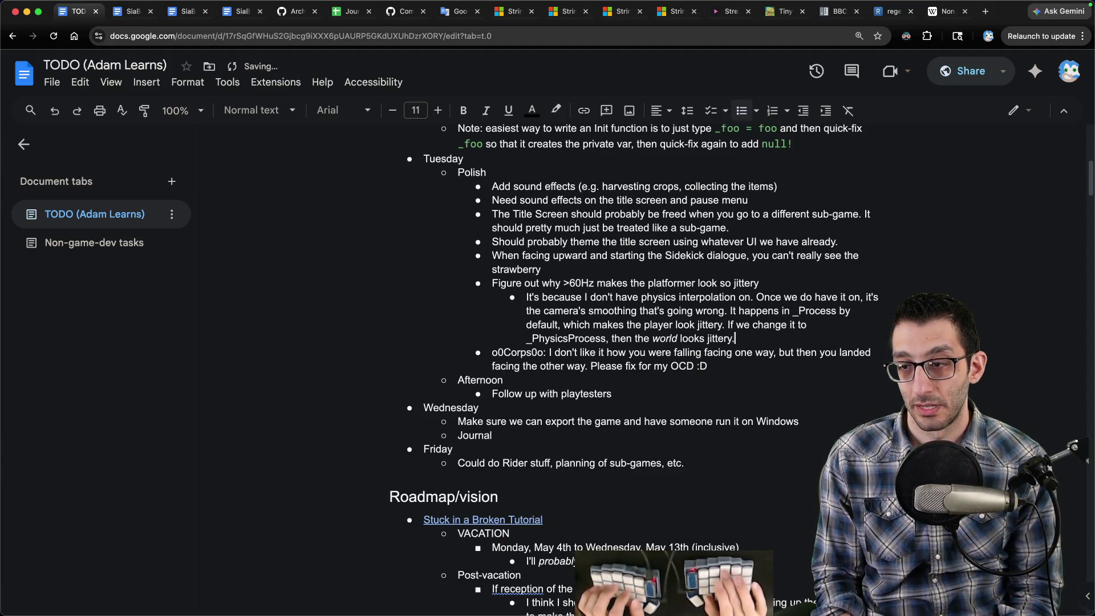
key("Return")
key("shift+Tab")
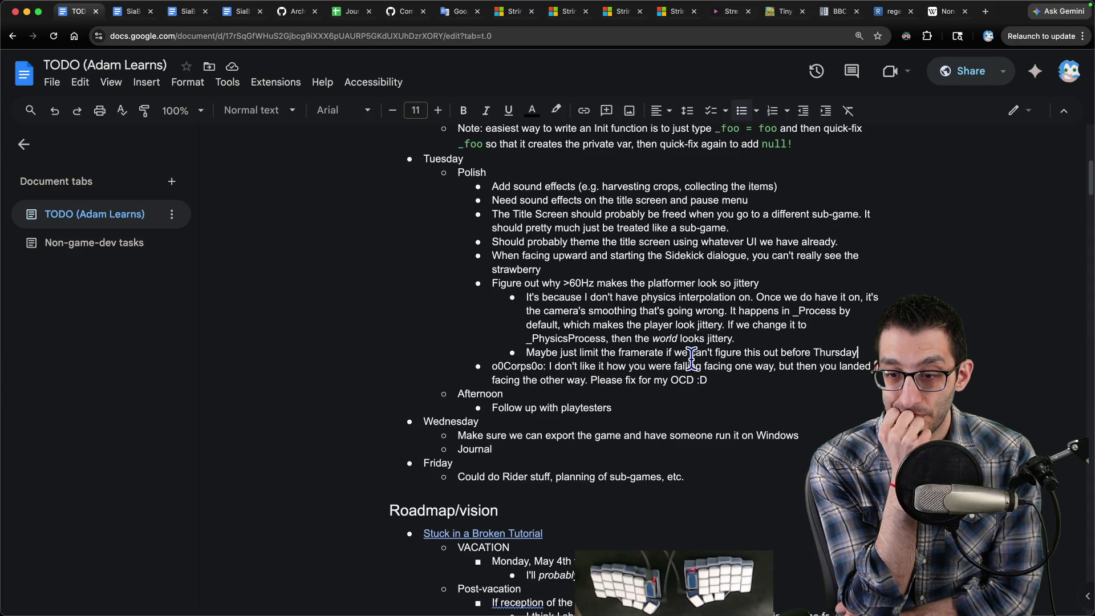
scroll(691, 358, "up", 8)
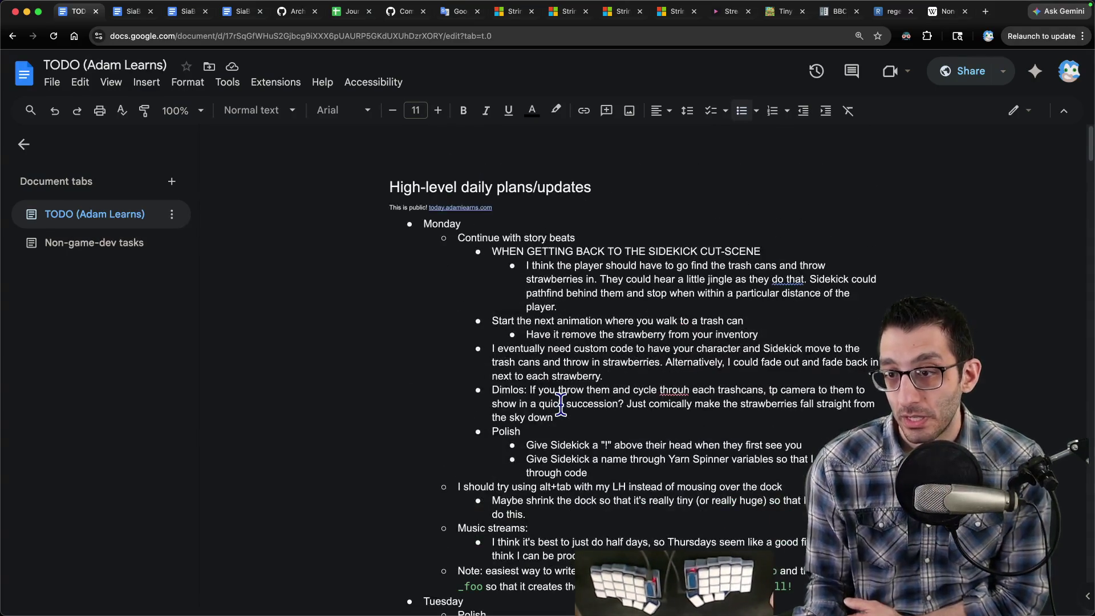
Add a Wednesday bullet: with extra time, work on the strawberries-to-trash-cans story progression.
scroll(562, 404, "down", 6)
scroll(561, 404, "down", 10)
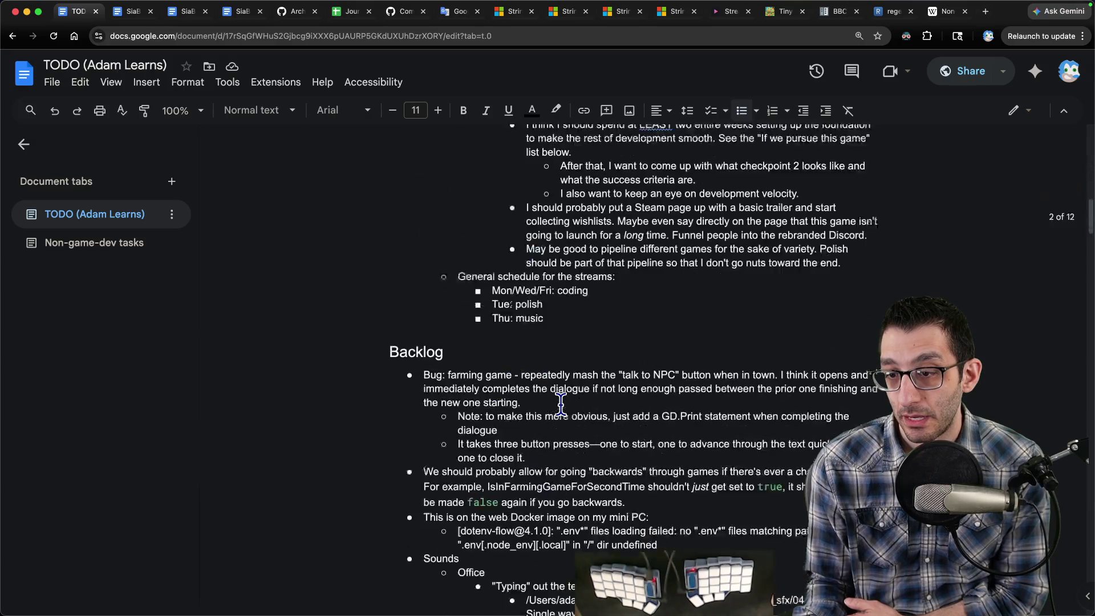
scroll(561, 404, "up", 5)
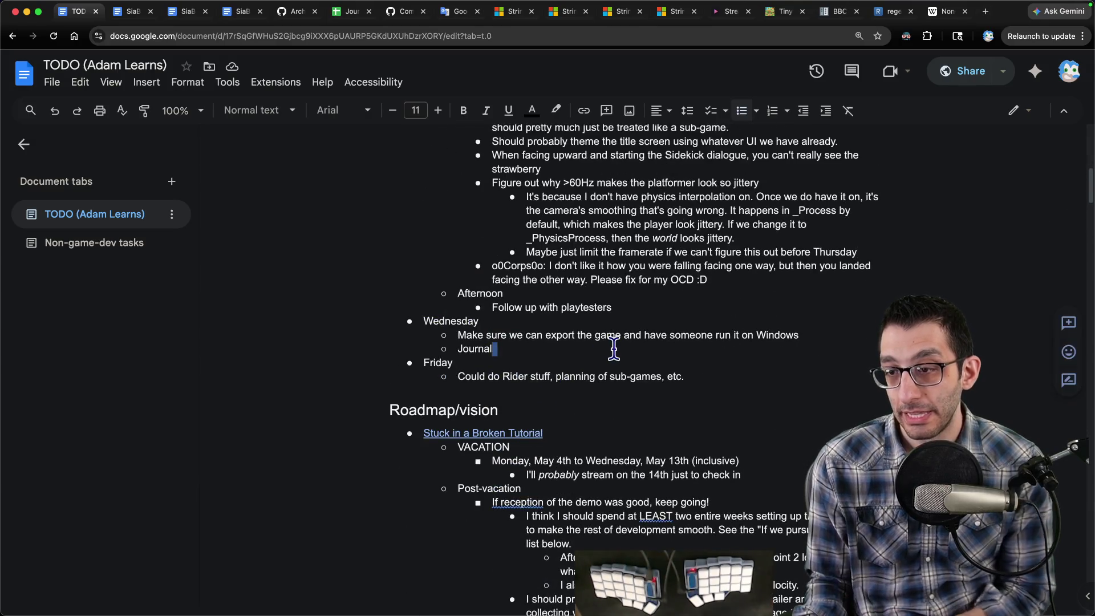
left_click(800, 335)
key("Return")
type("If there's any")
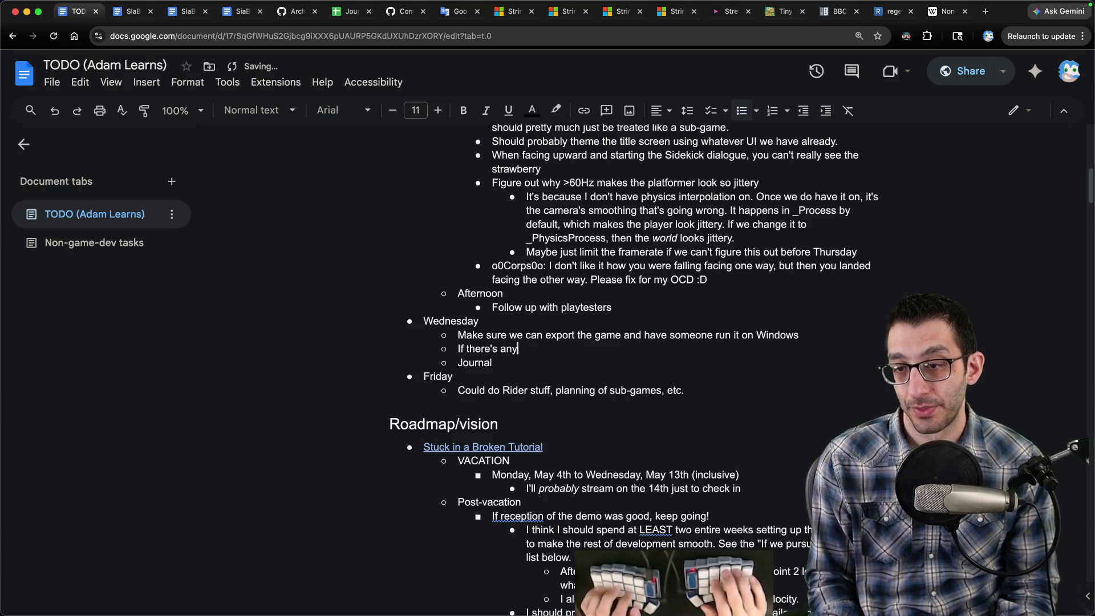
type(" extra time, work on the final ")
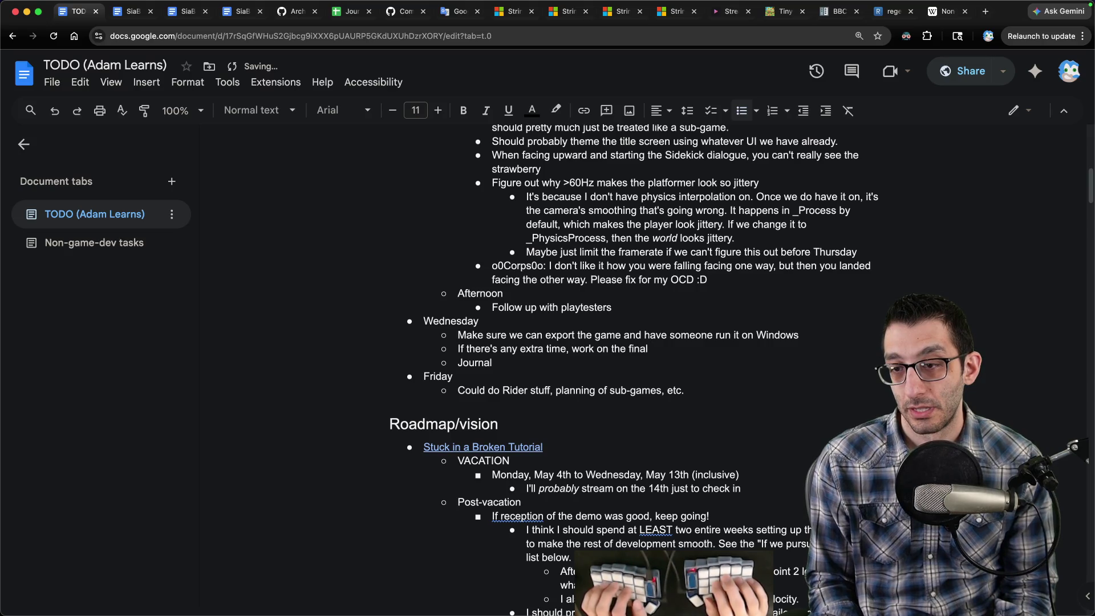
type("story progres")
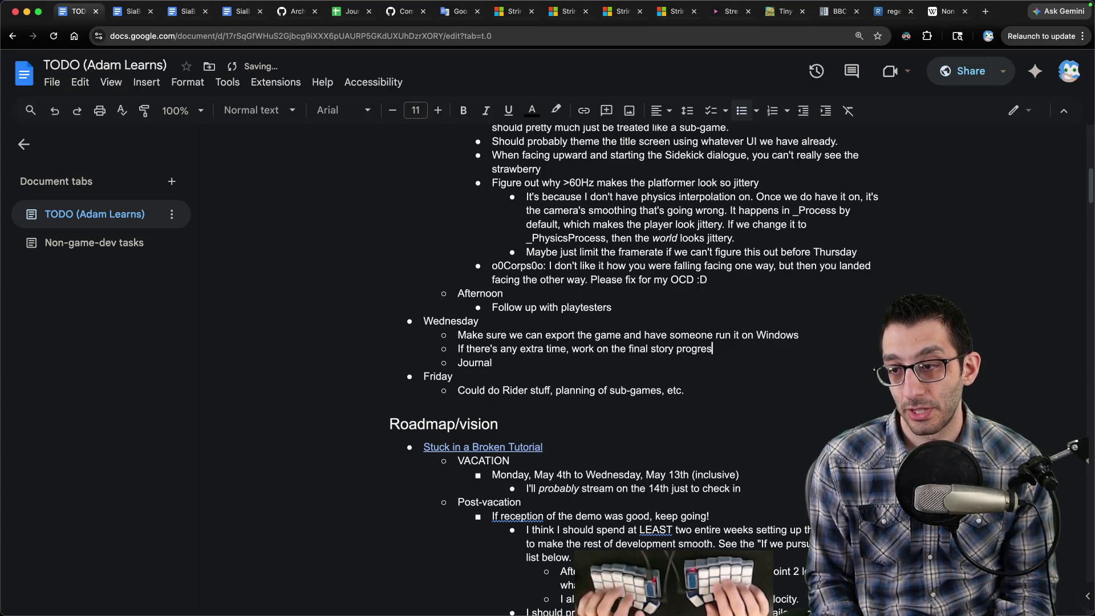
type("sion where you bring strawberries")
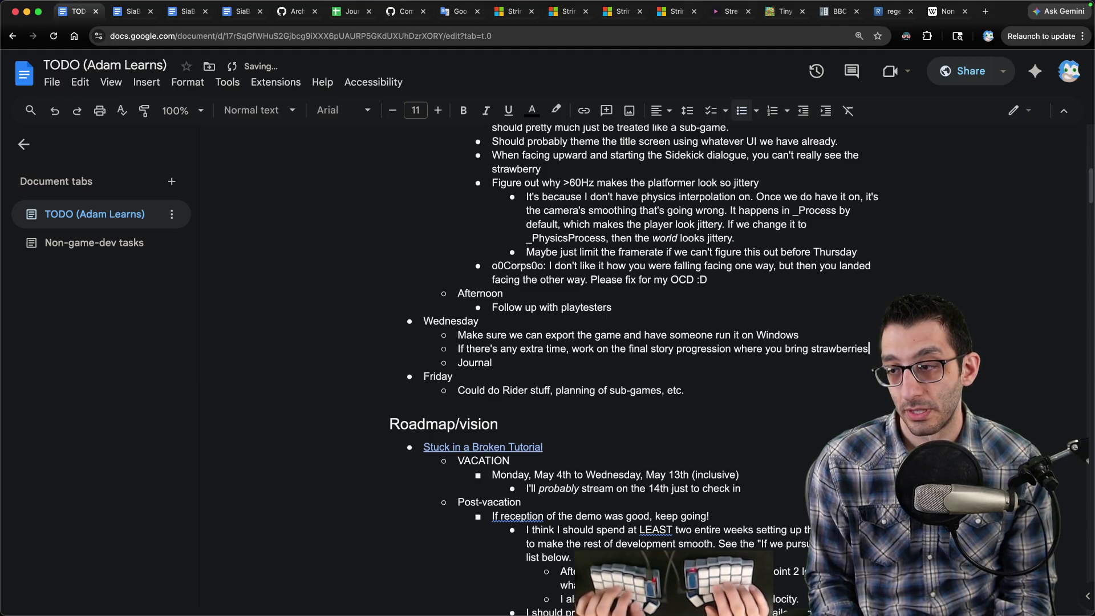
type(" to")
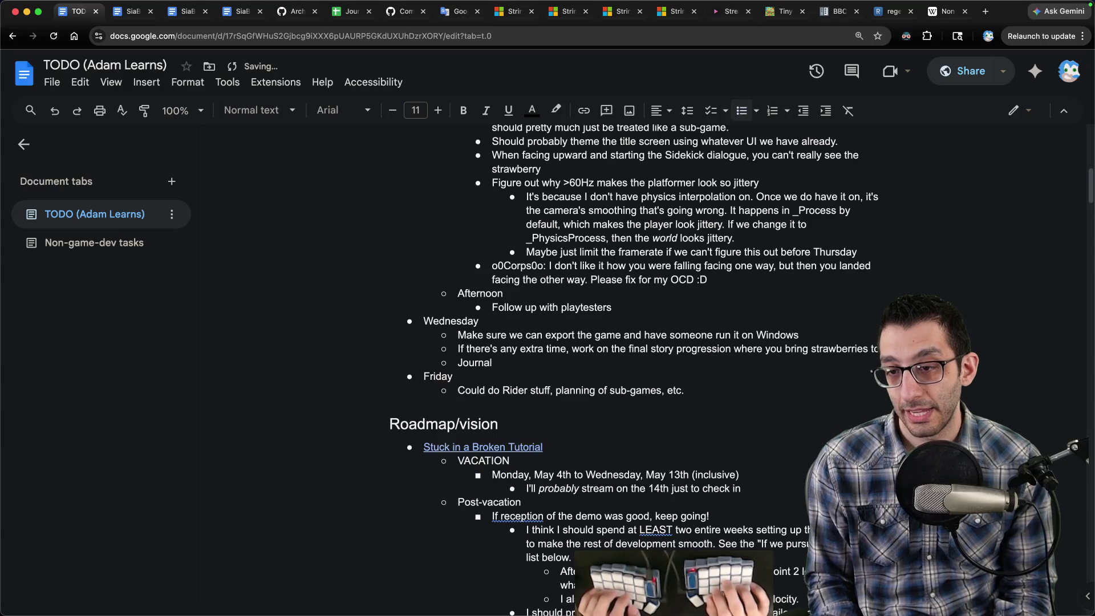
Insert a timestamp into a Rider scratch file, then discard it without saving.
key("super+Tab")
key("super+n")
type("now")
key("Return")
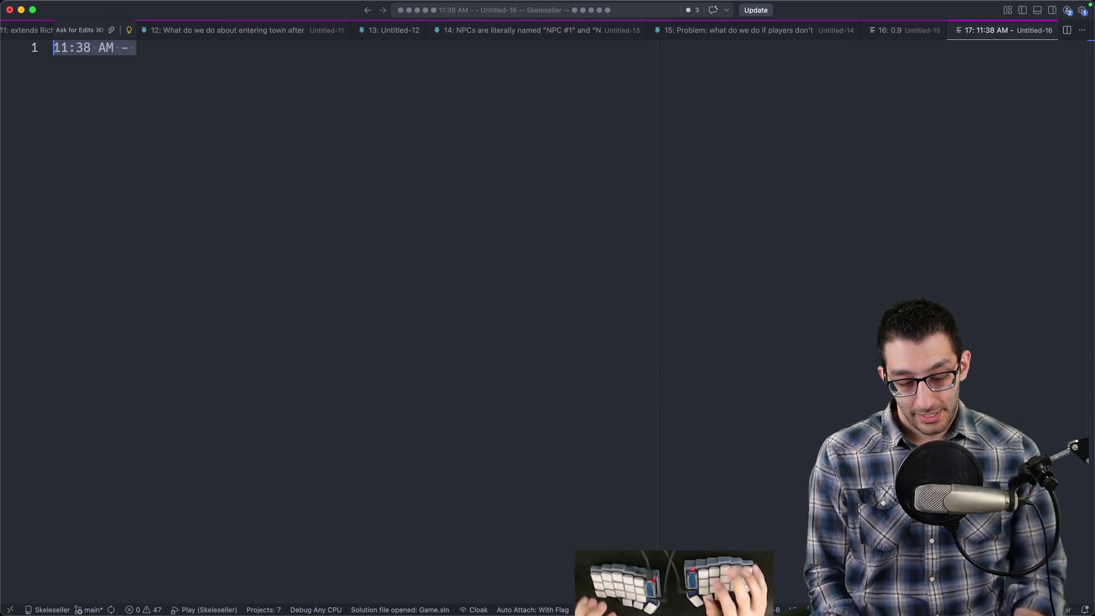
key("super+q")
key("super+d")
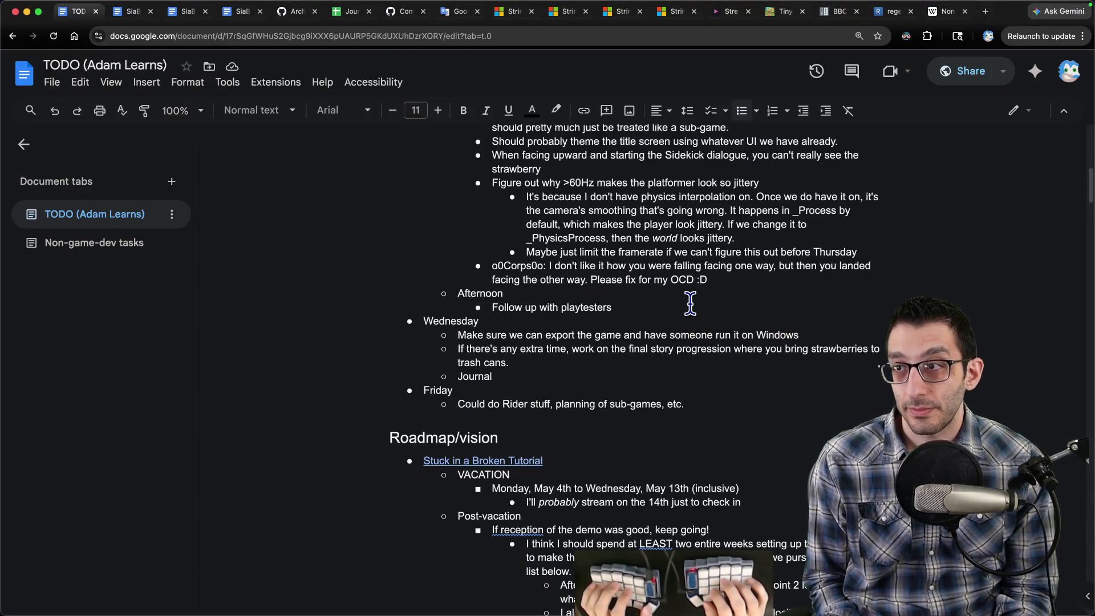
key("super+Tab")
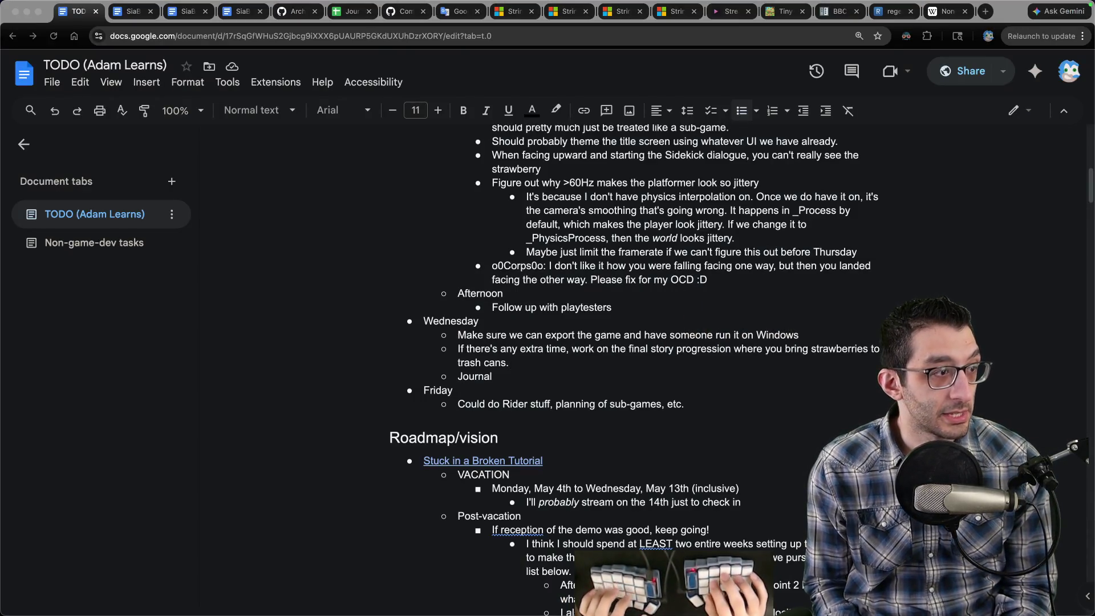